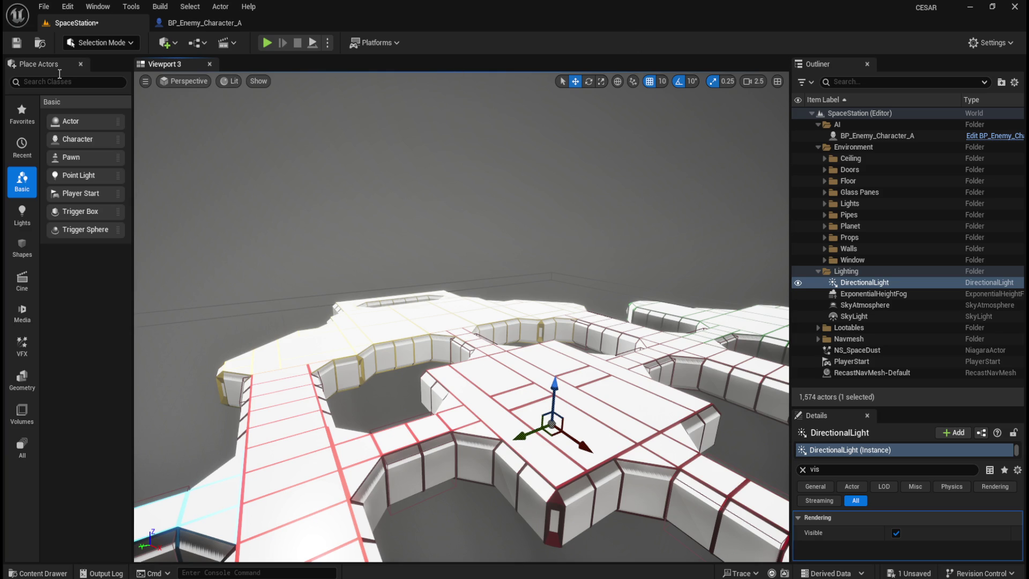
# Save all changes and open the Content Drawer at the Content folder.
pyautogui.click(42, 7)
pyautogui.click(92, 169)
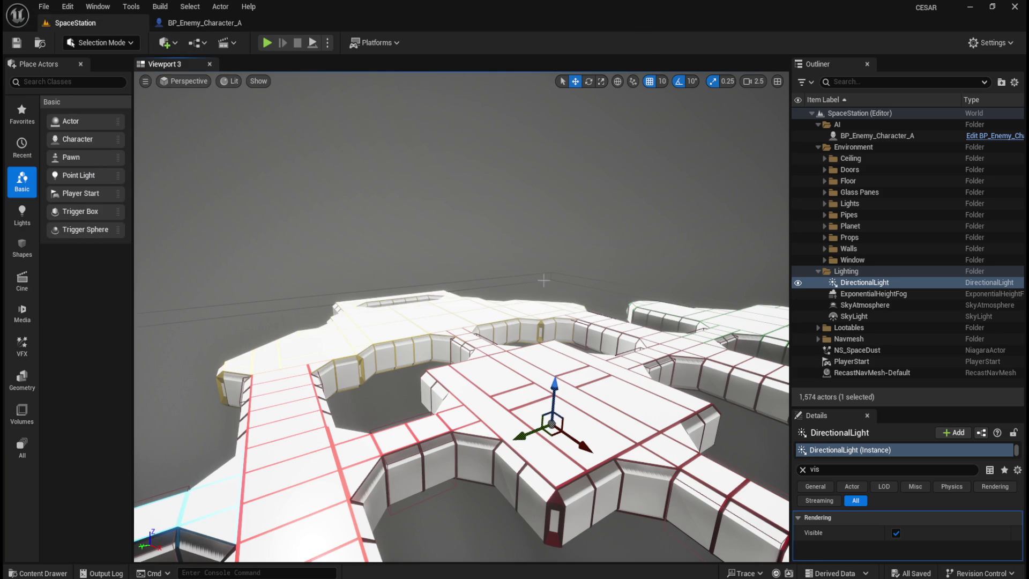
pyautogui.hotkey('ctrl', 'space')
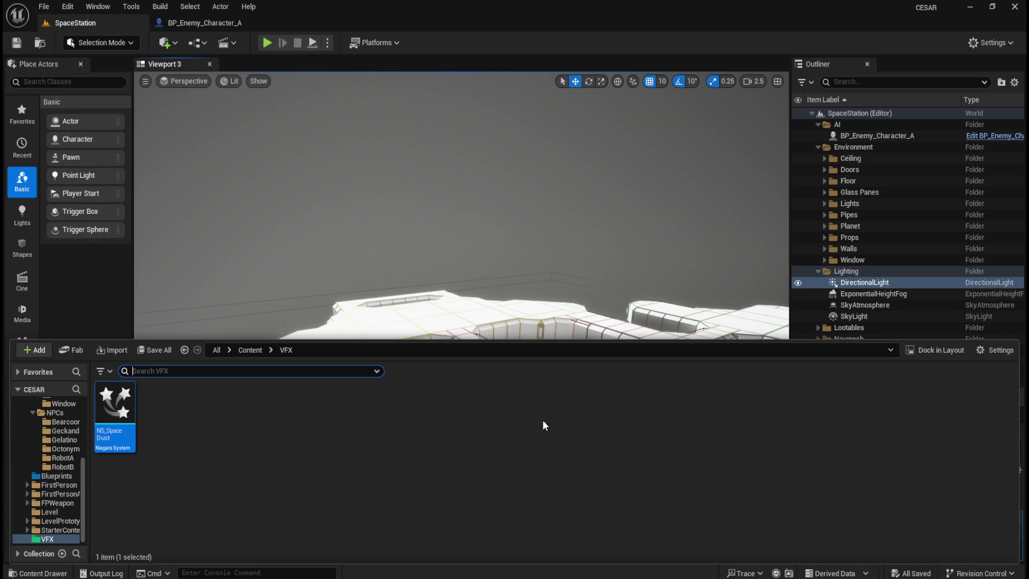
pyautogui.click(247, 349)
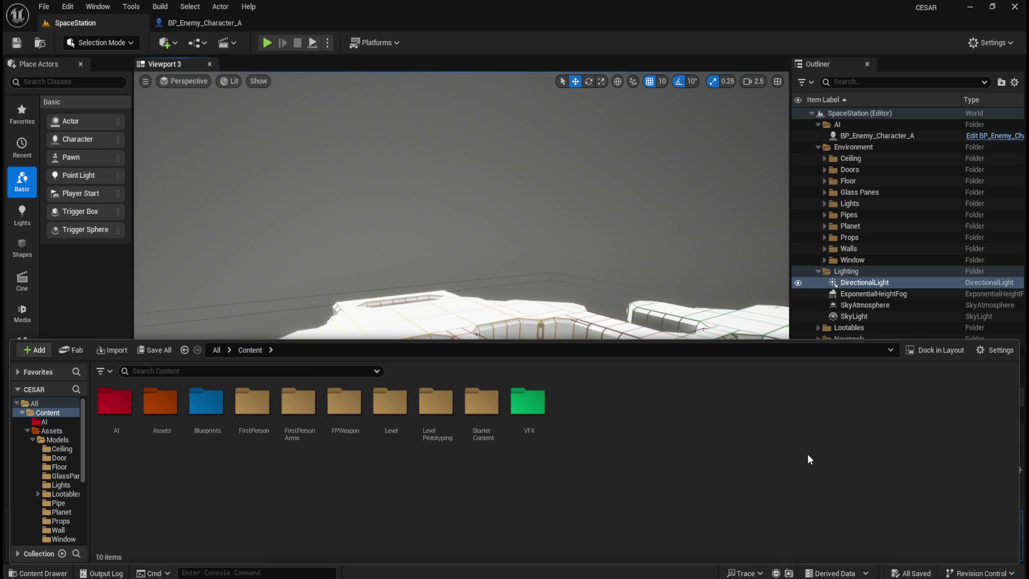
# Enable Show Engine Content in the Content Browser settings.
pyautogui.click(989, 354)
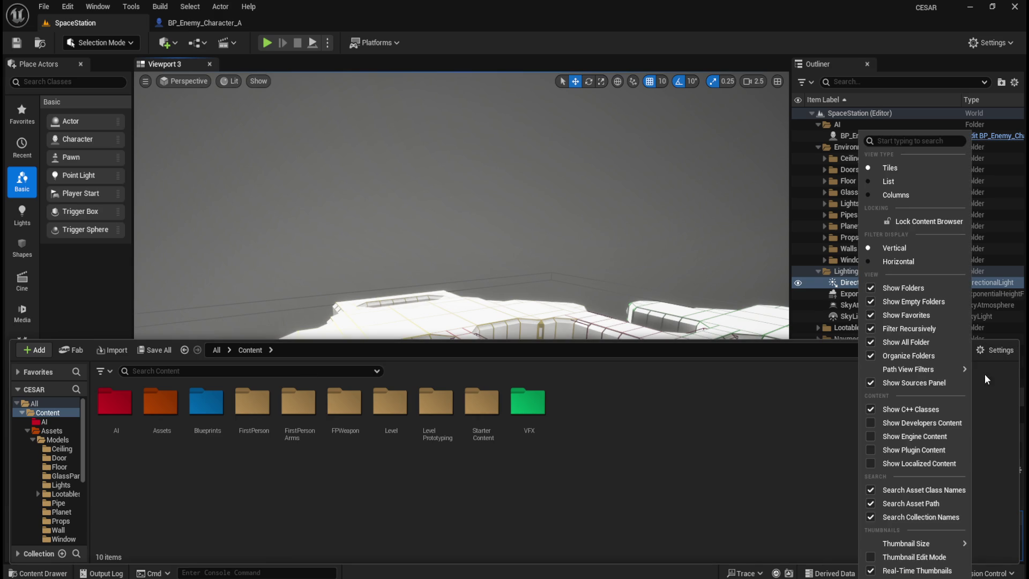
pyautogui.click(871, 438)
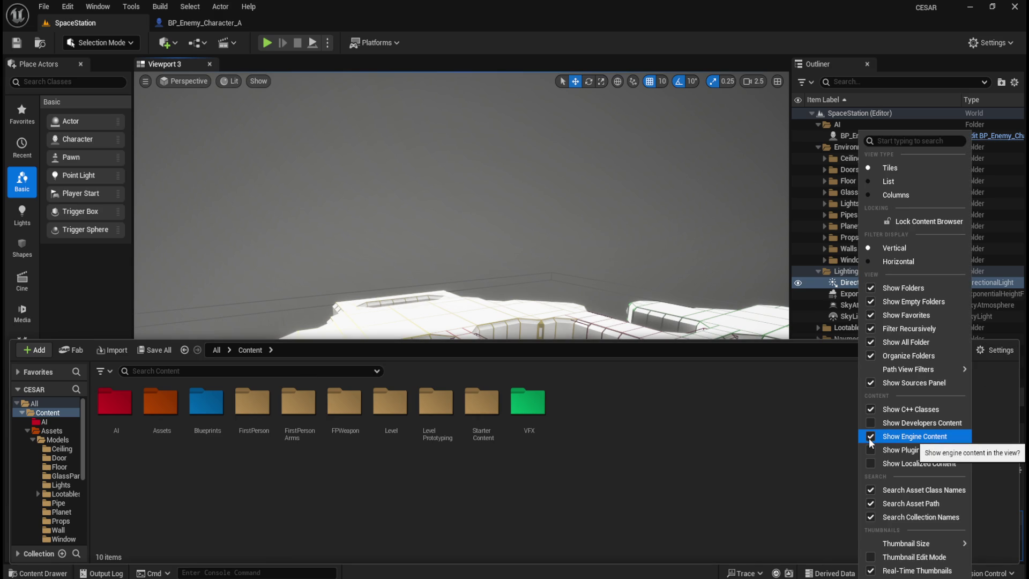
pyautogui.click(827, 438)
pyautogui.click(989, 348)
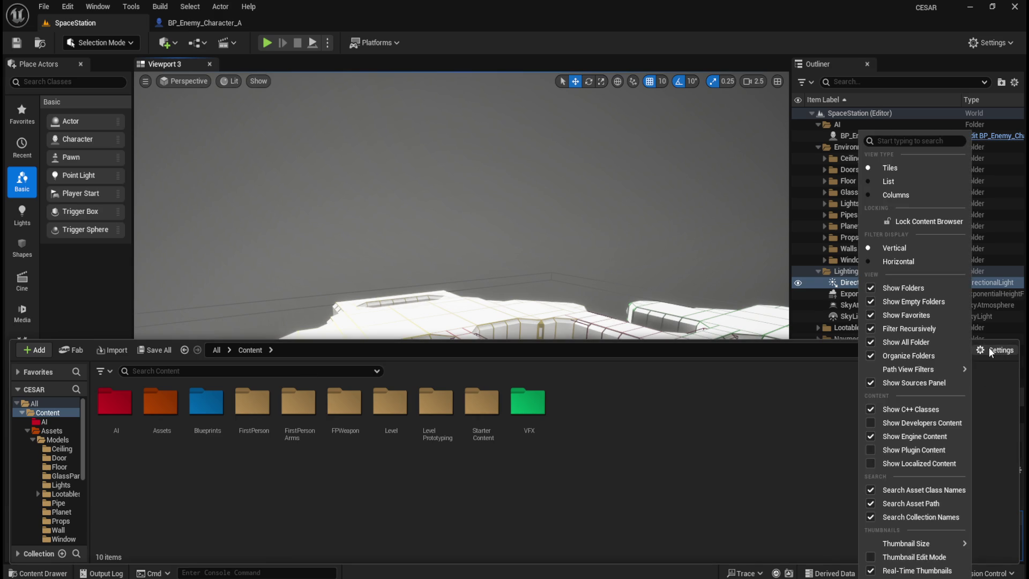
pyautogui.click(733, 452)
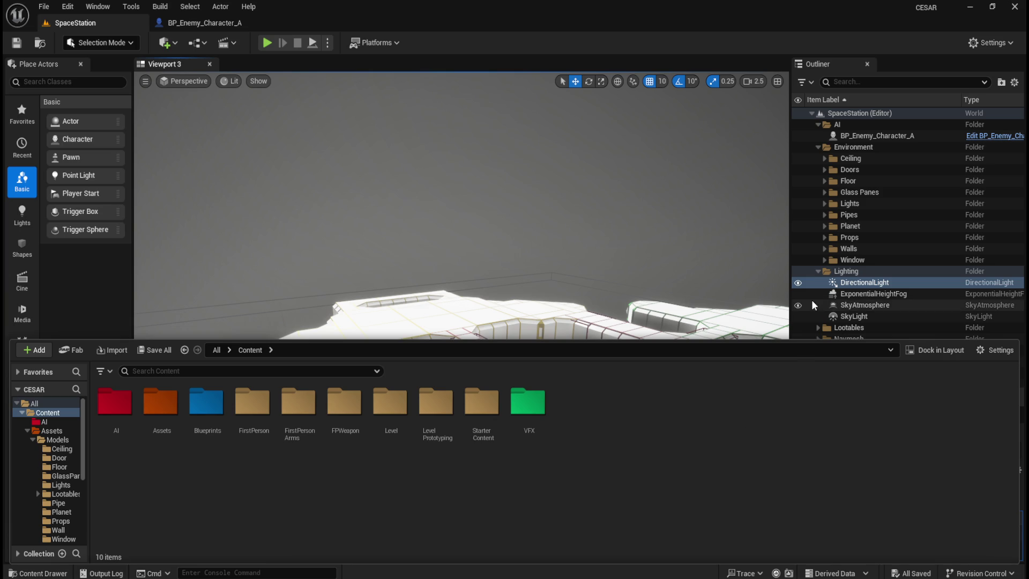
# Navigate up to the All root listing the Content and Engine folders.
pyautogui.click(249, 371)
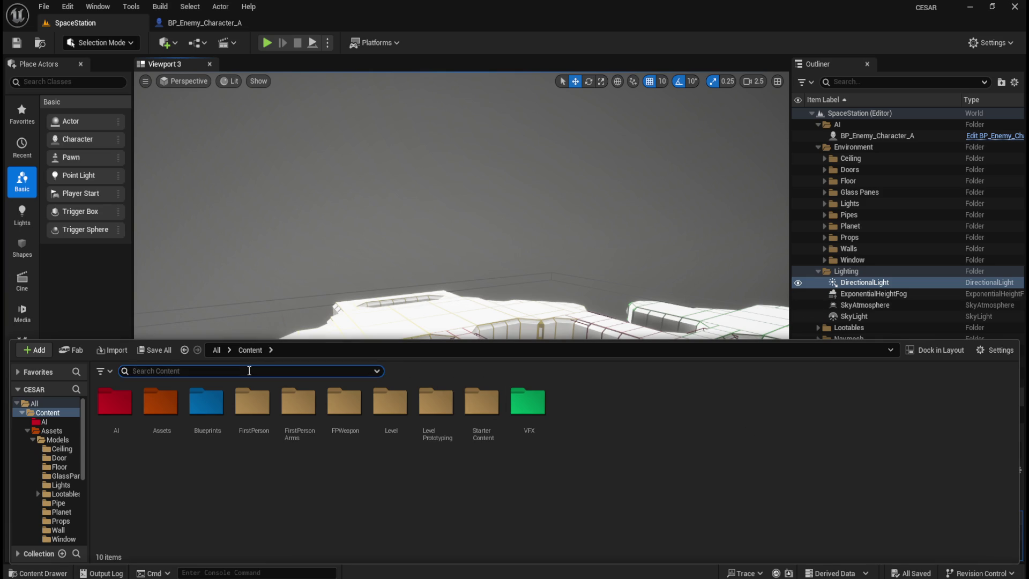
pyautogui.click(219, 352)
pyautogui.click(213, 372)
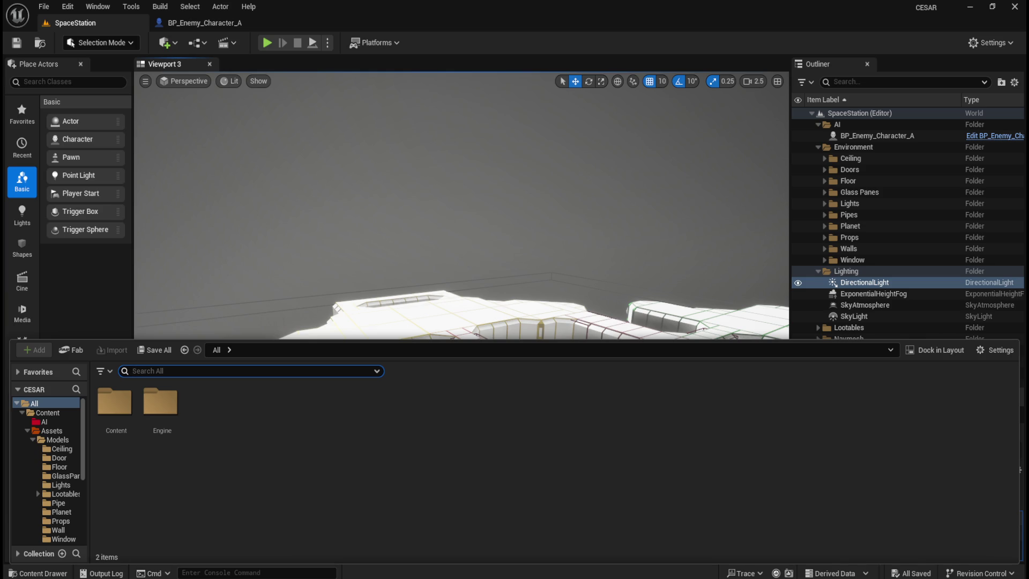
# Open the Engine folder and filter it by 'sky' to reveal BP_Sky_Sphere among 75 results.
pyautogui.click(160, 405)
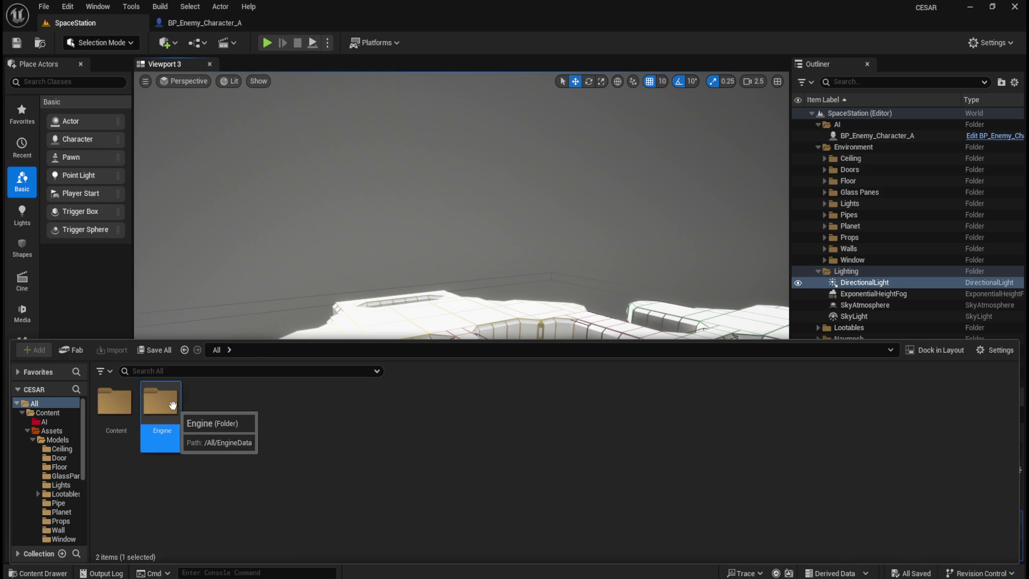
pyautogui.doubleClick(161, 405)
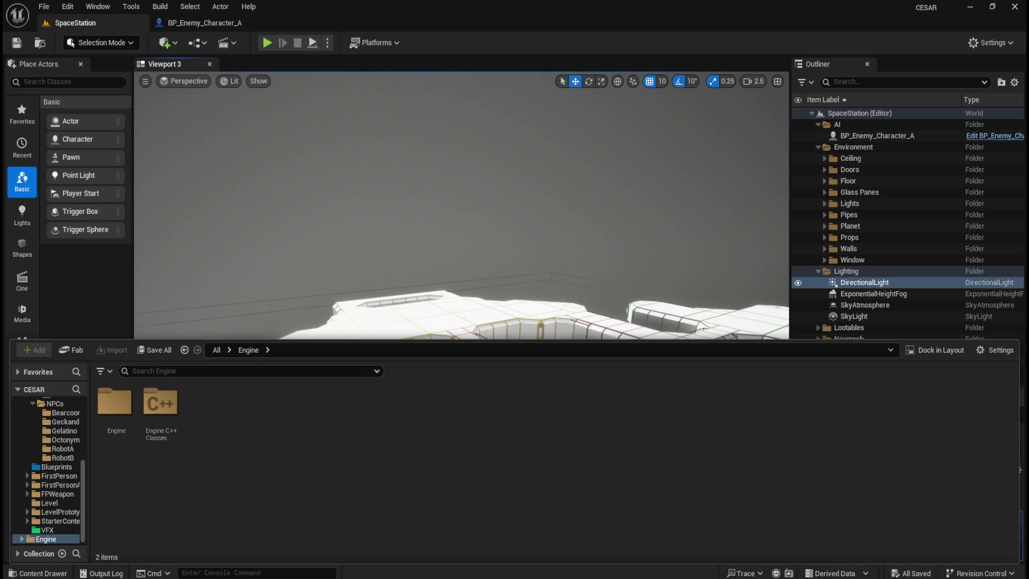
pyautogui.click(262, 371)
pyautogui.write('sky')
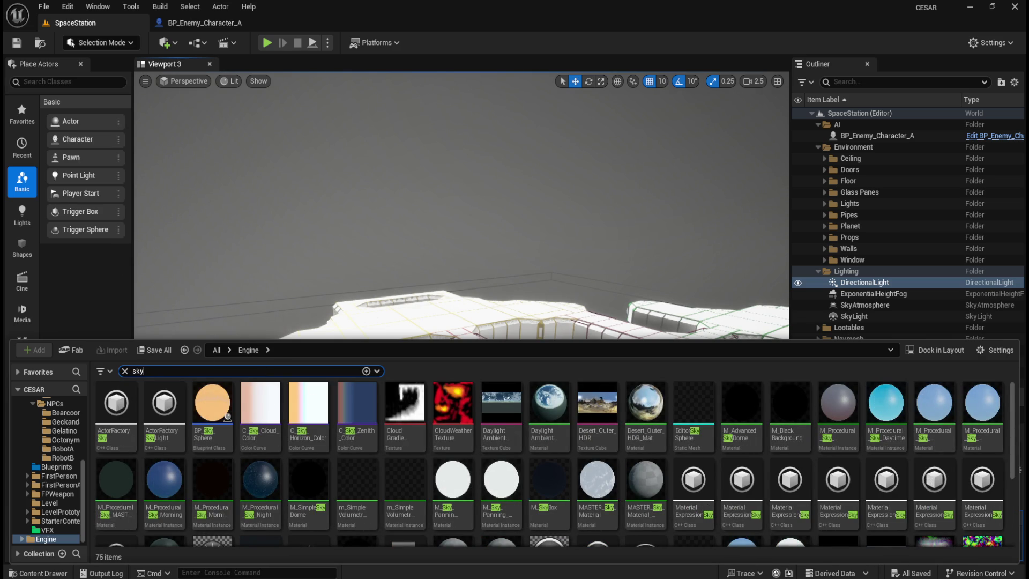
pyautogui.moveTo(217, 402)
pyautogui.moveTo(277, 488)
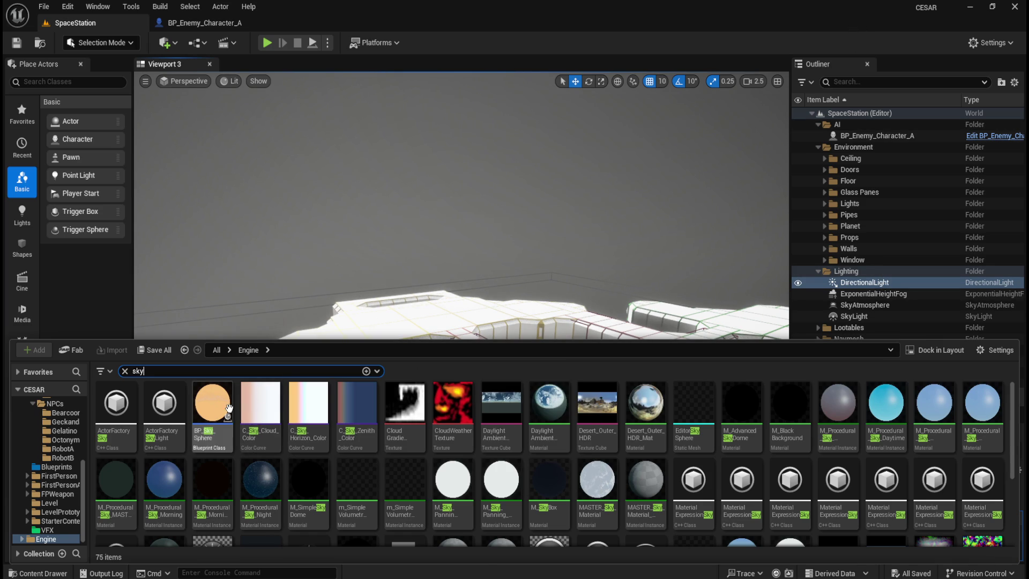
# Drag NS_SpaceDust into the Lighting folder in the Outliner and bring back the sky results.
pyautogui.click(877, 84)
pyautogui.write('sph')
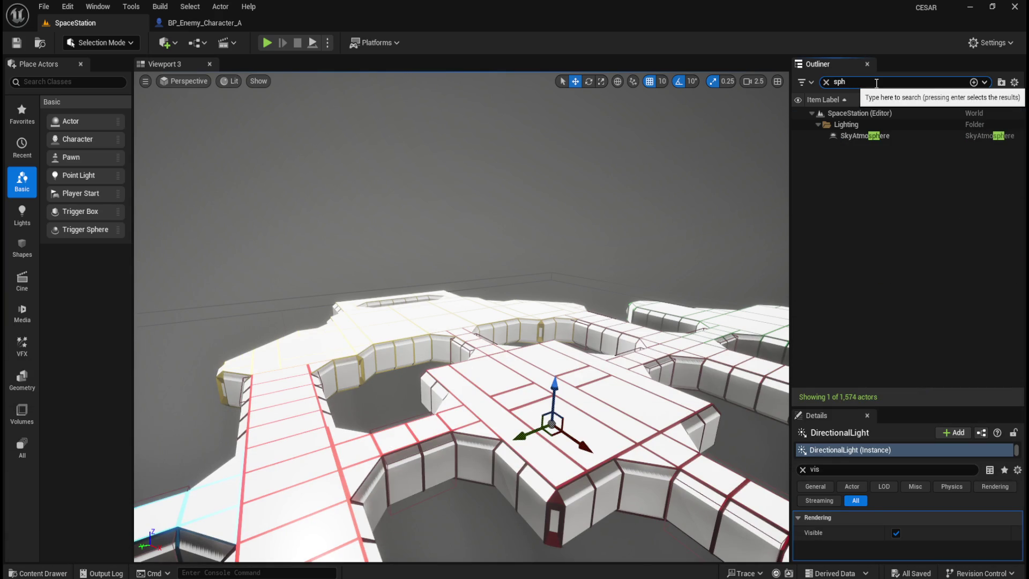
pyautogui.click(827, 82)
pyautogui.moveTo(866, 350)
pyautogui.mouseDown()
pyautogui.moveTo(872, 319)
pyautogui.moveTo(844, 272)
pyautogui.mouseUp()
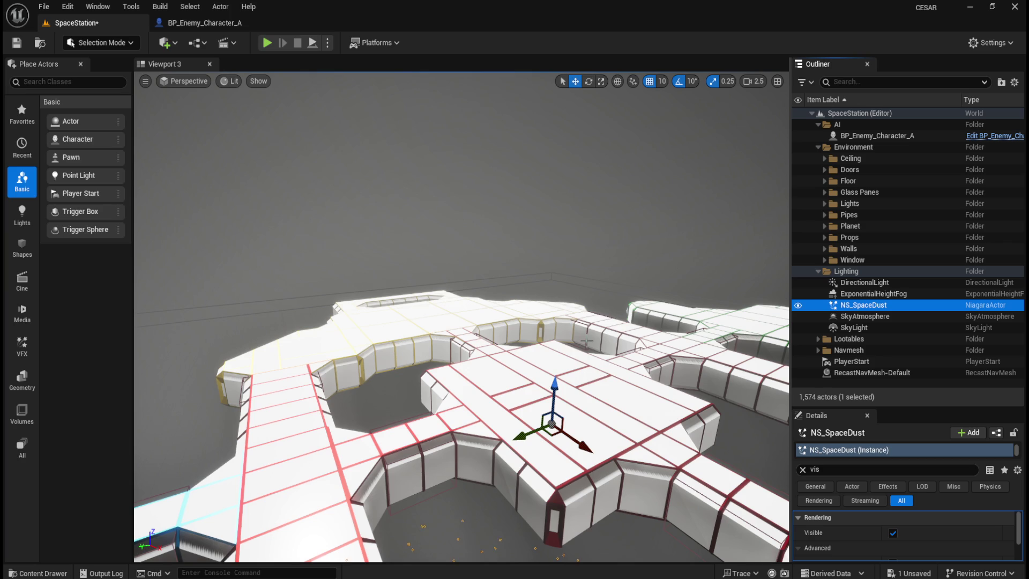
pyautogui.hotkey('ctrl', 'space')
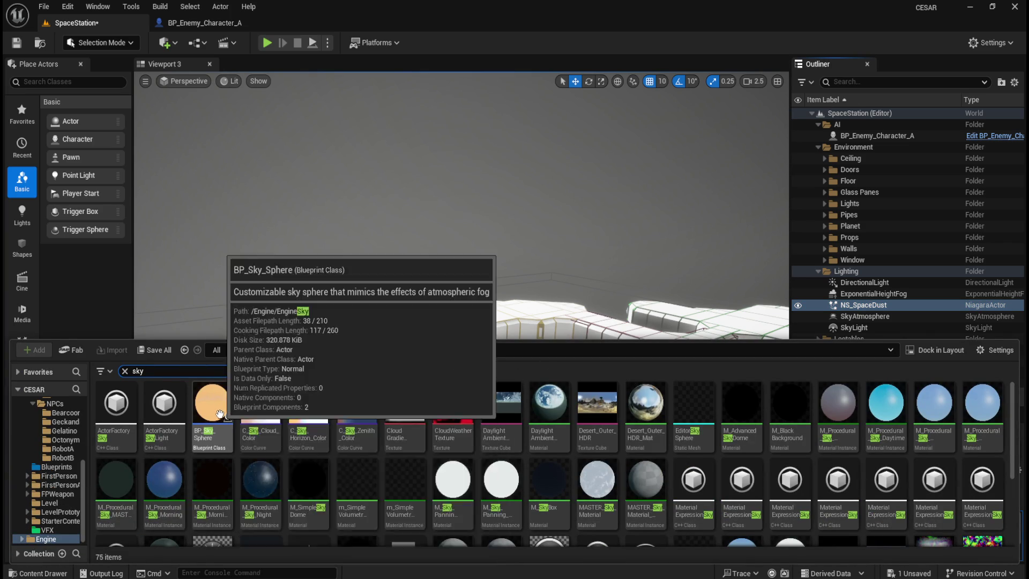
# Place BP_Sky_Sphere in the level and reset its Location to 0,0,0.
pyautogui.moveTo(210, 420); pyautogui.dragTo(549, 326)
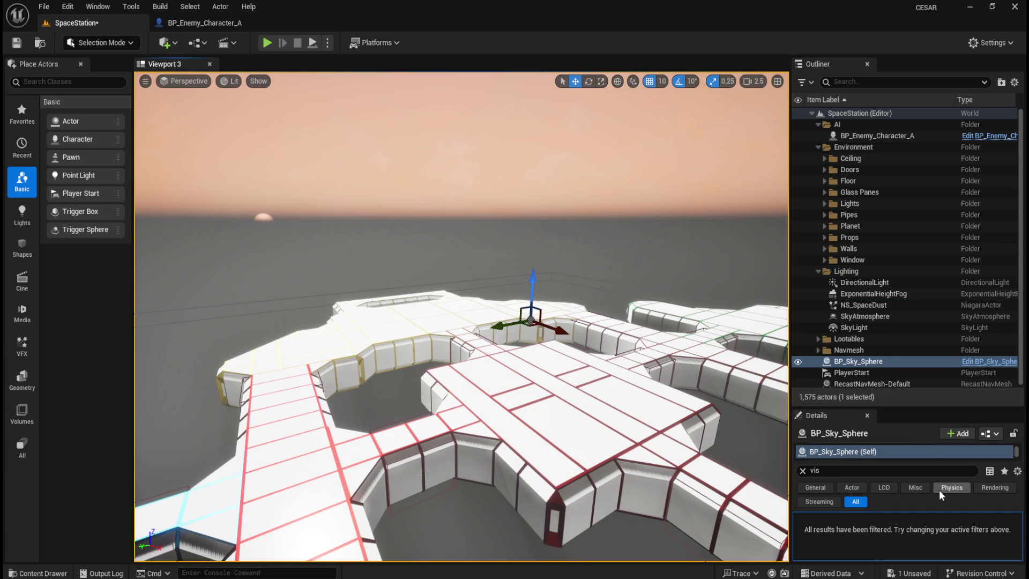
pyautogui.click(803, 472)
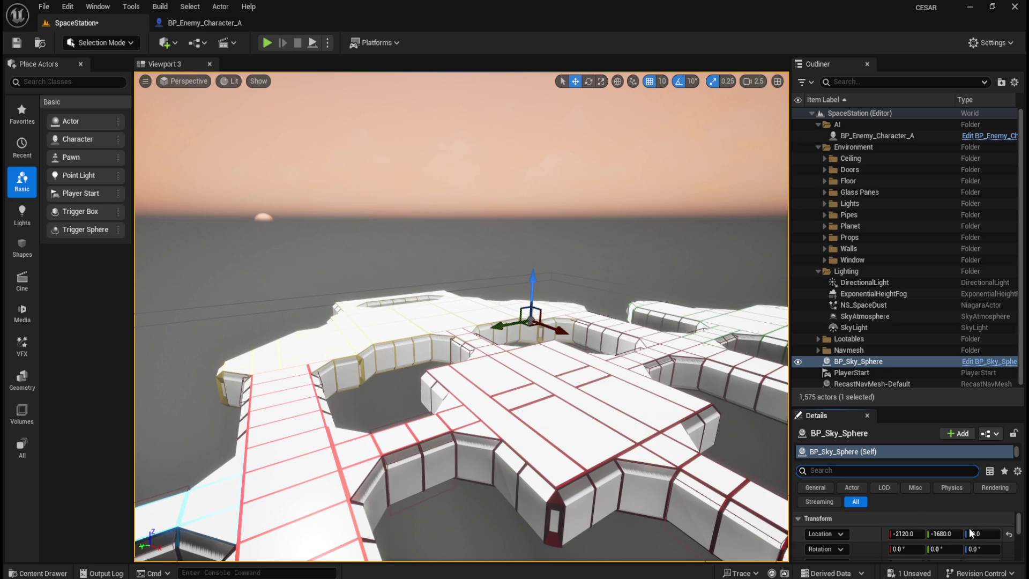
pyautogui.click(1006, 534)
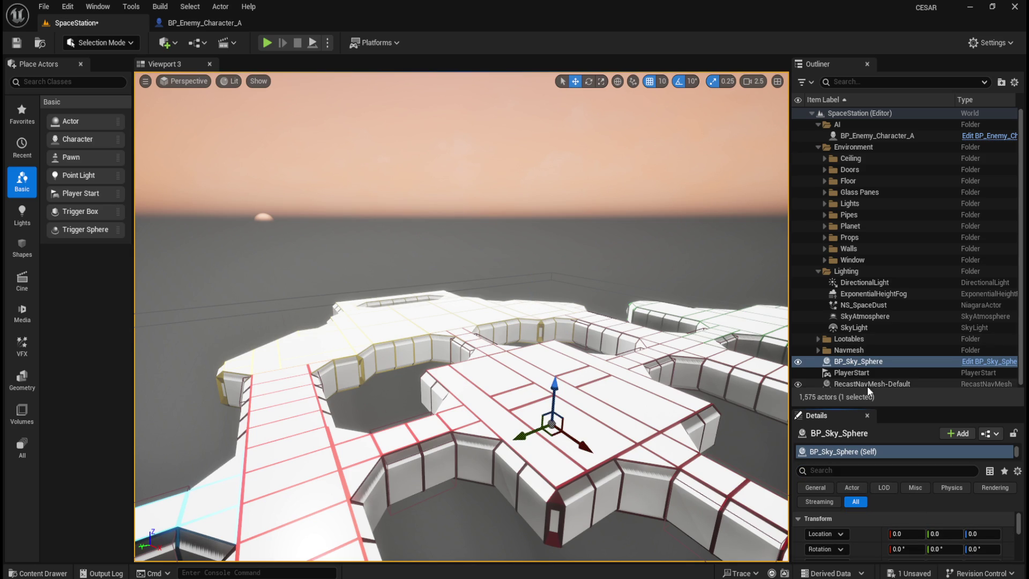
# Turn off Show Engine Content, clear the sky search and return to the Content folder.
pyautogui.hotkey('ctrl', 'space')
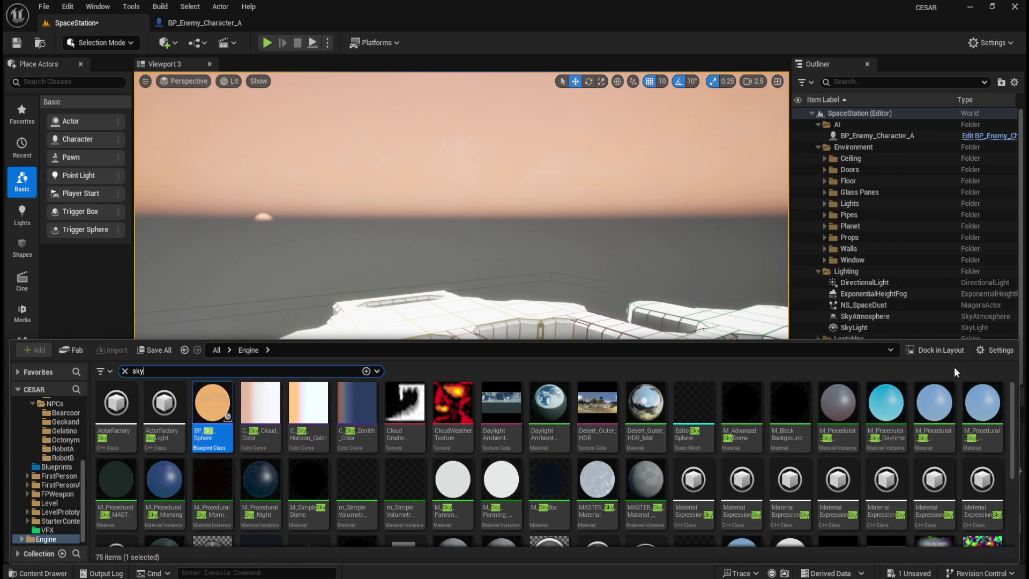
pyautogui.click(977, 353)
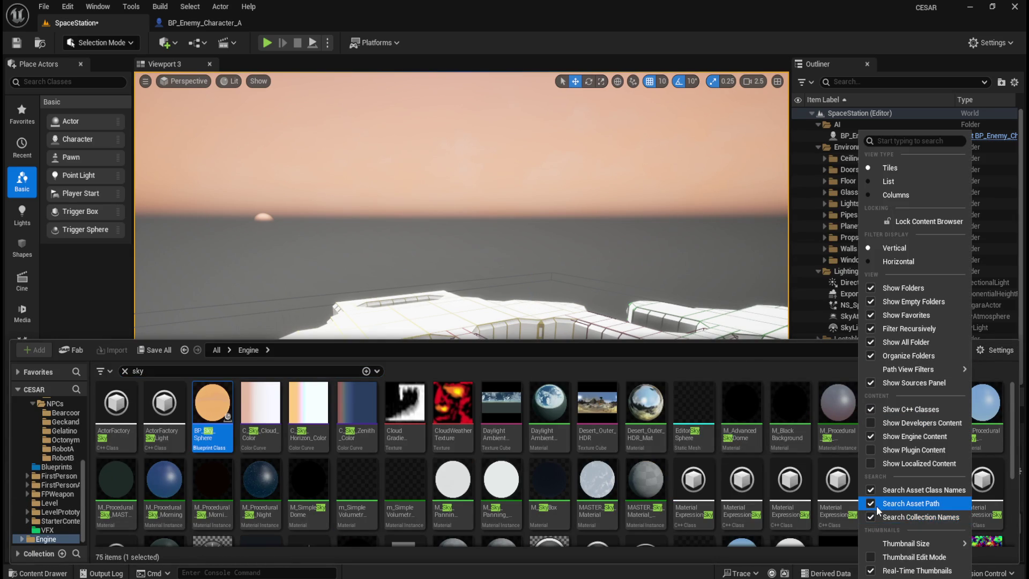
pyautogui.click(871, 436)
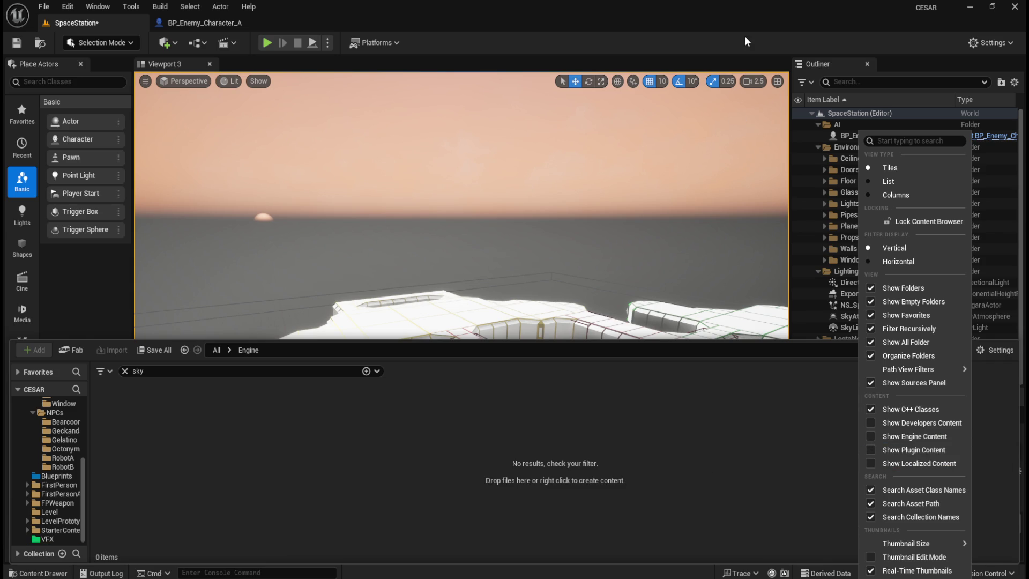
pyautogui.click(127, 371)
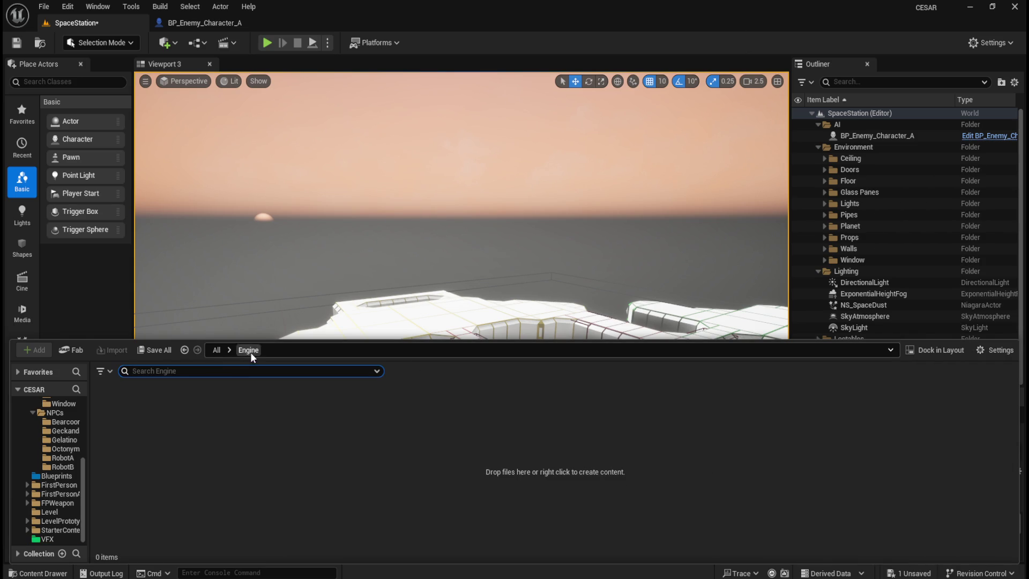
pyautogui.click(218, 350)
pyautogui.doubleClick(128, 410)
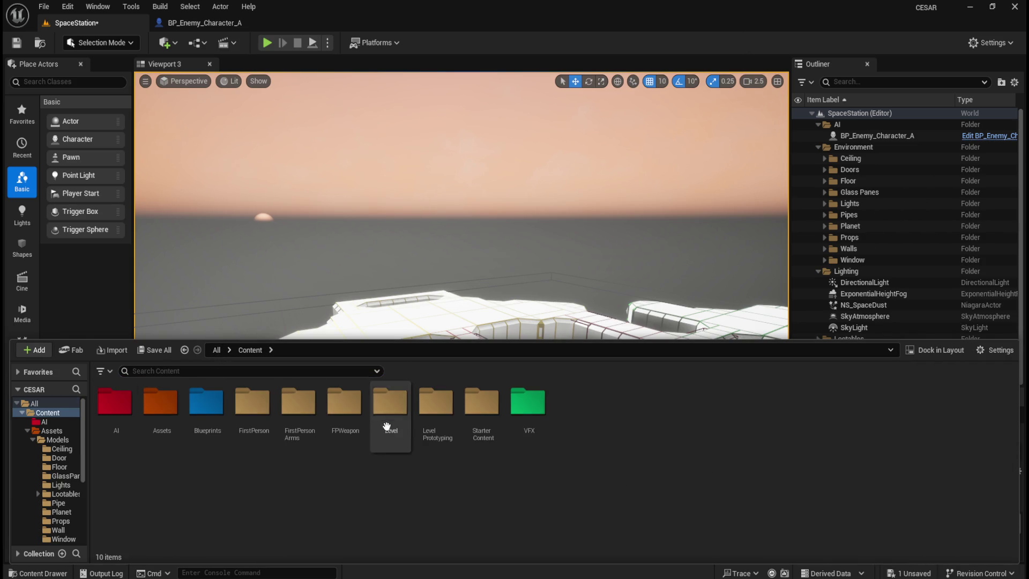
pyautogui.click(521, 234)
# Reselect BP_Sky_Sphere in the Outliner and enlarge the Details panel.
pyautogui.click(873, 372)
pyautogui.click(877, 362)
pyautogui.moveTo(879, 409)
pyautogui.mouseDown()
pyautogui.moveTo(900, 352)
pyautogui.moveTo(940, 327)
pyautogui.moveTo(941, 301)
pyautogui.mouseUp()
# Save all changes and reselect BP_Sky_Sphere in the Outliner.
pyautogui.click(44, 6)
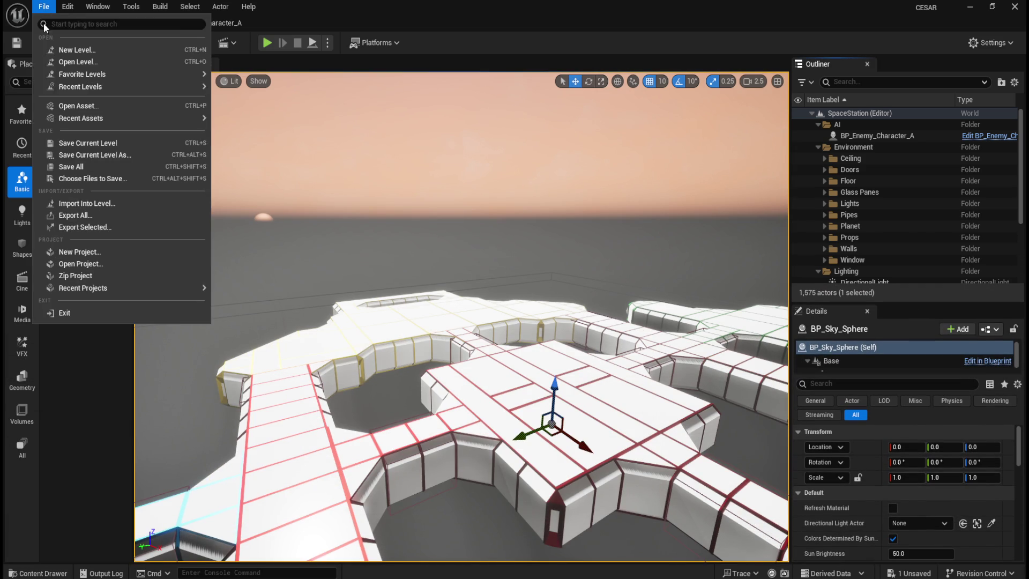
pyautogui.click(65, 167)
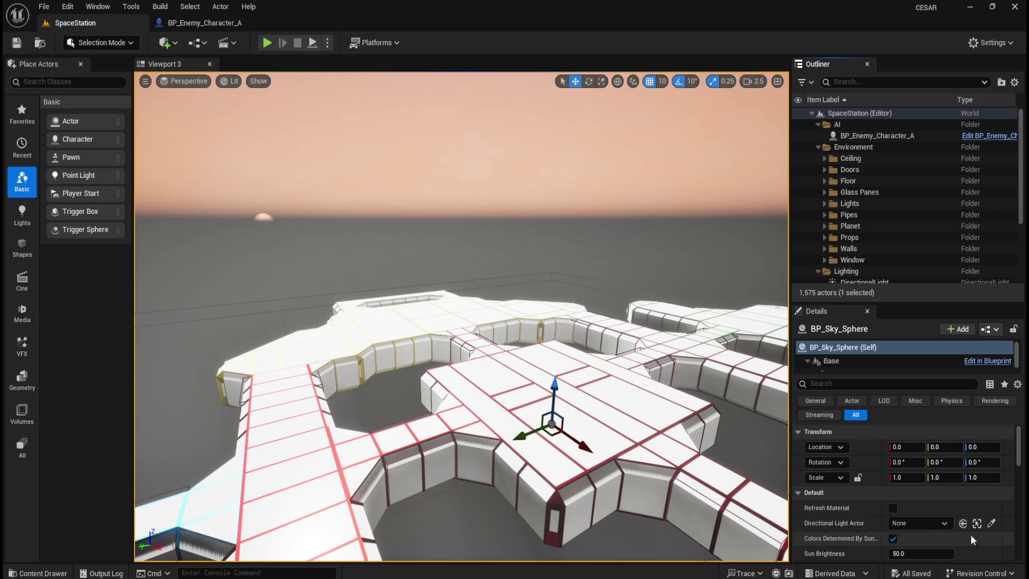
pyautogui.scroll(-2, 875, 514)
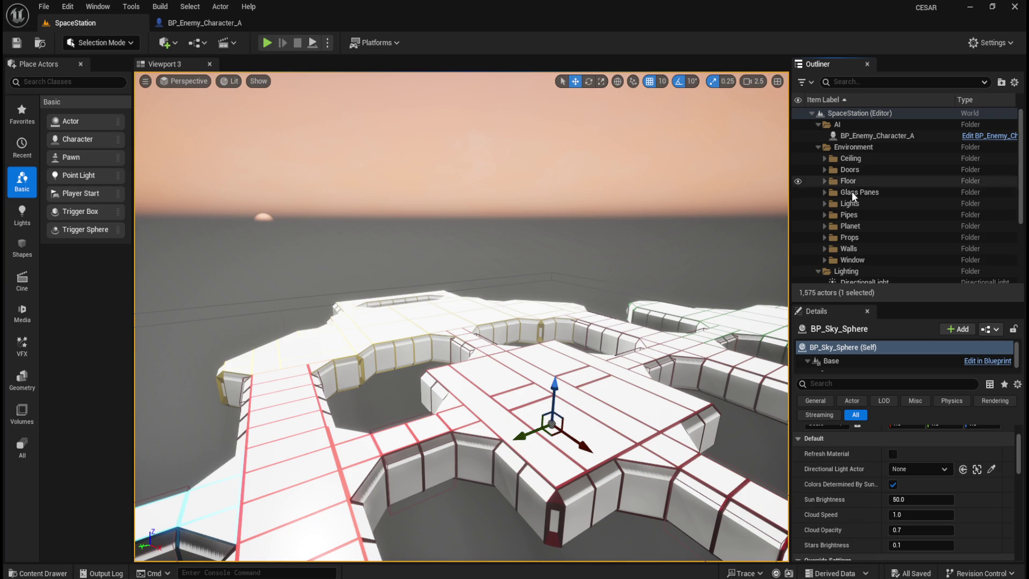
pyautogui.scroll(-3, 882, 221)
pyautogui.click(860, 264)
pyautogui.click(871, 255)
# Review BP_Sky_Sphere's details, then drag it into the Lighting folder.
pyautogui.scroll(-2, 877, 504)
pyautogui.scroll(2, 848, 508)
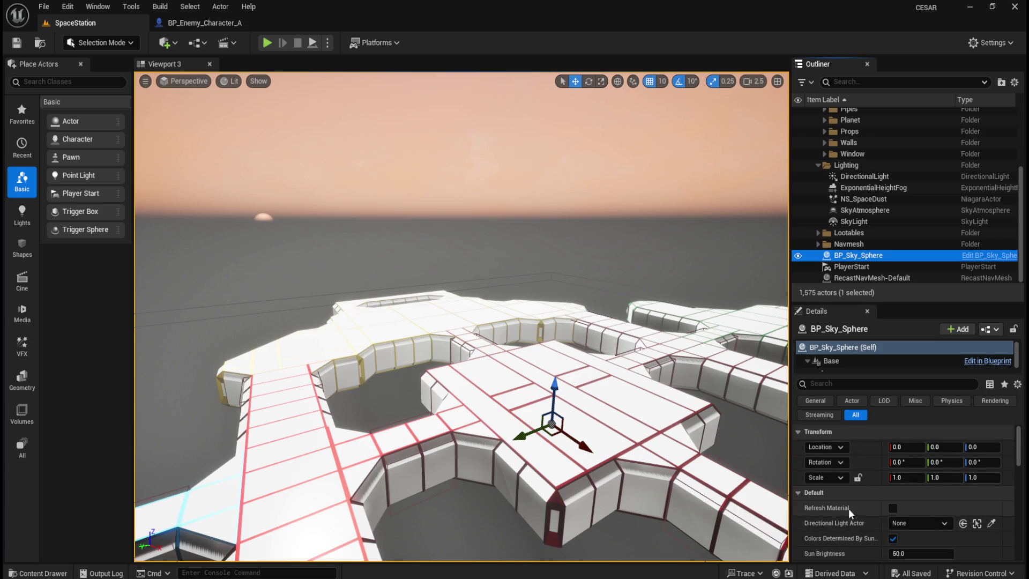
pyautogui.scroll(-10, 856, 513)
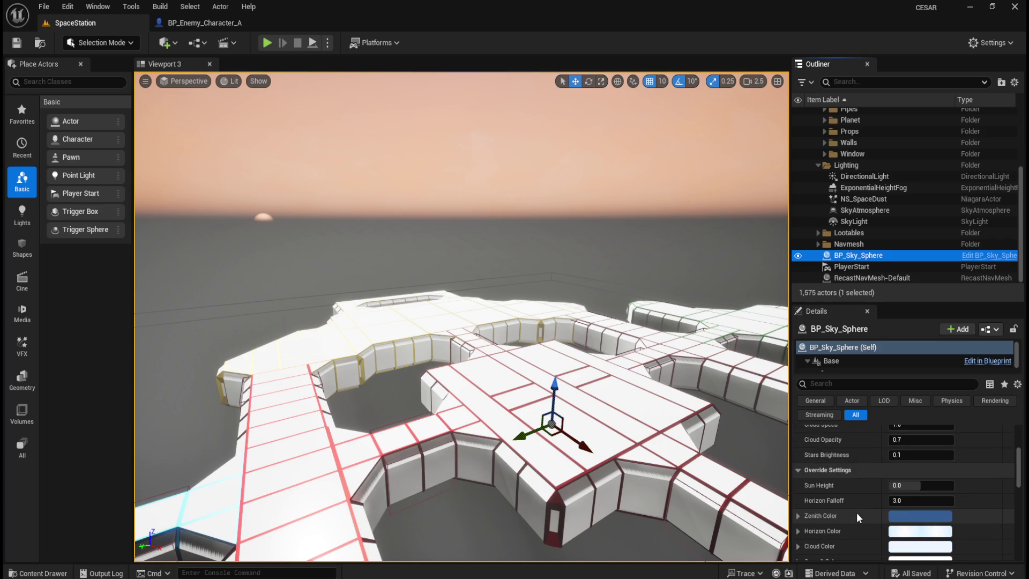
pyautogui.scroll(2, 857, 512)
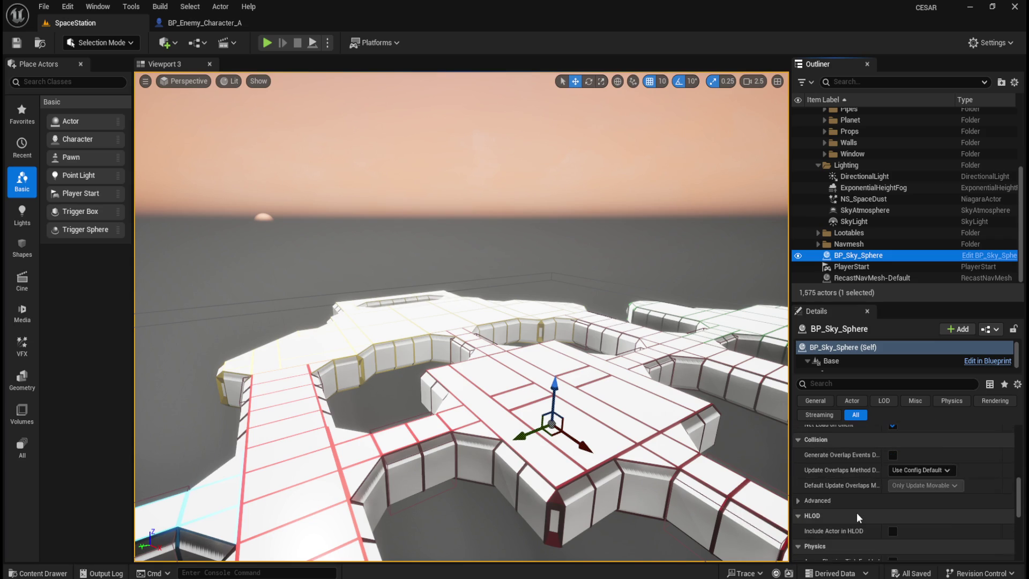
pyautogui.scroll(8, 861, 514)
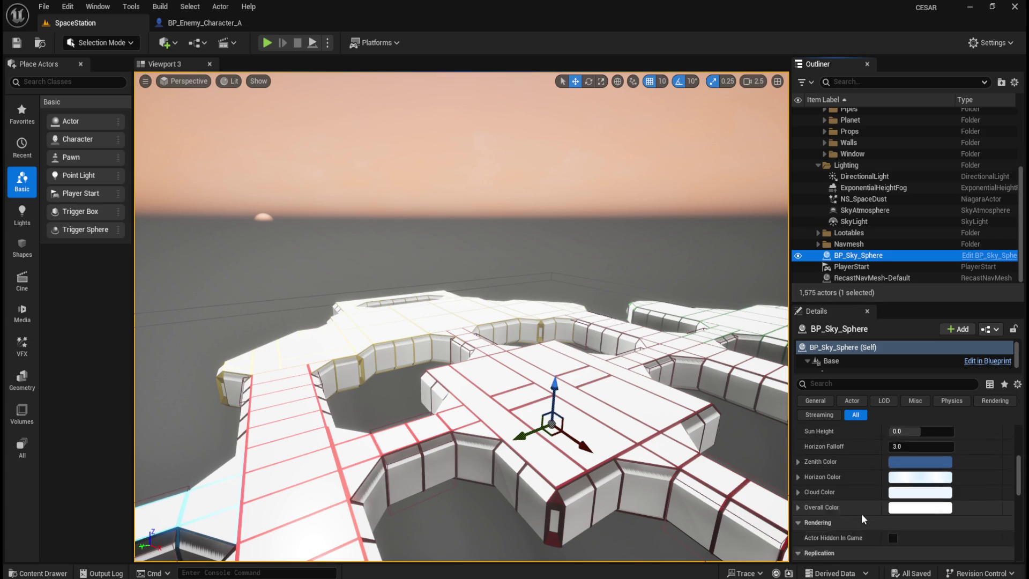
pyautogui.scroll(1, 861, 514)
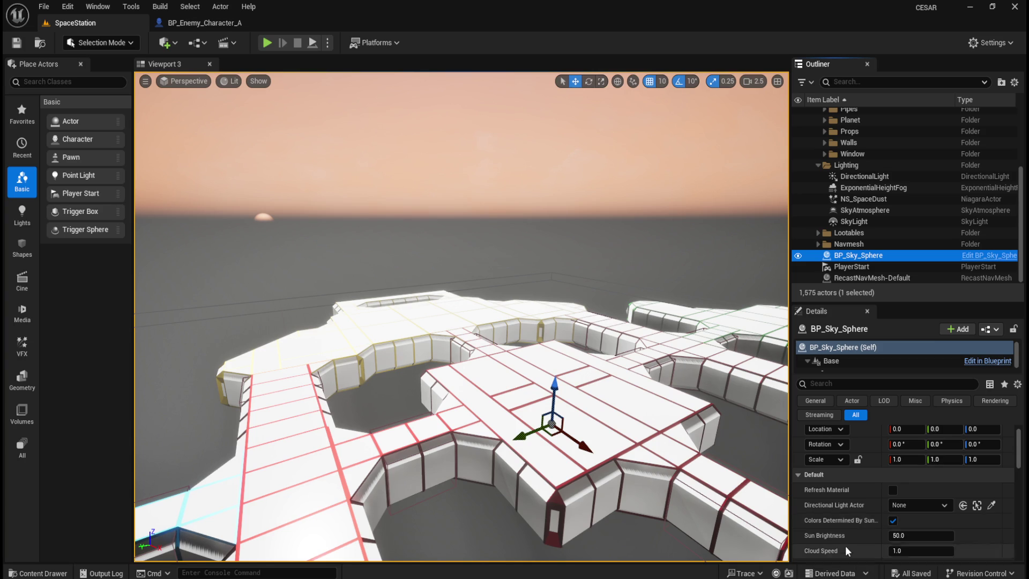
pyautogui.scroll(-1, 845, 540)
pyautogui.scroll(-3, 847, 533)
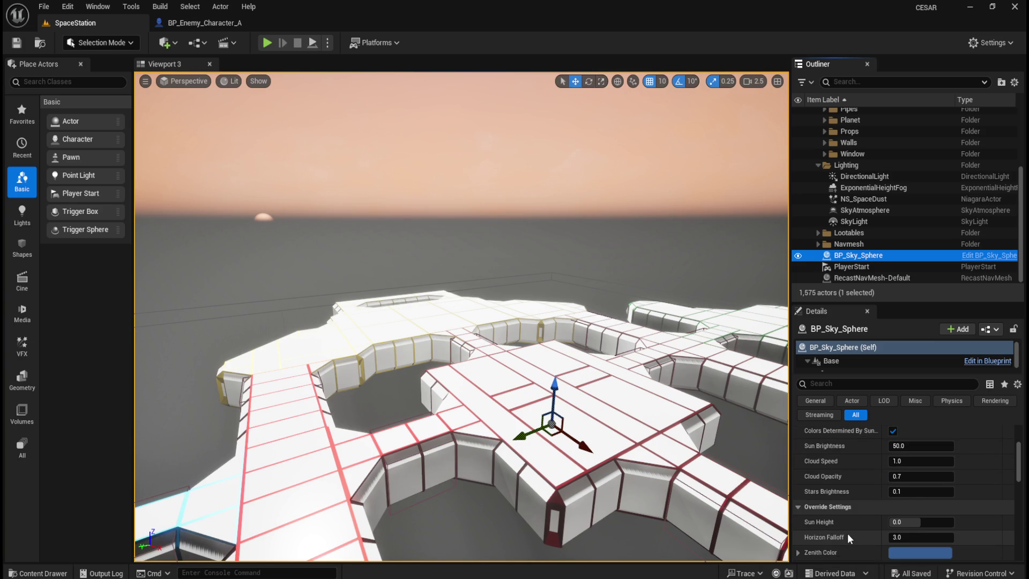
pyautogui.scroll(-2, 847, 533)
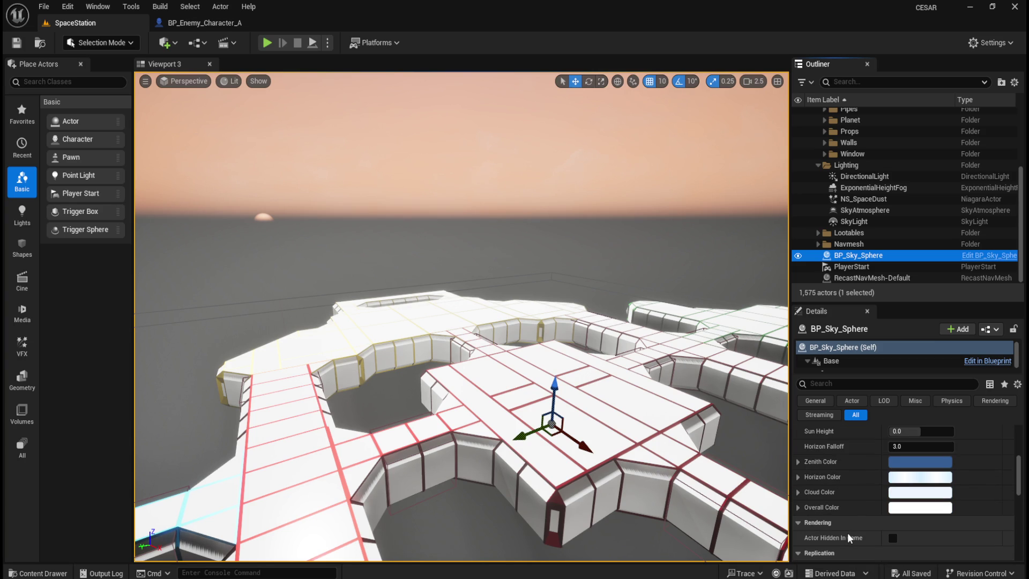
pyautogui.click(796, 507)
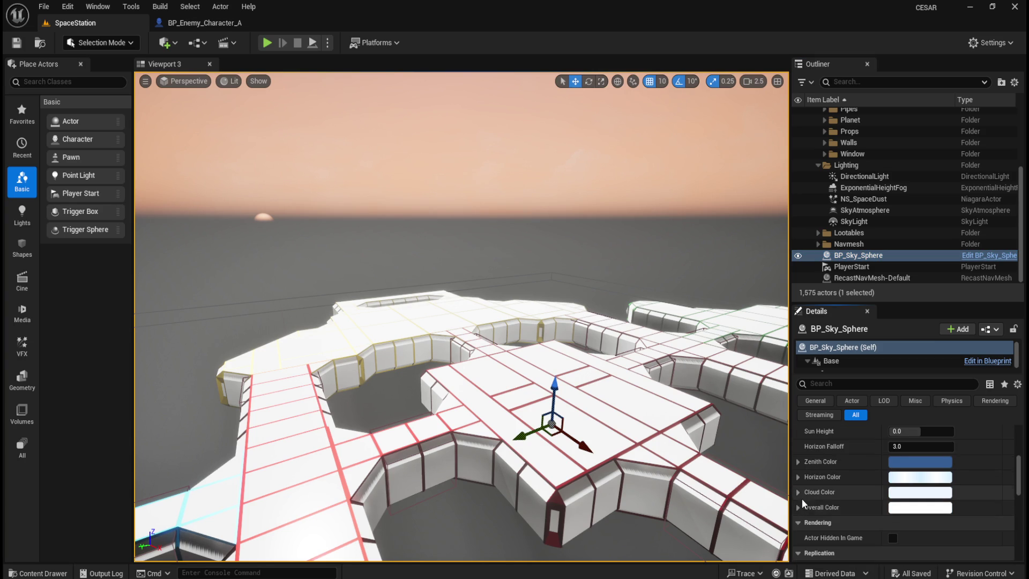
pyautogui.scroll(-7, 815, 493)
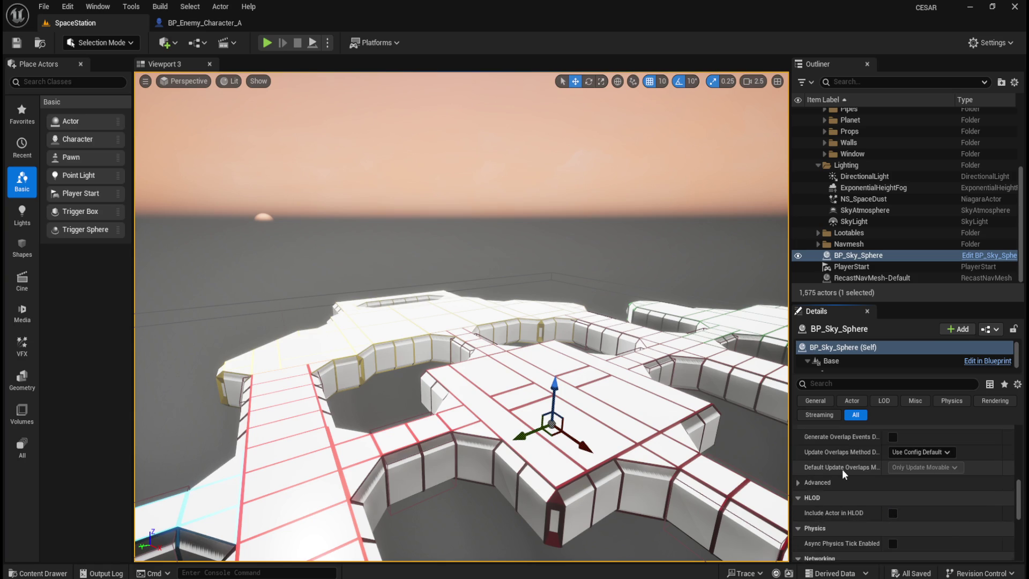
pyautogui.scroll(-3, 843, 472)
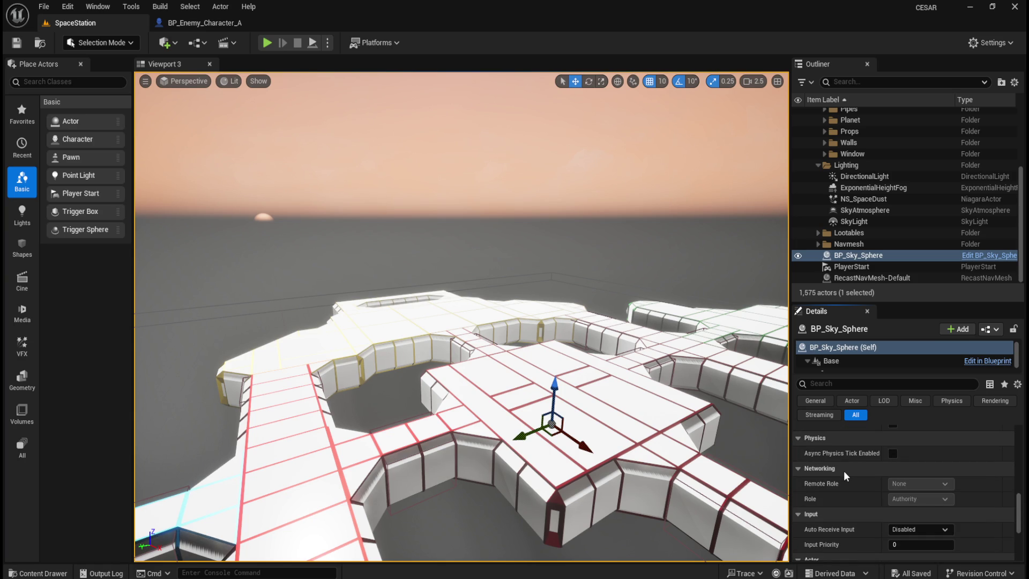
pyautogui.moveTo(857, 256); pyautogui.dragTo(853, 163)
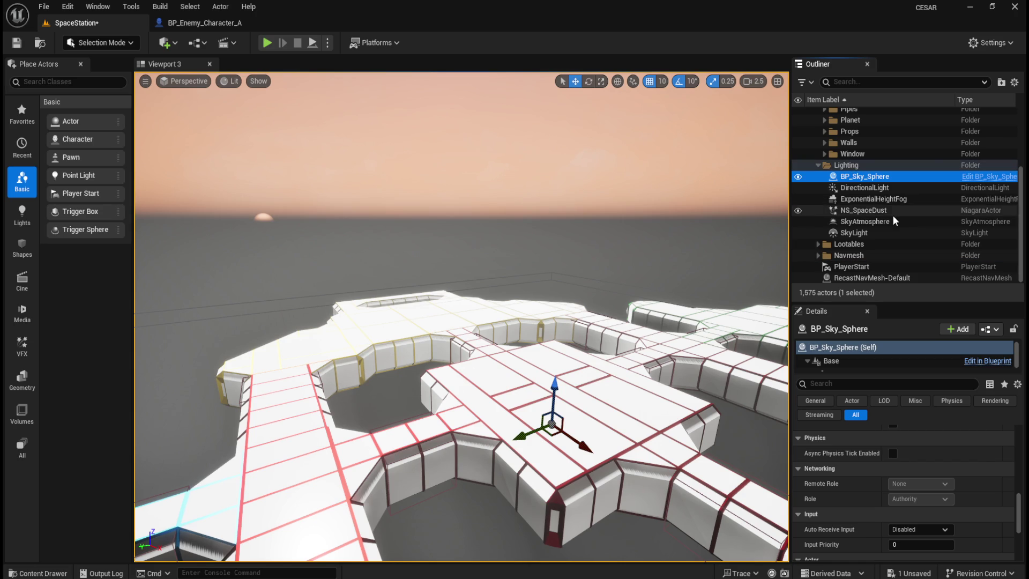
# Select SkyAtmosphere and set its Rayleigh Scattering Scale to 0.0.
pyautogui.click(879, 220)
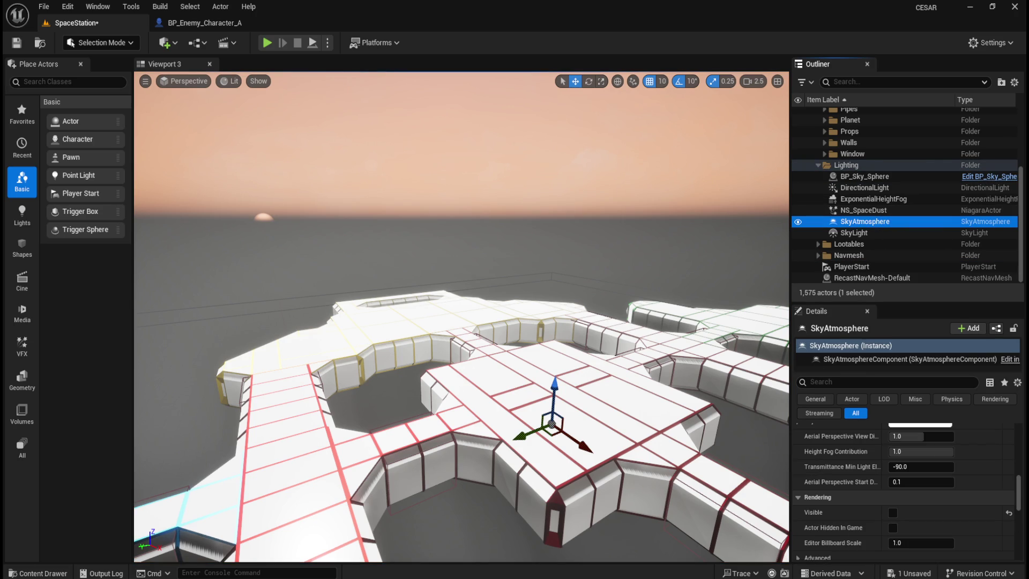
pyautogui.moveTo(1018, 504)
pyautogui.mouseDown()
pyautogui.moveTo(1022, 451)
pyautogui.moveTo(1022, 462)
pyautogui.mouseUp()
pyautogui.click(921, 487)
pyautogui.write('0.0')
pyautogui.press('Return')
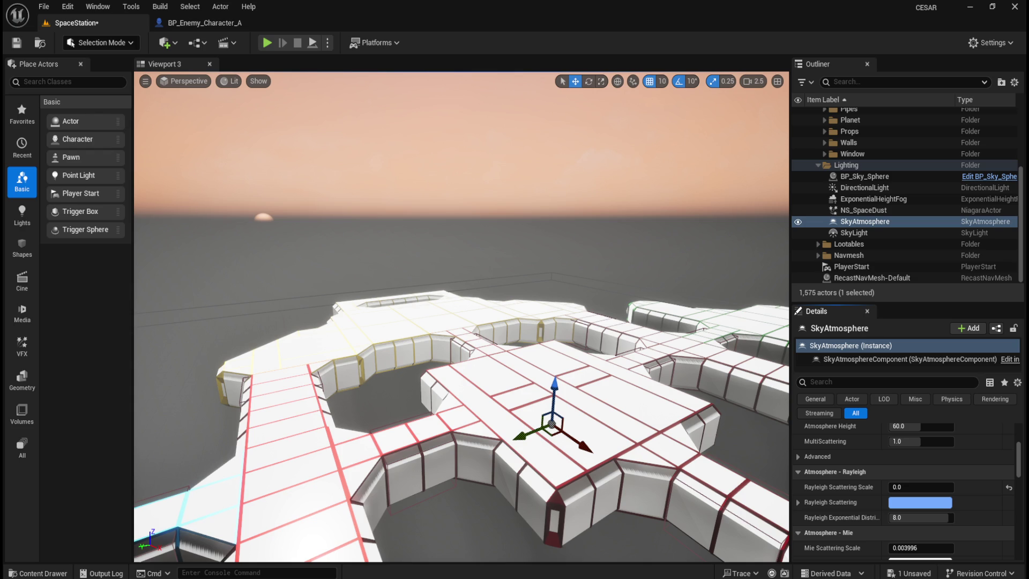
# Raise the SkyAtmosphere Ground Radius from 6360 to 7000.
pyautogui.moveTo(1021, 472); pyautogui.dragTo(1024, 461)
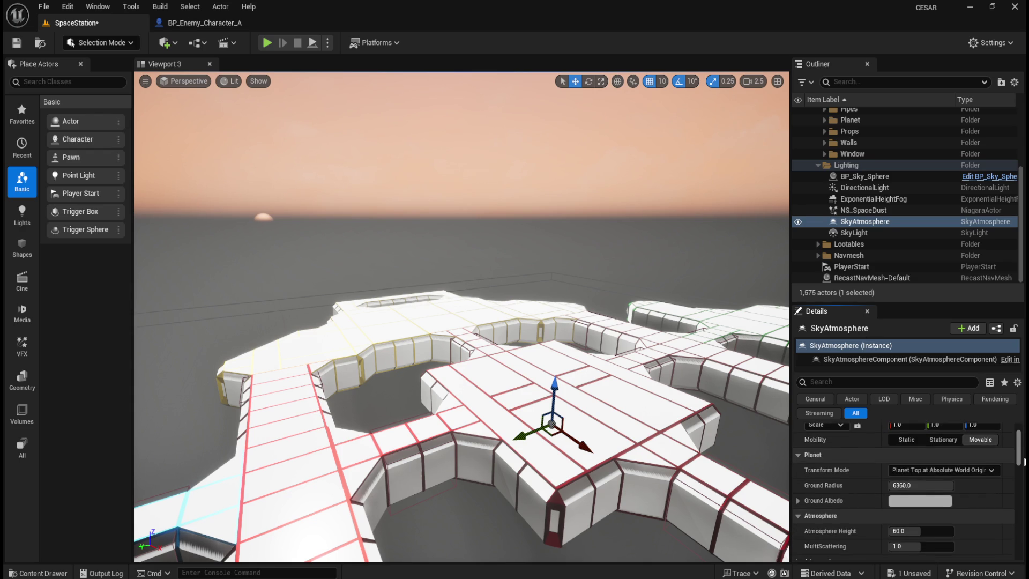
pyautogui.click(919, 485)
pyautogui.write('1')
pyautogui.press('Return')
pyautogui.write('7000')
pyautogui.press('Return')
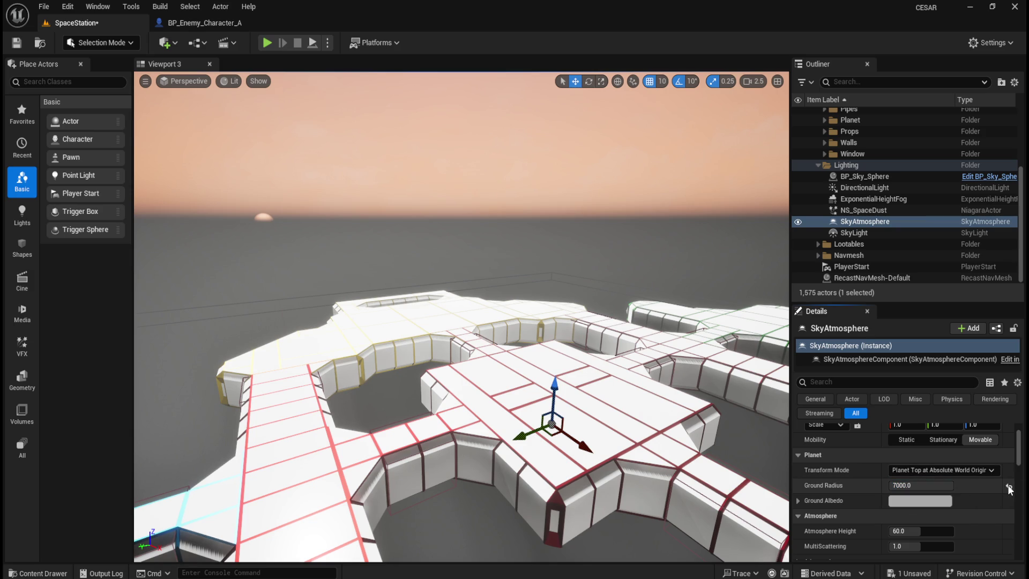
# Select BP_Sky_Sphere and leave its Directional Light Actor unassigned.
pyautogui.click(889, 190)
pyautogui.click(893, 180)
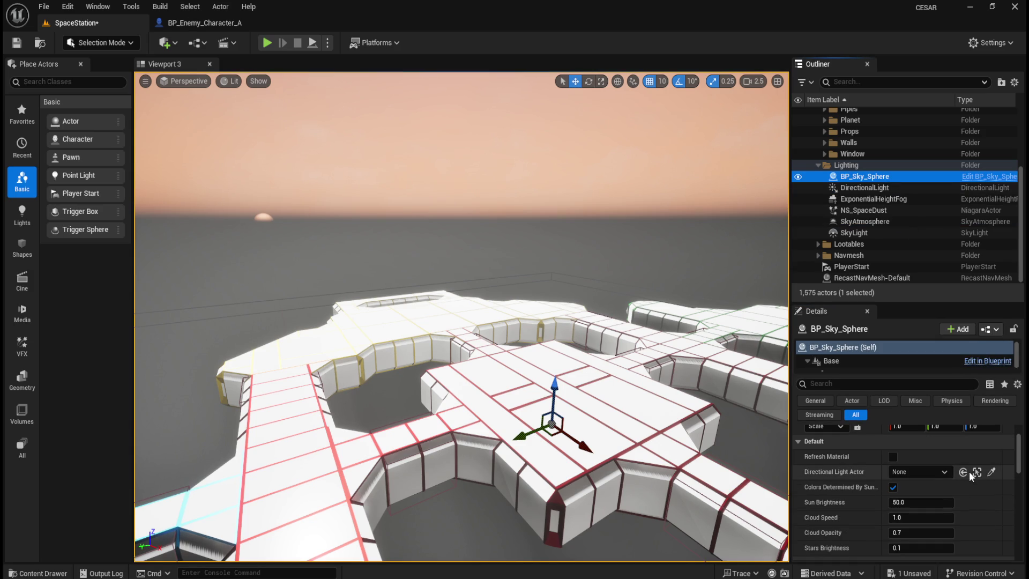
pyautogui.click(891, 458)
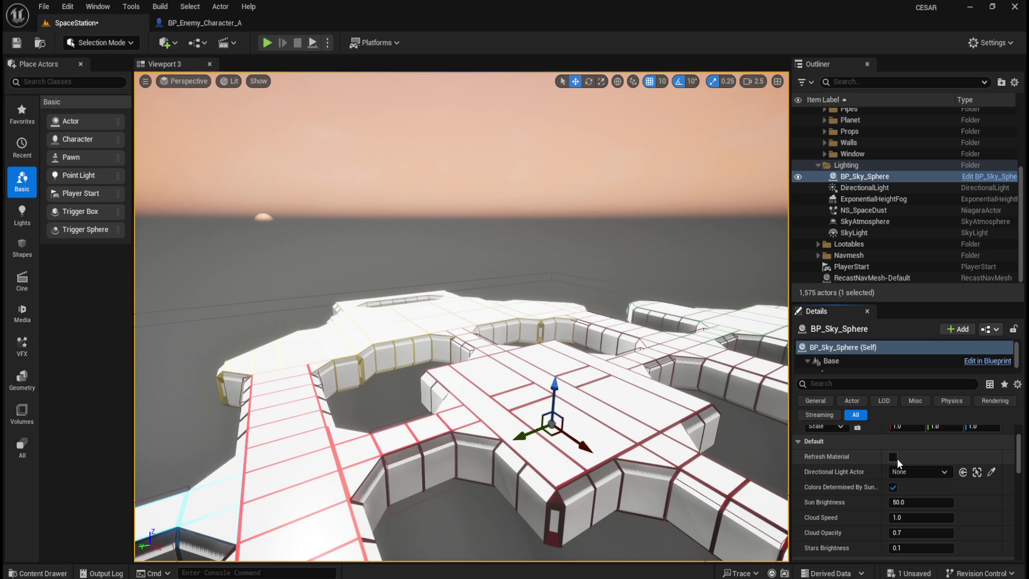
pyautogui.click(933, 473)
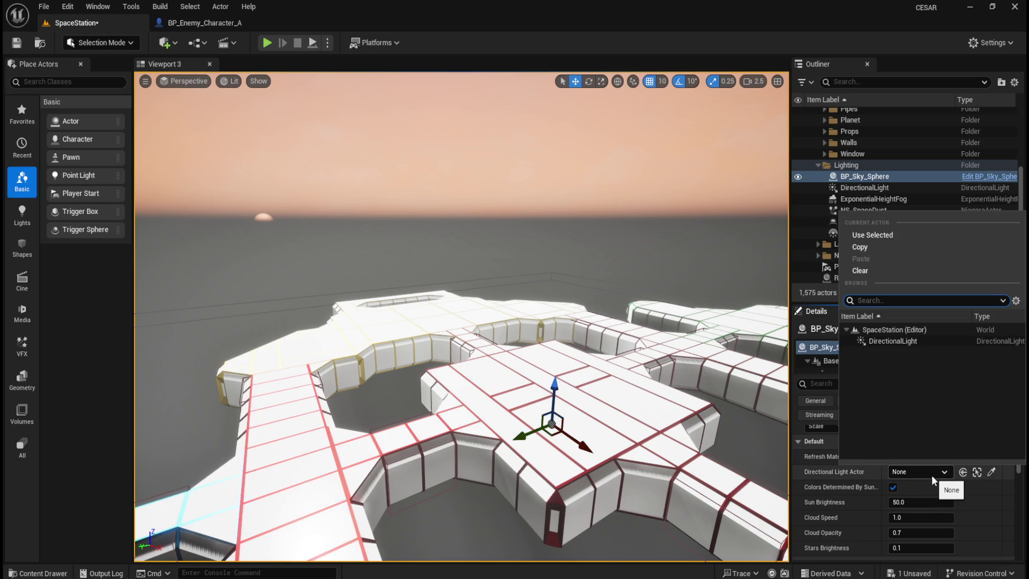
pyautogui.click(931, 474)
pyautogui.scroll(-2, 991, 482)
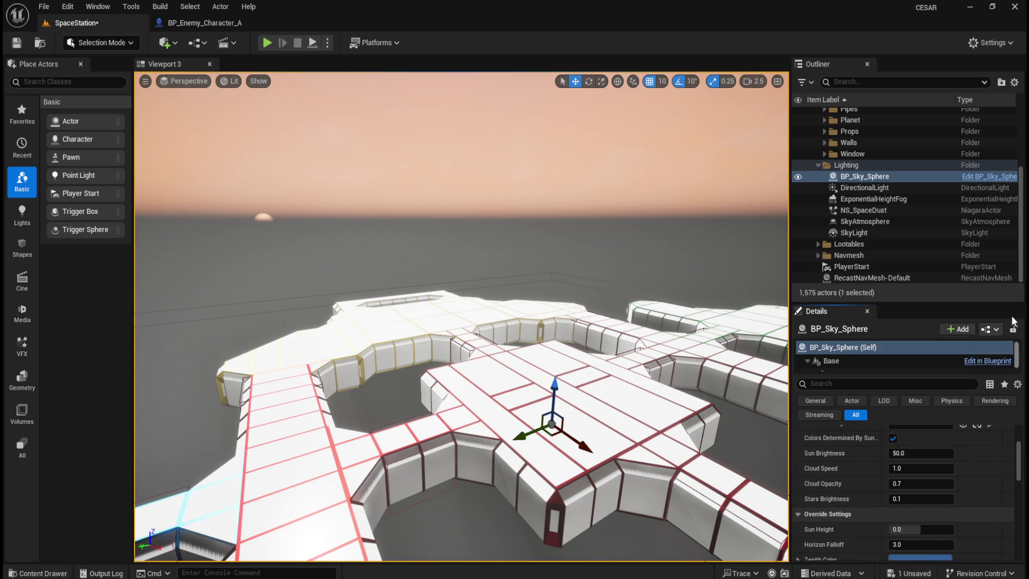
# Set Sun Brightness to 0, Cloud Opacity to about -1.3 and Stars Brightness to about 15.6.
pyautogui.moveTo(922, 453)
pyautogui.mouseDown()
pyautogui.moveTo(904, 453)
pyautogui.moveTo(943, 453)
pyautogui.moveTo(906, 453)
pyautogui.mouseUp()
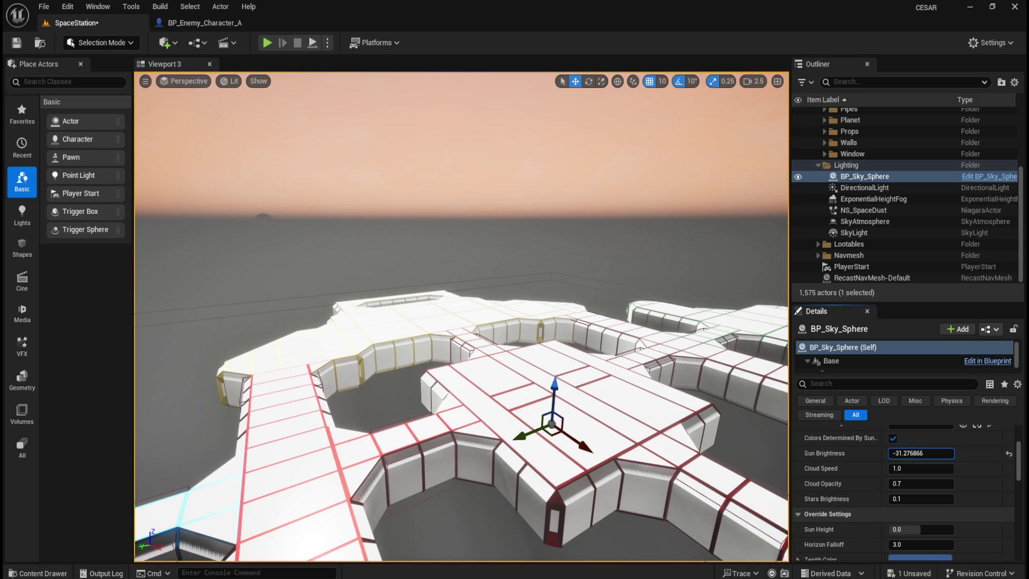
pyautogui.moveTo(906, 453); pyautogui.dragTo(914, 455)
pyautogui.write('0')
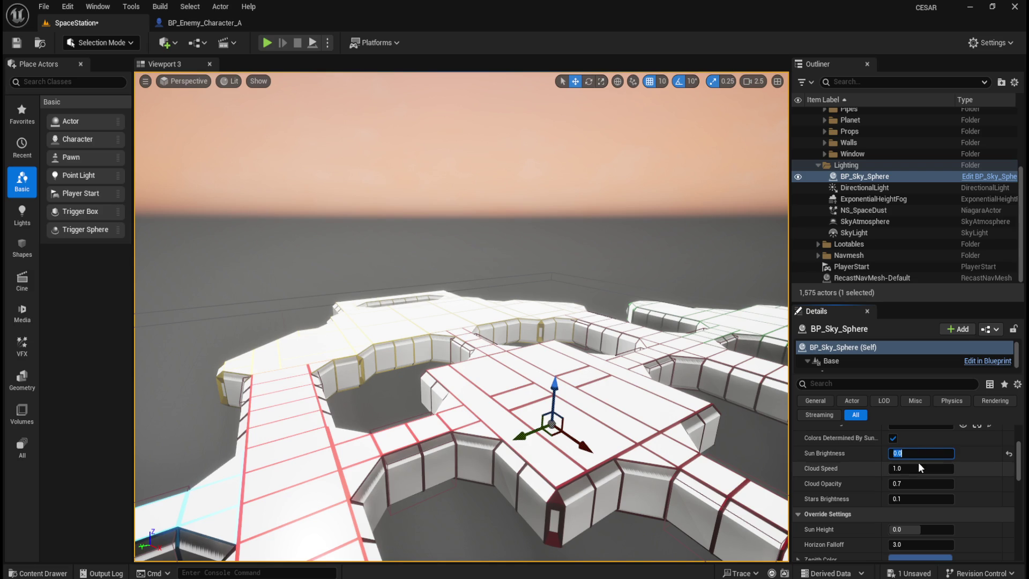
pyautogui.moveTo(922, 484)
pyautogui.mouseDown()
pyautogui.moveTo(912, 484)
pyautogui.moveTo(1003, 465)
pyautogui.mouseUp()
pyautogui.moveTo(914, 499); pyautogui.dragTo(951, 499)
# Try lower Cloud Color and Horizon Color alpha values, then reset both to default.
pyautogui.scroll(-5, 917, 476)
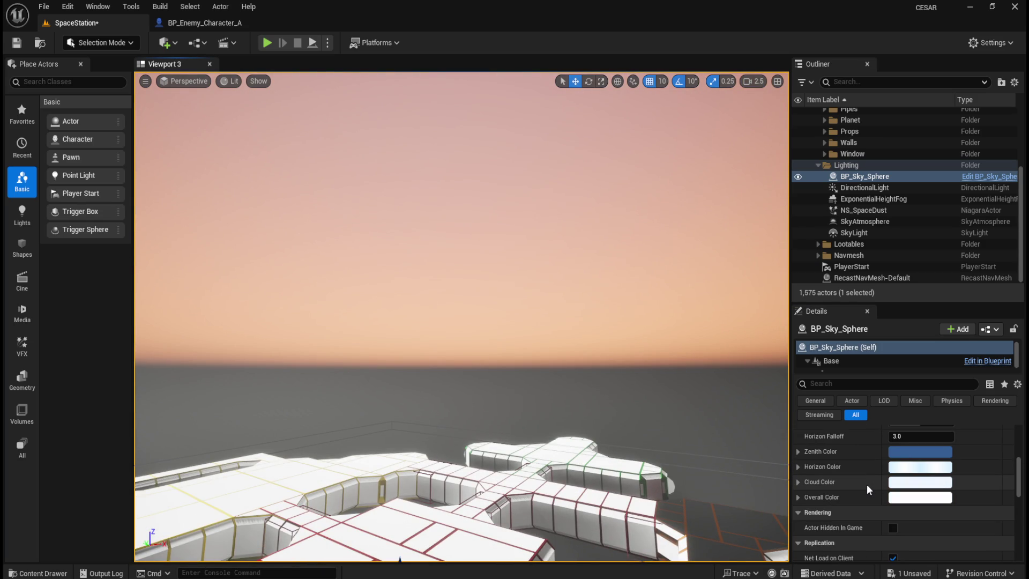
pyautogui.scroll(-2, 867, 484)
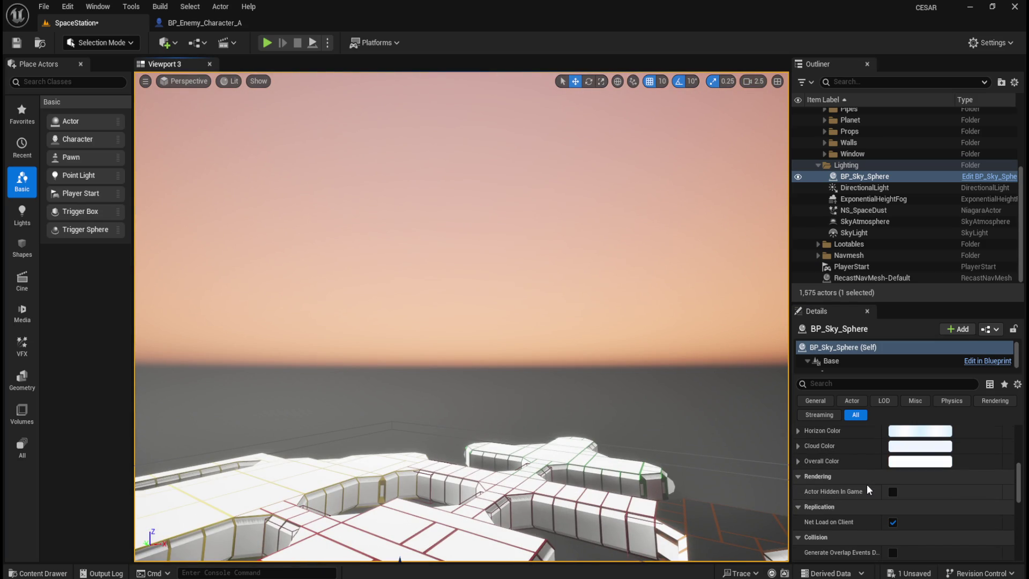
pyautogui.click(798, 446)
pyautogui.moveTo(922, 507)
pyautogui.mouseDown()
pyautogui.moveTo(879, 508)
pyautogui.moveTo(990, 515)
pyautogui.mouseUp()
pyautogui.click(1010, 507)
pyautogui.click(810, 446)
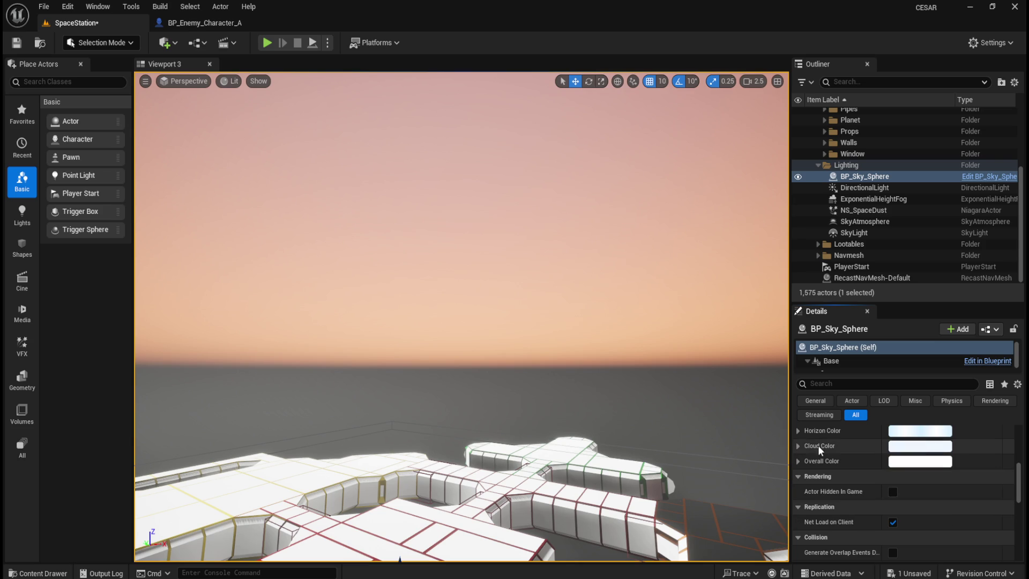
pyautogui.click(798, 431)
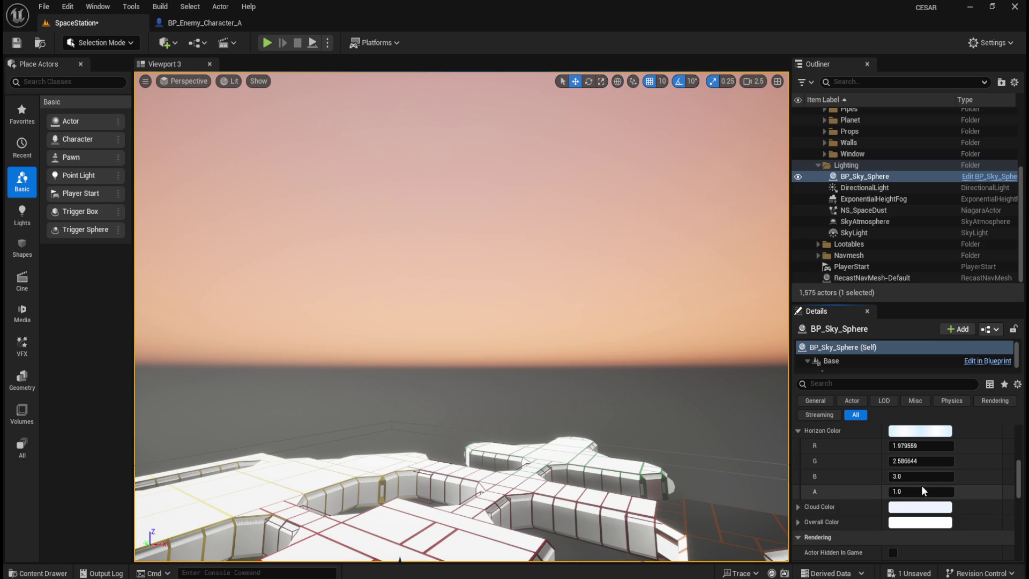
pyautogui.moveTo(915, 492); pyautogui.dragTo(901, 492)
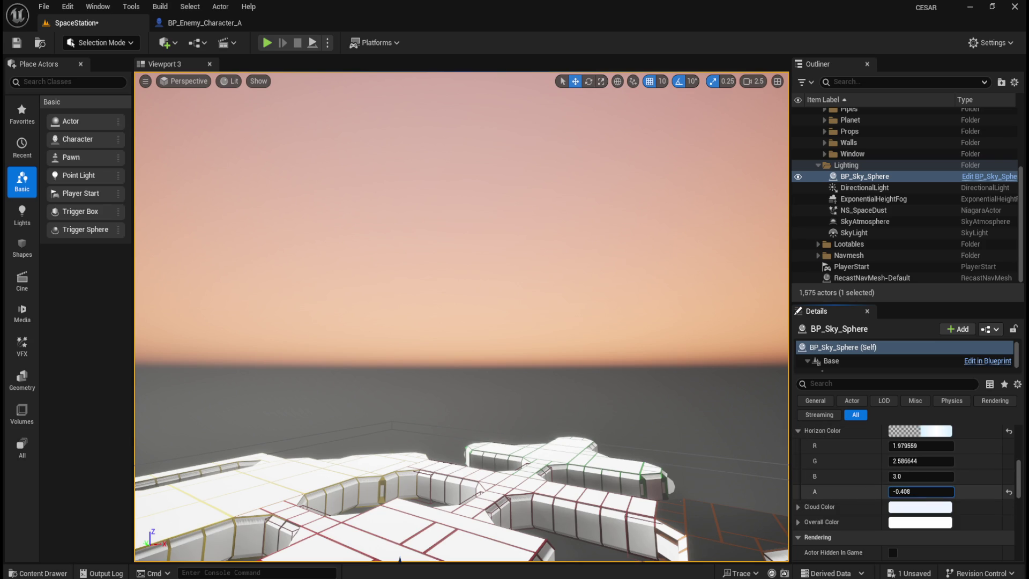
pyautogui.click(1010, 492)
pyautogui.click(798, 431)
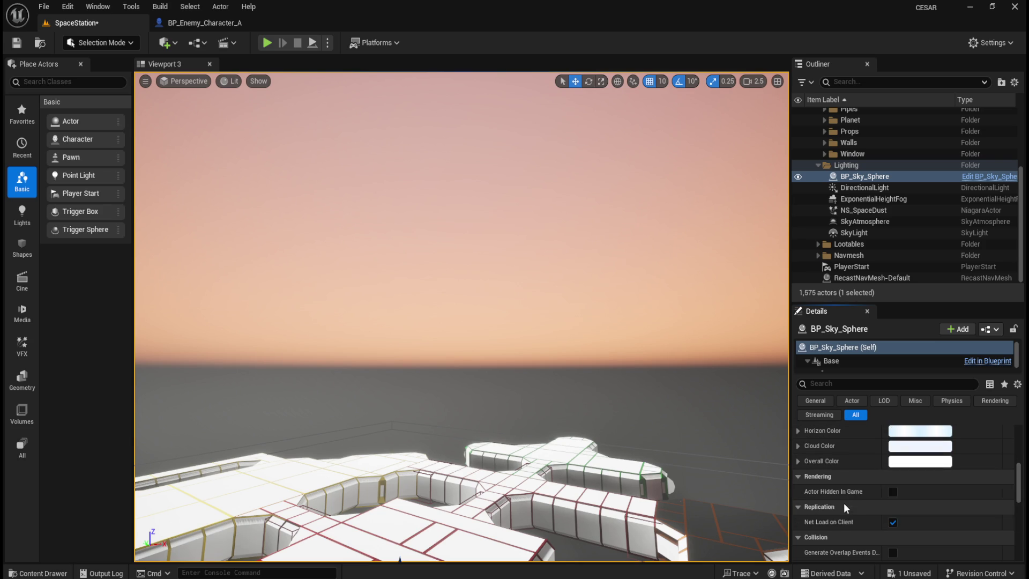
pyautogui.scroll(-3, 843, 503)
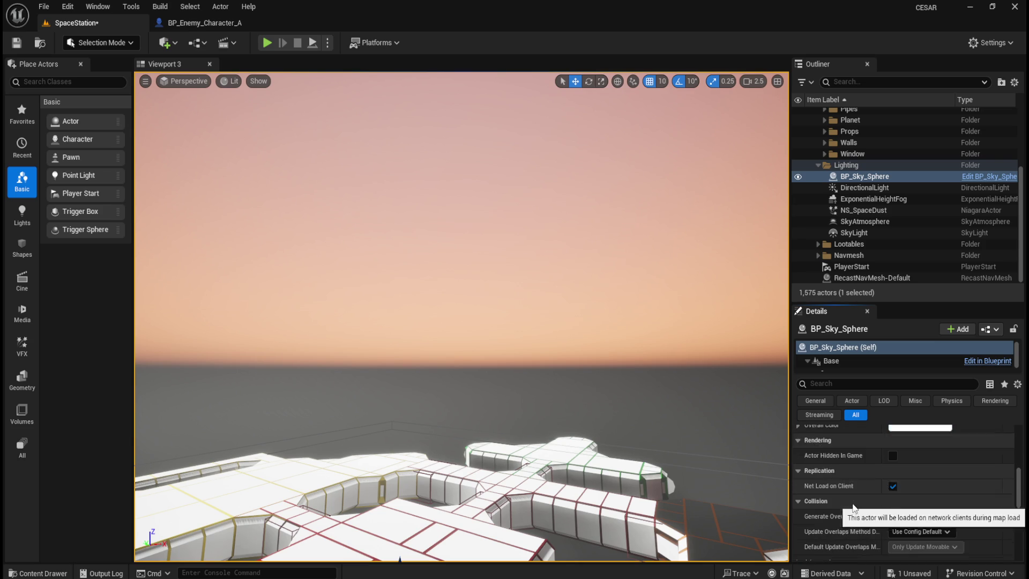
pyautogui.click(877, 223)
# Test Mie Scattering Scale, Atmosphere Height and Ground Radius changes, then restore their defaults.
pyautogui.scroll(3, 895, 486)
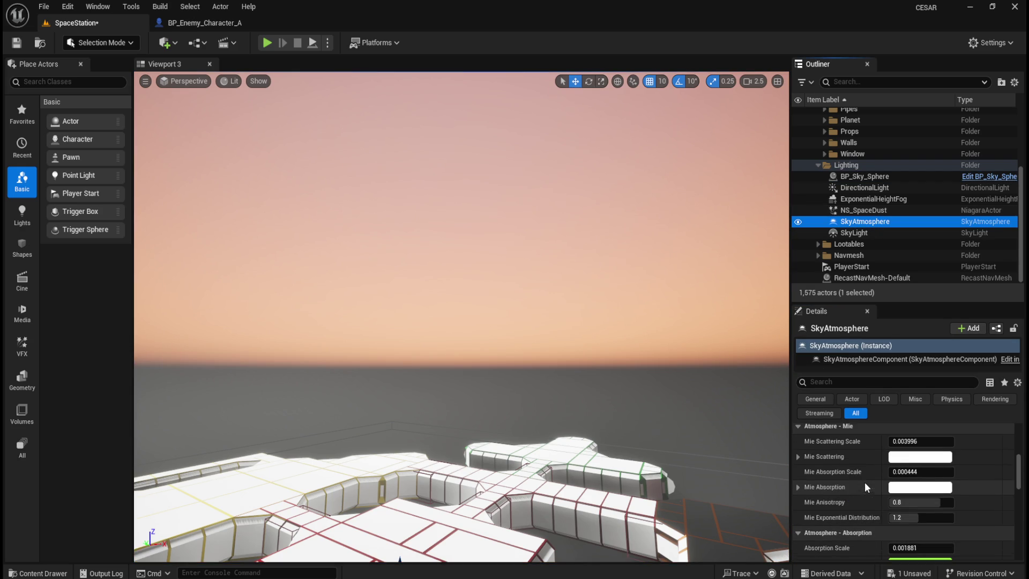
pyautogui.moveTo(927, 459); pyautogui.dragTo(901, 459)
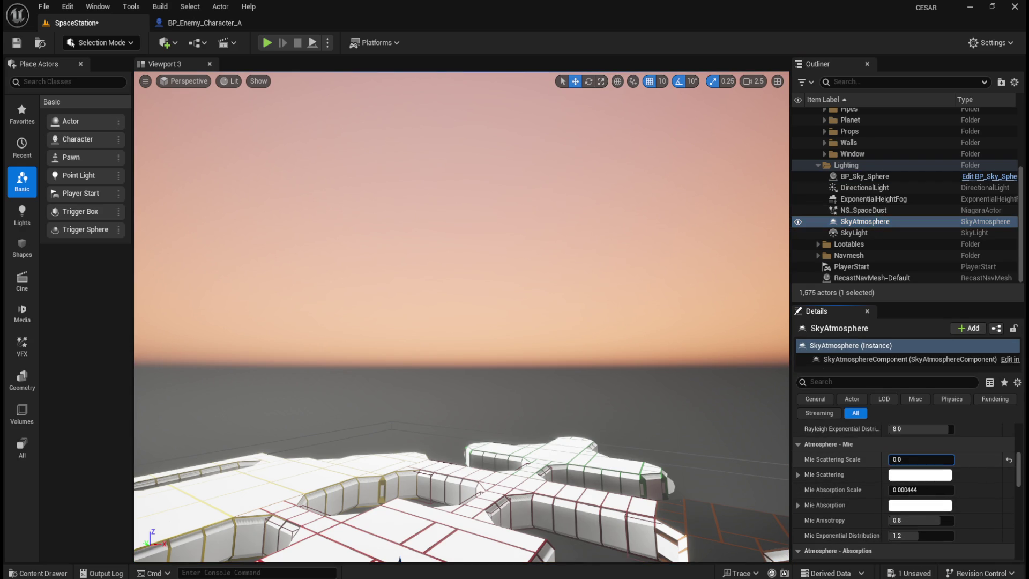
pyautogui.click(1009, 459)
pyautogui.scroll(4, 971, 490)
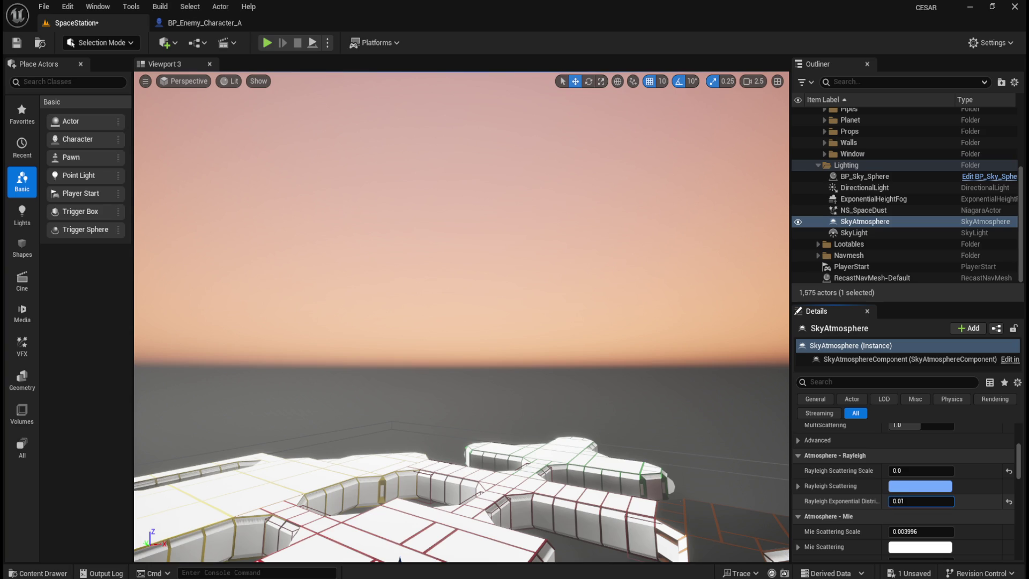
pyautogui.scroll(2, 946, 499)
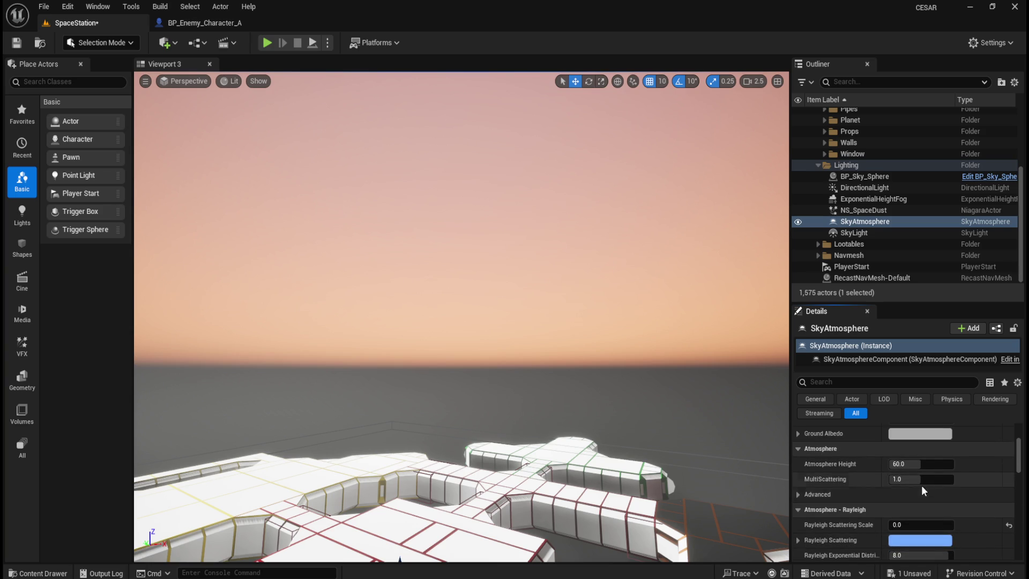
pyautogui.scroll(1, 921, 485)
pyautogui.moveTo(920, 500)
pyautogui.mouseDown()
pyautogui.moveTo(906, 499)
pyautogui.moveTo(919, 499)
pyautogui.mouseUp()
pyautogui.click(1009, 500)
pyautogui.moveTo(922, 454); pyautogui.dragTo(900, 454)
pyautogui.click(1008, 454)
# Set the SkyAtmosphere Transform Mode to Planet Top at Component Transform.
pyautogui.click(973, 439)
pyautogui.click(953, 459)
pyautogui.click(964, 440)
pyautogui.click(951, 467)
pyautogui.click(958, 442)
pyautogui.click(949, 453)
pyautogui.scroll(2, 965, 455)
pyautogui.click(965, 476)
pyautogui.click(960, 492)
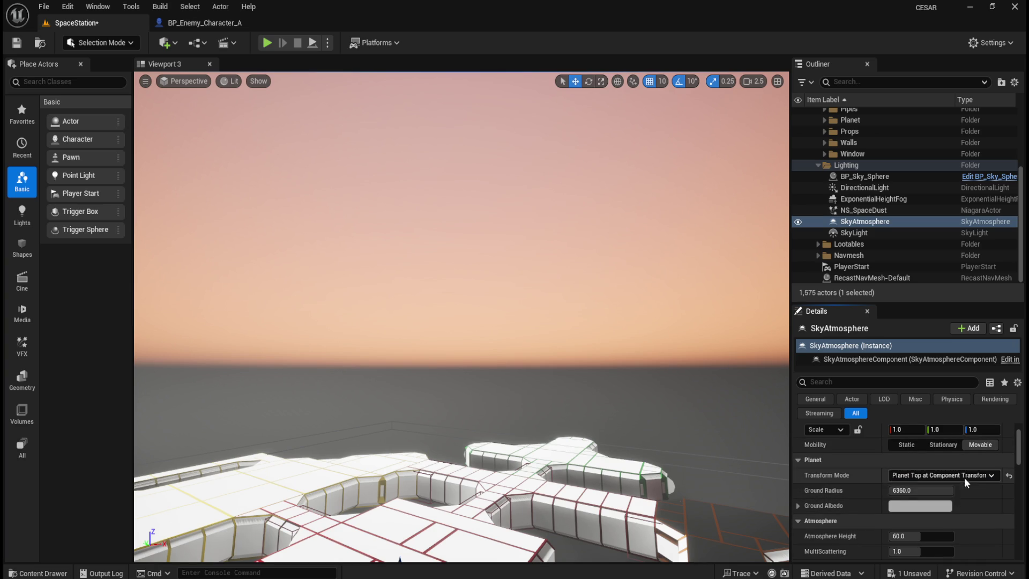
# Lower Height Fog Contribution, then reset it and Aerial Perspective View Distance to 1.0.
pyautogui.scroll(-5, 977, 505)
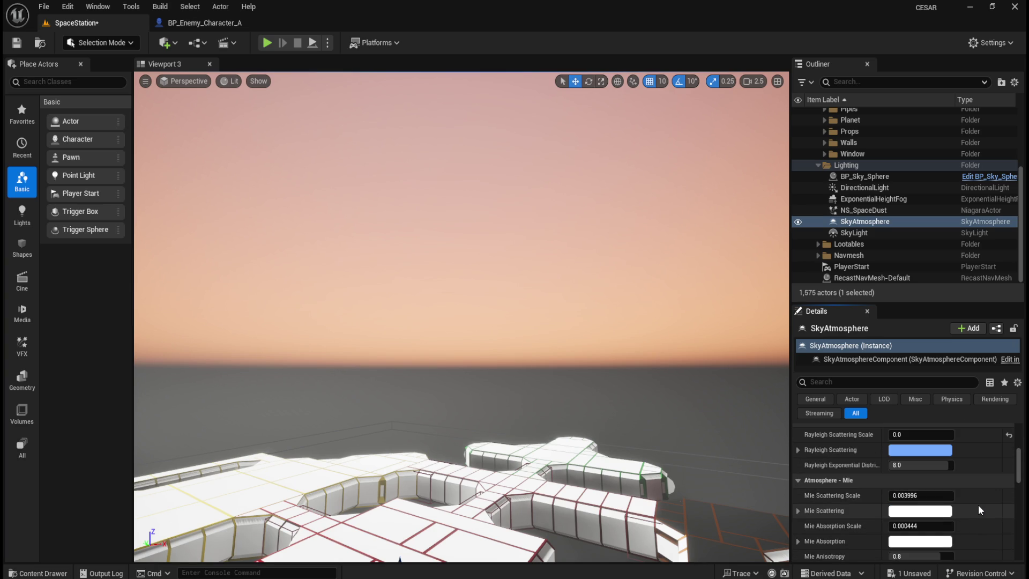
pyautogui.scroll(-3, 970, 498)
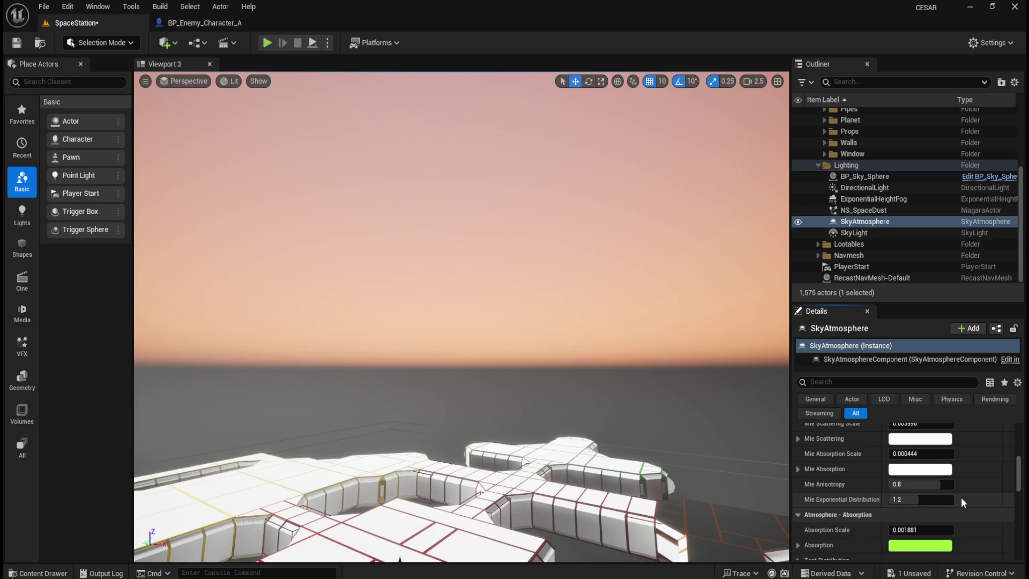
pyautogui.scroll(-5, 960, 502)
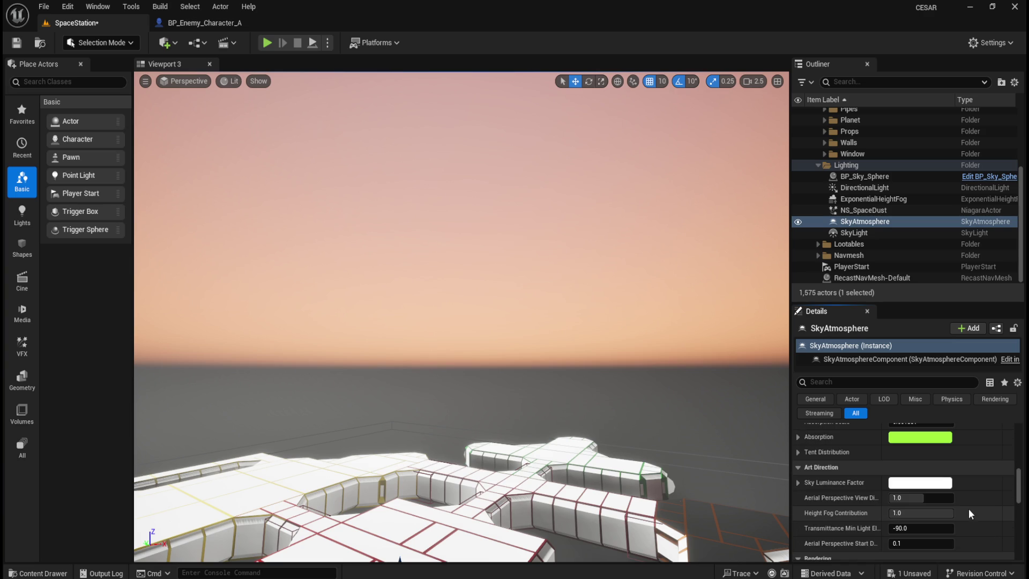
pyautogui.moveTo(922, 513)
pyautogui.mouseDown()
pyautogui.moveTo(894, 513)
pyautogui.moveTo(953, 514)
pyautogui.moveTo(906, 498)
pyautogui.moveTo(947, 498)
pyautogui.mouseUp()
pyautogui.click(1009, 514)
pyautogui.click(1009, 498)
# Toggle the SkyAtmosphere's Visible checkbox to compare, leaving it visible.
pyautogui.scroll(-3, 960, 500)
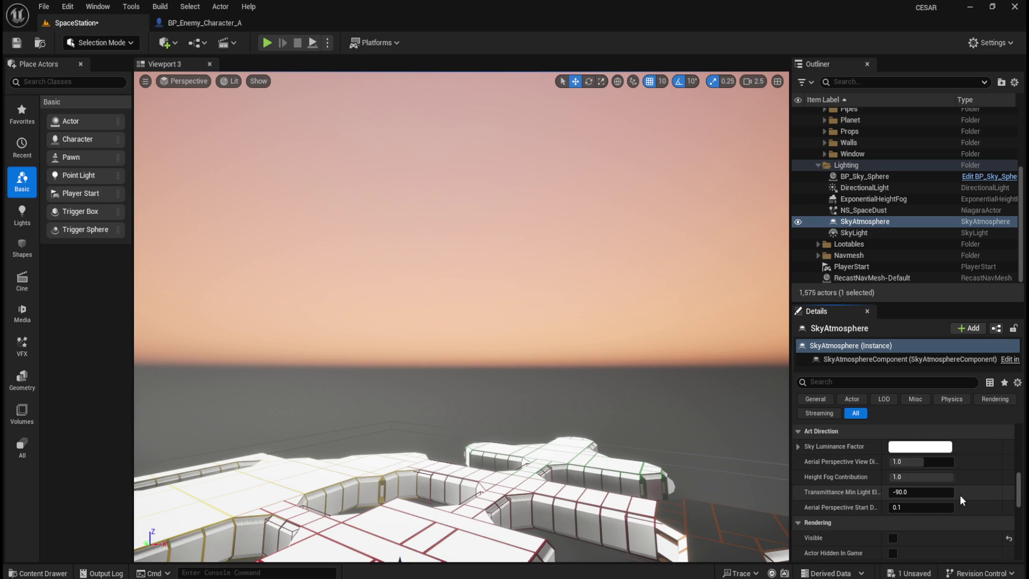
pyautogui.scroll(-1, 960, 500)
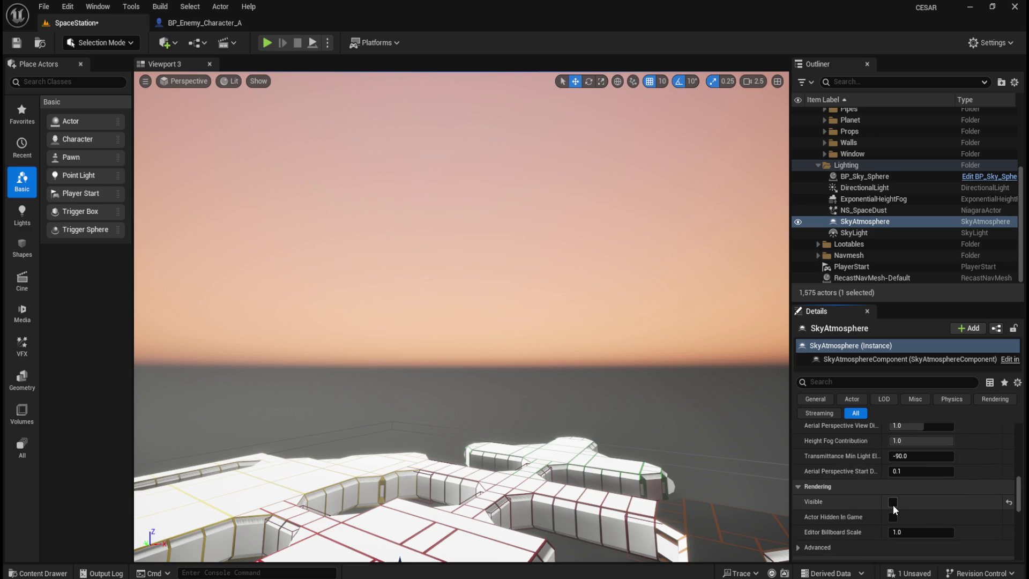
pyautogui.click(893, 505)
pyautogui.click(893, 502)
pyautogui.click(893, 503)
# Set the planet's Ground Radius to 1.0.
pyautogui.moveTo(632, 396); pyautogui.dragTo(619, 364)
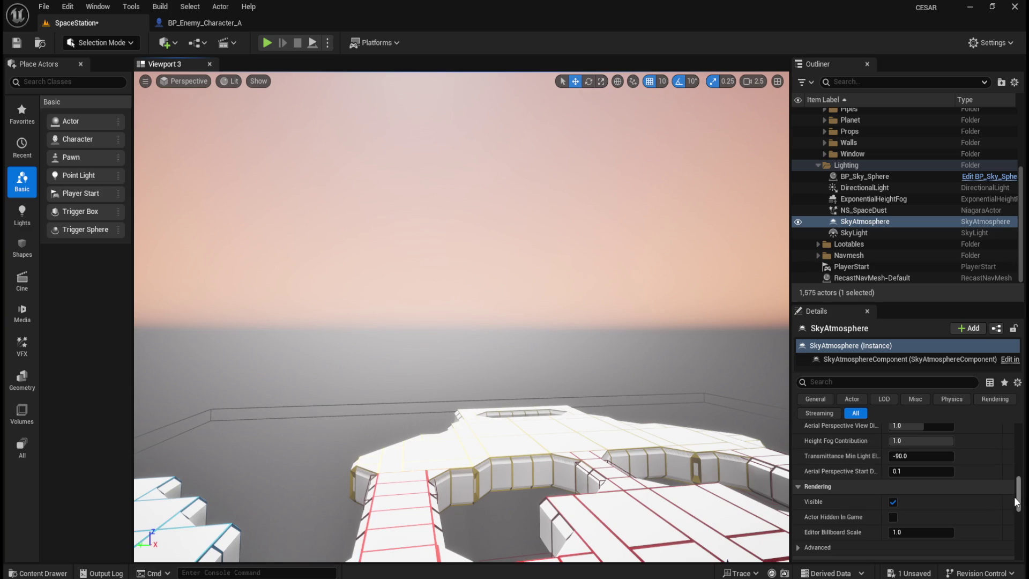
pyautogui.moveTo(1017, 502); pyautogui.dragTo(1016, 450)
pyautogui.click(927, 536)
pyautogui.write('1')
pyautogui.press('Return')
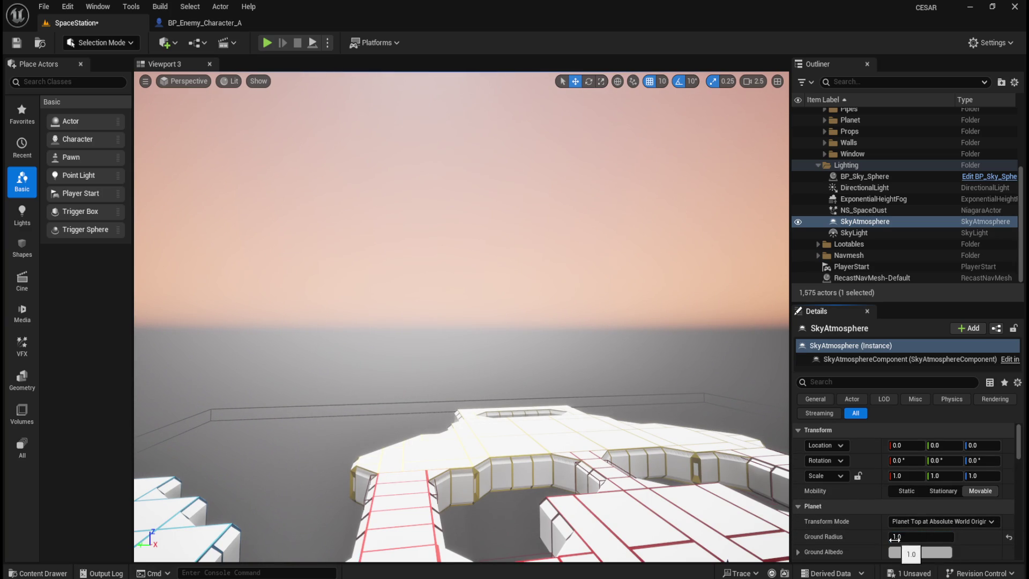
# Lower the SkyAtmosphere's Atmosphere Height to 60 after trying values of 1 and 200.
pyautogui.scroll(-3, 895, 539)
pyautogui.click(921, 492)
pyautogui.write('1')
pyautogui.press('Return')
pyautogui.click(928, 492)
pyautogui.write('200')
pyautogui.press('Return')
pyautogui.moveTo(933, 492)
pyautogui.mouseDown()
pyautogui.moveTo(911, 492)
pyautogui.moveTo(900, 508)
pyautogui.mouseUp()
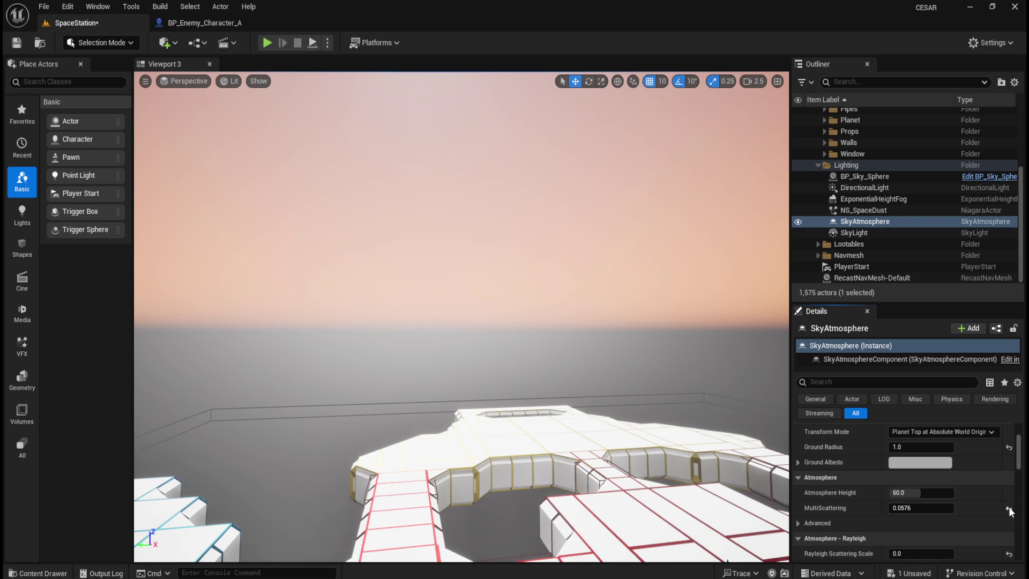
# Reset MultiScattering to 1.0 and raise Rayleigh Exponential Distribution to 20.
pyautogui.click(1010, 510)
pyautogui.scroll(-2, 940, 510)
pyautogui.moveTo(929, 513)
pyautogui.mouseDown()
pyautogui.moveTo(946, 513)
pyautogui.moveTo(919, 540)
pyautogui.moveTo(976, 541)
pyautogui.moveTo(911, 541)
pyautogui.moveTo(975, 540)
pyautogui.mouseUp()
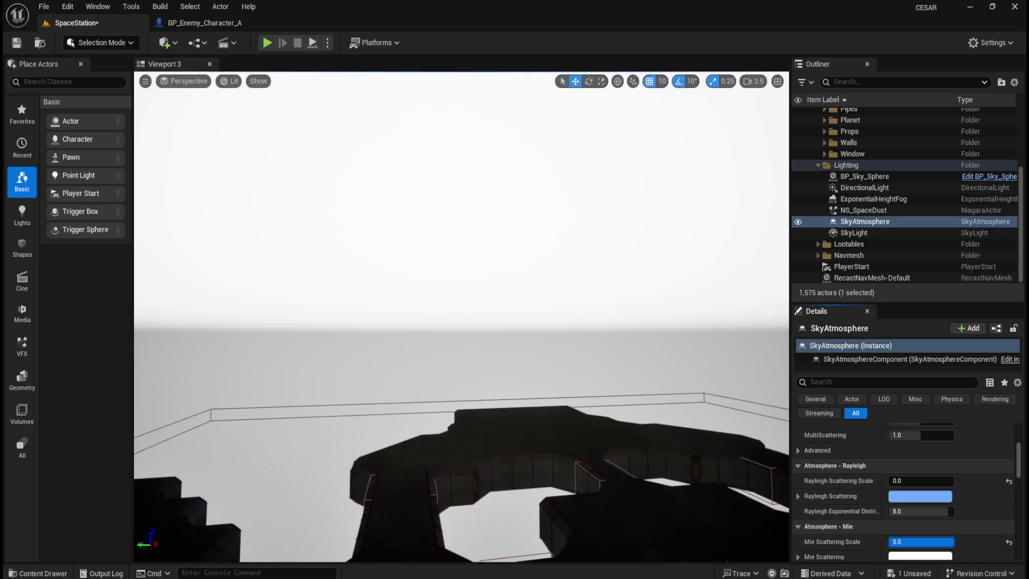
pyautogui.moveTo(604, 422)
pyautogui.mouseDown()
pyautogui.moveTo(611, 429)
pyautogui.moveTo(620, 418)
pyautogui.mouseUp()
# Test higher Mie Absorption and Absorption Scale values, then restore the Mie and Absorption defaults.
pyautogui.click(1009, 542)
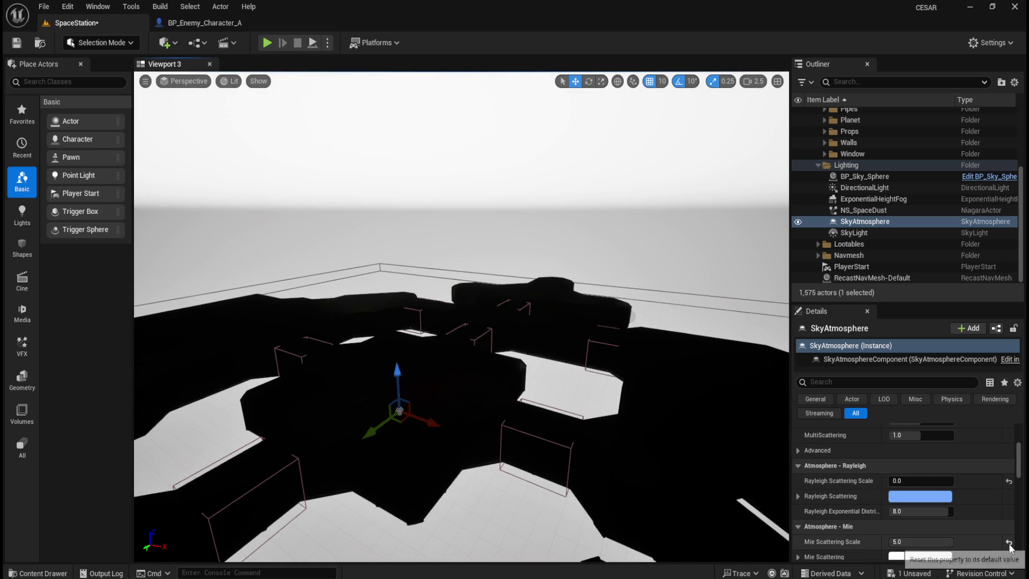
pyautogui.scroll(-4, 939, 526)
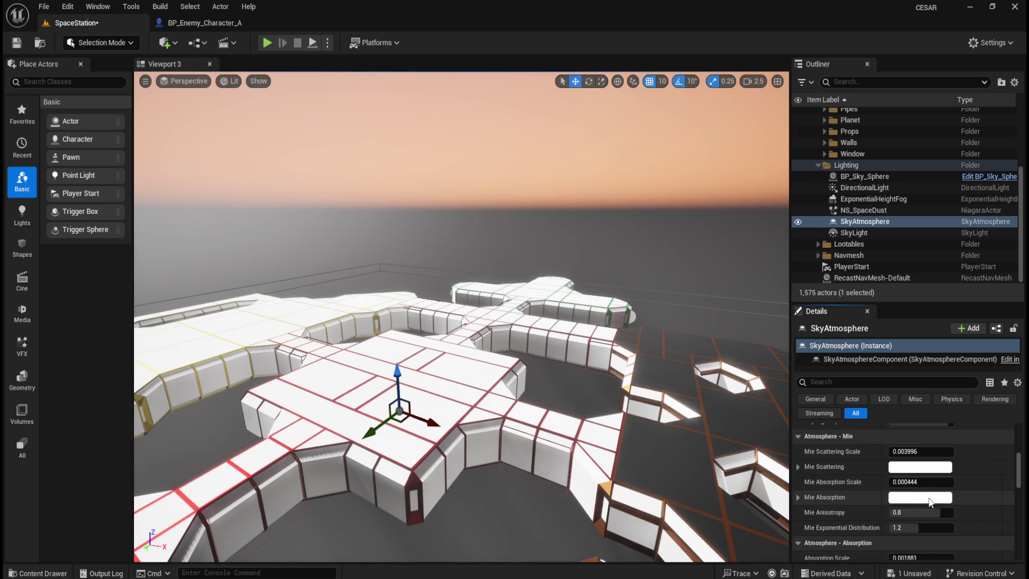
pyautogui.moveTo(893, 482)
pyautogui.mouseDown()
pyautogui.moveTo(938, 482)
pyautogui.moveTo(900, 482)
pyautogui.moveTo(922, 513)
pyautogui.moveTo(949, 512)
pyautogui.mouseUp()
pyautogui.click(1009, 483)
pyautogui.click(1009, 513)
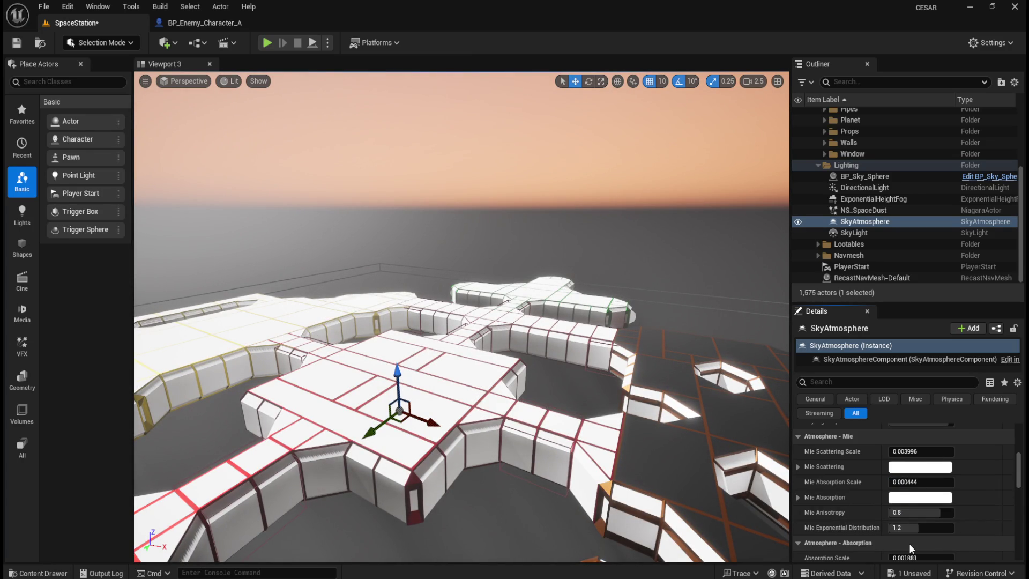
pyautogui.scroll(-2, 917, 515)
pyautogui.moveTo(911, 504); pyautogui.dragTo(939, 505)
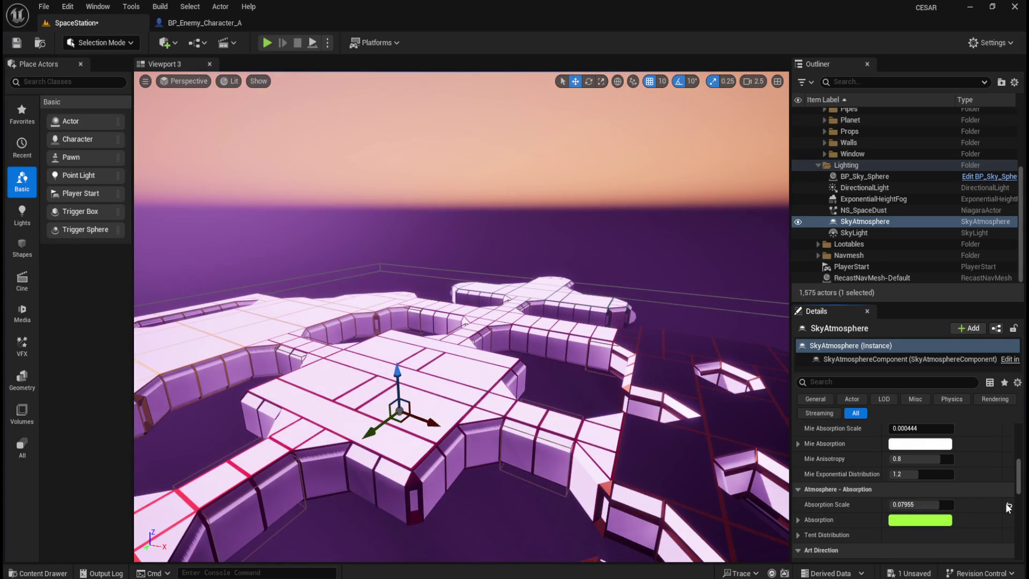
pyautogui.click(1009, 506)
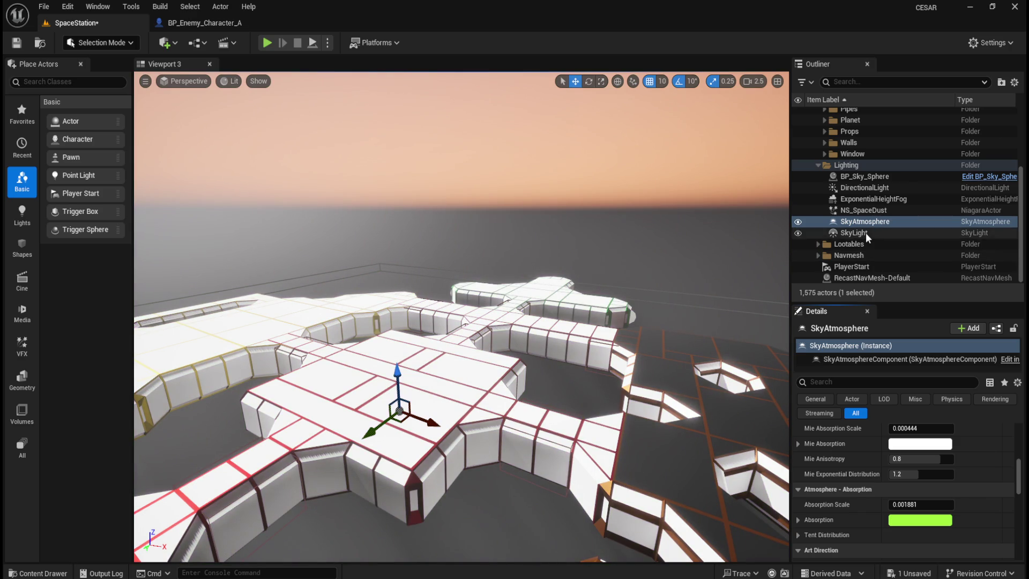
# Select the SkyLight and toggle its Visible setting on and back off.
pyautogui.click(867, 232)
pyautogui.click(895, 429)
pyautogui.click(896, 429)
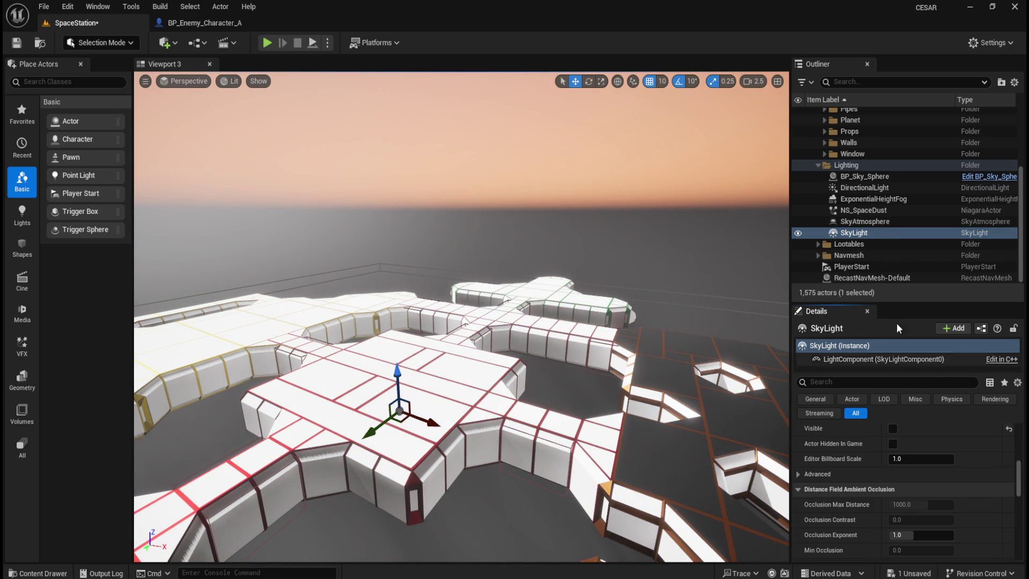
# Select BP_Sky_Sphere and test Zenith Color alpha and Horizon Falloff, restoring both to defaults.
pyautogui.click(890, 179)
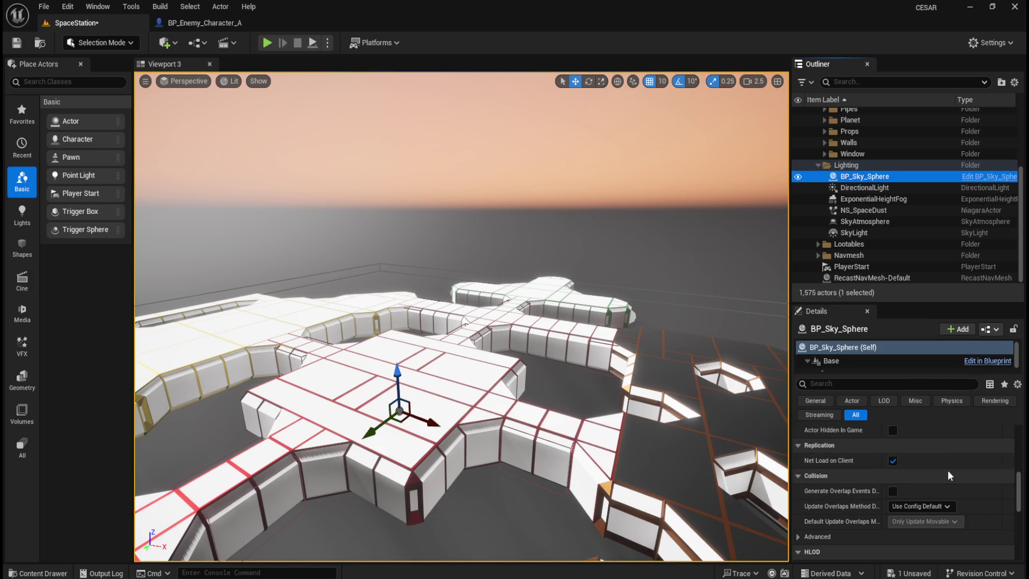
pyautogui.scroll(-5, 948, 470)
pyautogui.scroll(6, 931, 523)
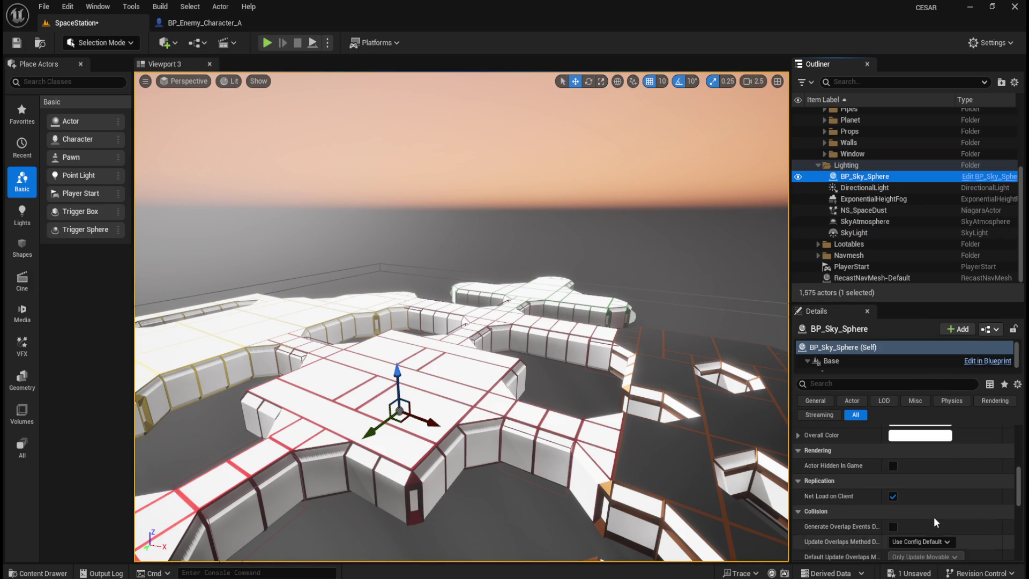
pyautogui.scroll(2, 935, 518)
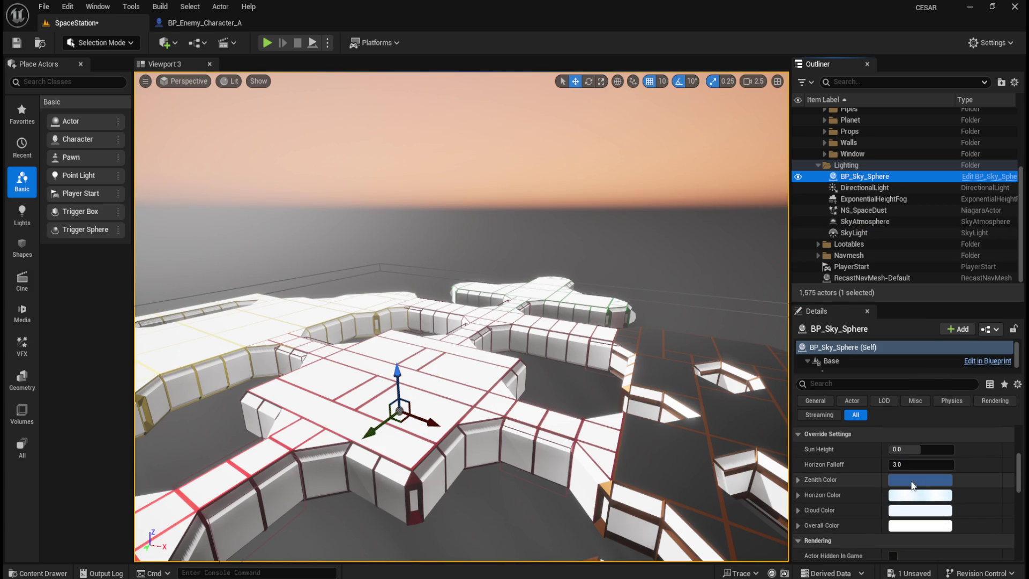
pyautogui.click(799, 480)
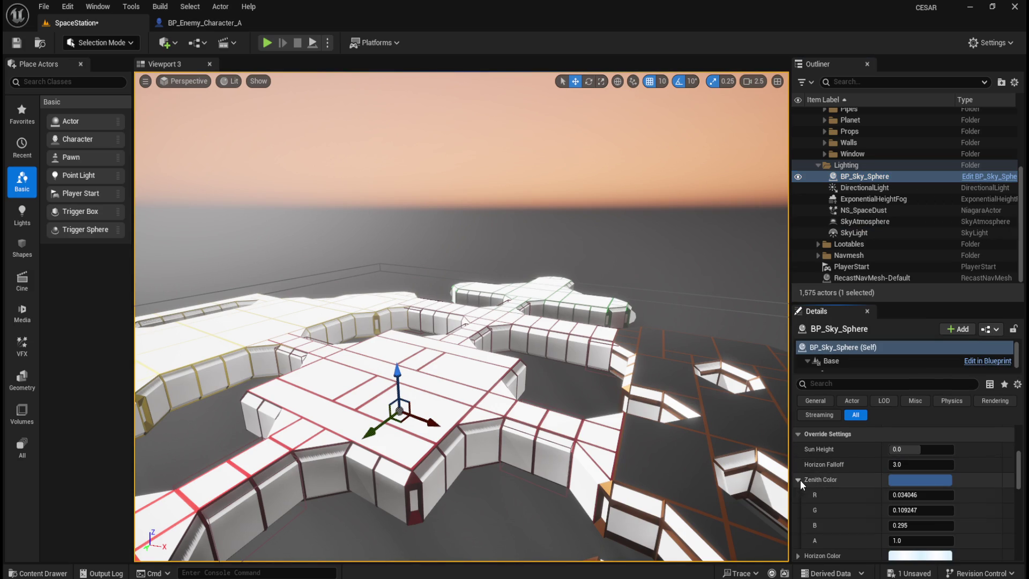
pyautogui.moveTo(946, 540)
pyautogui.mouseDown()
pyautogui.moveTo(914, 540)
pyautogui.moveTo(959, 544)
pyautogui.mouseUp()
pyautogui.click(1008, 540)
pyautogui.click(798, 480)
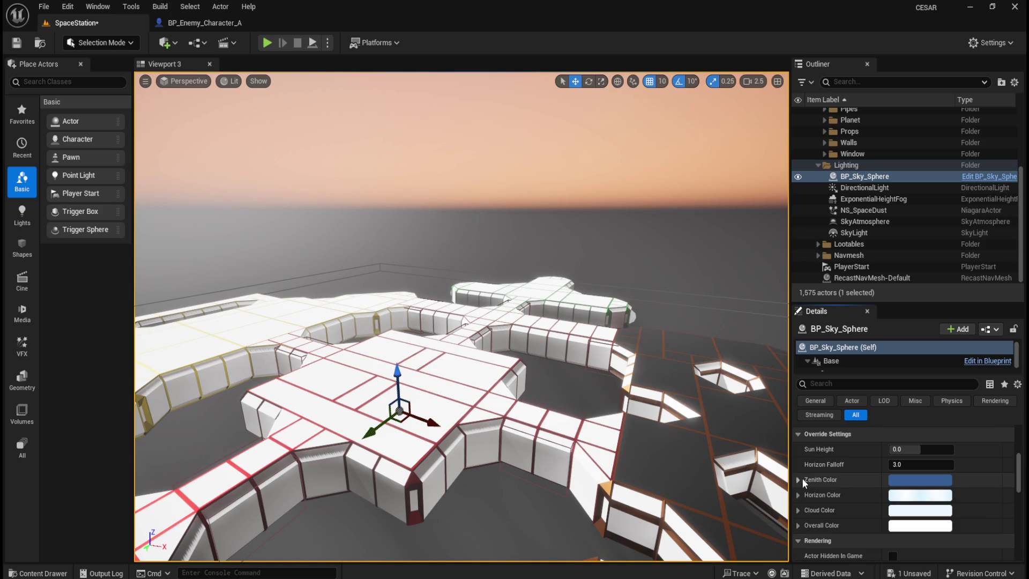
pyautogui.moveTo(913, 464)
pyautogui.mouseDown()
pyautogui.moveTo(962, 466)
pyautogui.moveTo(889, 449)
pyautogui.mouseUp()
pyautogui.click(1009, 465)
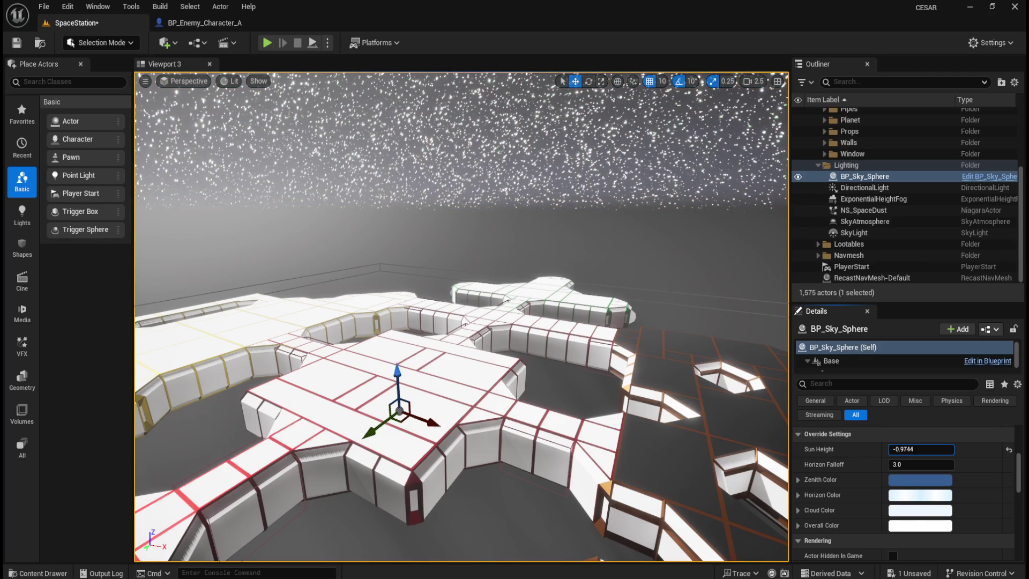
# Set Sun Height to -1.0 for a starry night sky and look up at the stars.
pyautogui.moveTo(919, 449); pyautogui.dragTo(950, 449)
pyautogui.click(919, 449)
pyautogui.write('-1.0')
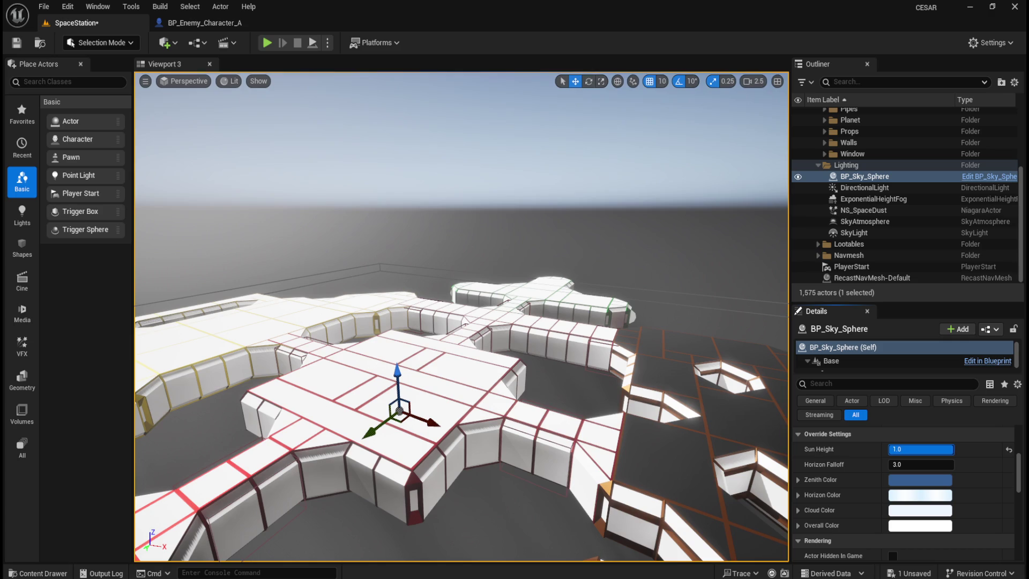
pyautogui.click(926, 449)
pyautogui.write('-1.0')
pyautogui.press('Return')
pyautogui.moveTo(672, 354)
pyautogui.mouseDown()
pyautogui.moveTo(676, 204)
pyautogui.moveTo(676, 293)
pyautogui.mouseUp()
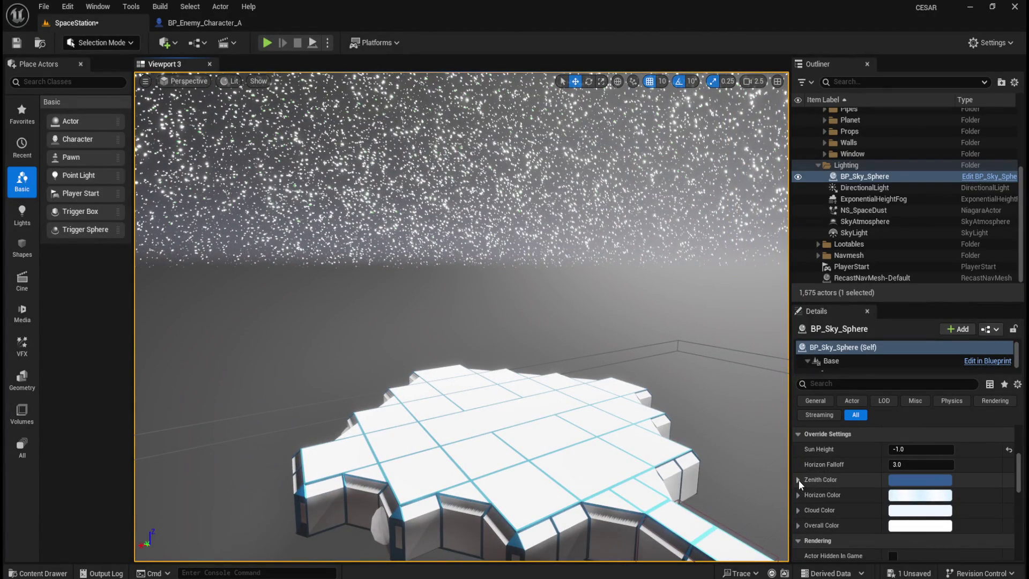
# Test Zenith Color alpha and Horizon Falloff again, restoring Horizon Falloff to 3.0.
pyautogui.click(798, 481)
pyautogui.moveTo(933, 540)
pyautogui.mouseDown()
pyautogui.moveTo(890, 540)
pyautogui.moveTo(922, 542)
pyautogui.mouseUp()
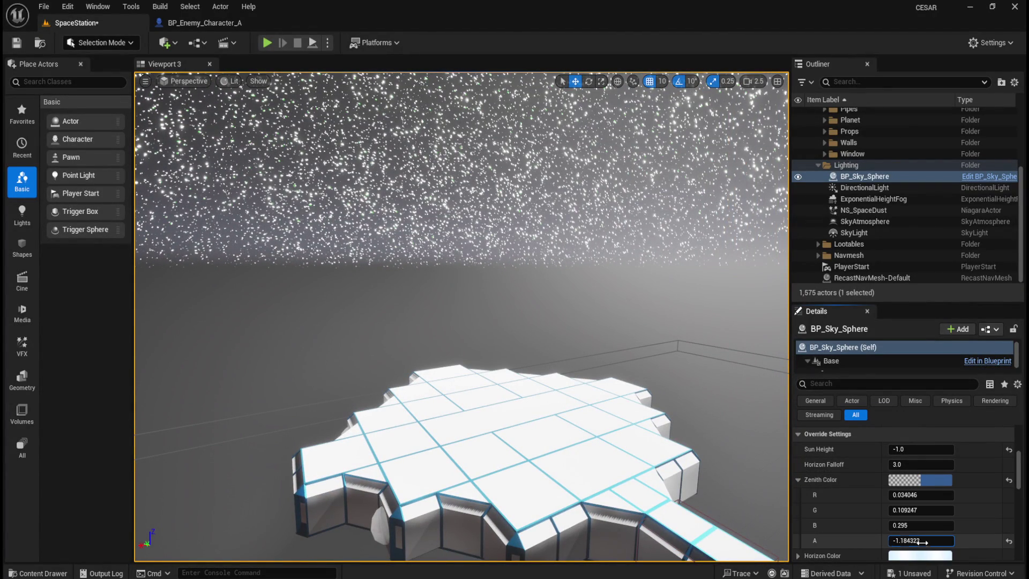
pyautogui.click(1010, 543)
pyautogui.click(798, 480)
pyautogui.moveTo(925, 463)
pyautogui.mouseDown()
pyautogui.moveTo(959, 463)
pyautogui.moveTo(922, 463)
pyautogui.mouseUp()
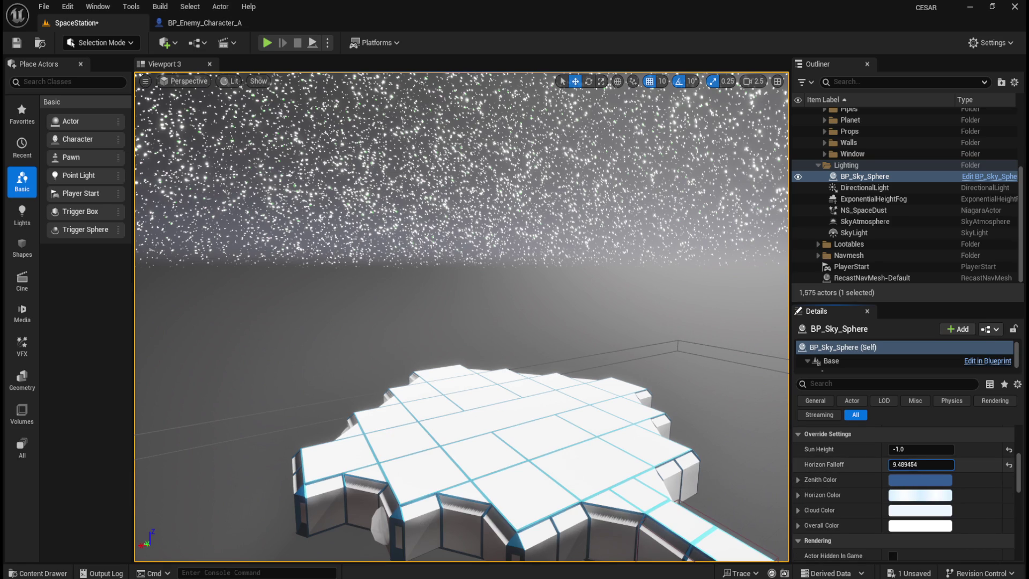
pyautogui.click(1010, 464)
# Set Sun Brightness to 0 and restore Cloud Speed to 1.0.
pyautogui.scroll(5, 905, 506)
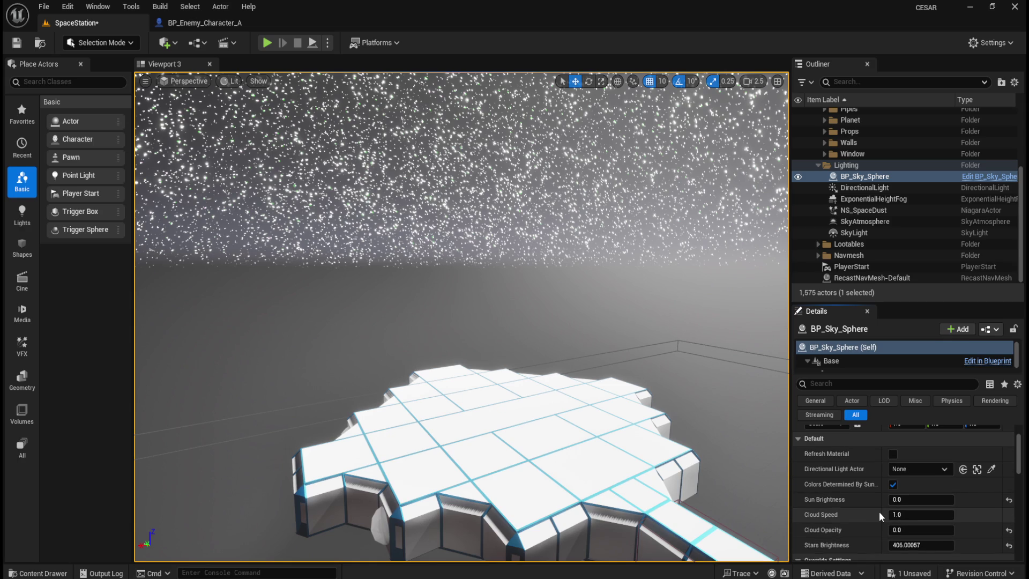
pyautogui.click(893, 455)
pyautogui.moveTo(904, 500)
pyautogui.mouseDown()
pyautogui.moveTo(932, 500)
pyautogui.moveTo(911, 499)
pyautogui.mouseUp()
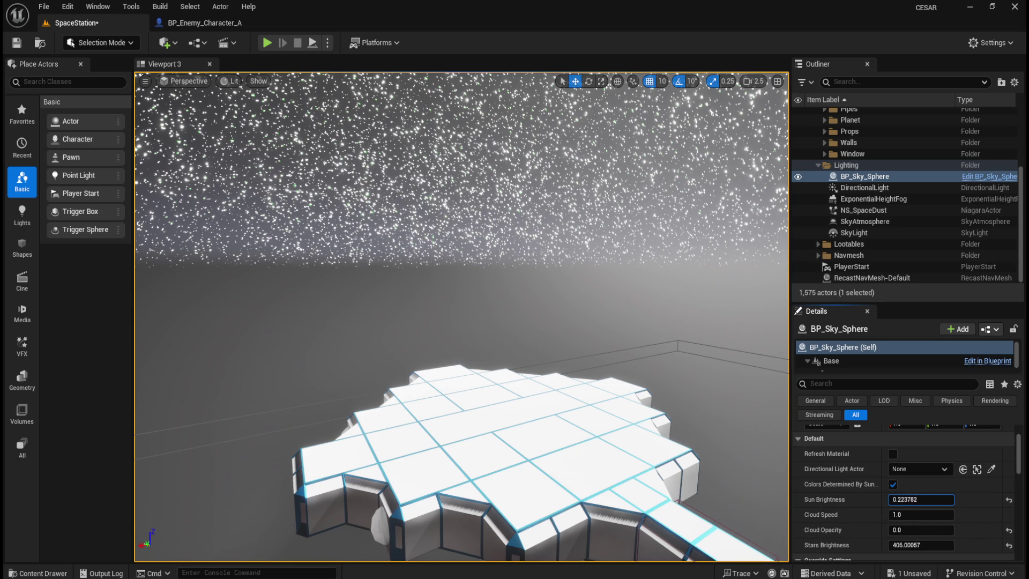
pyautogui.click(1007, 501)
pyautogui.click(925, 500)
pyautogui.write('0')
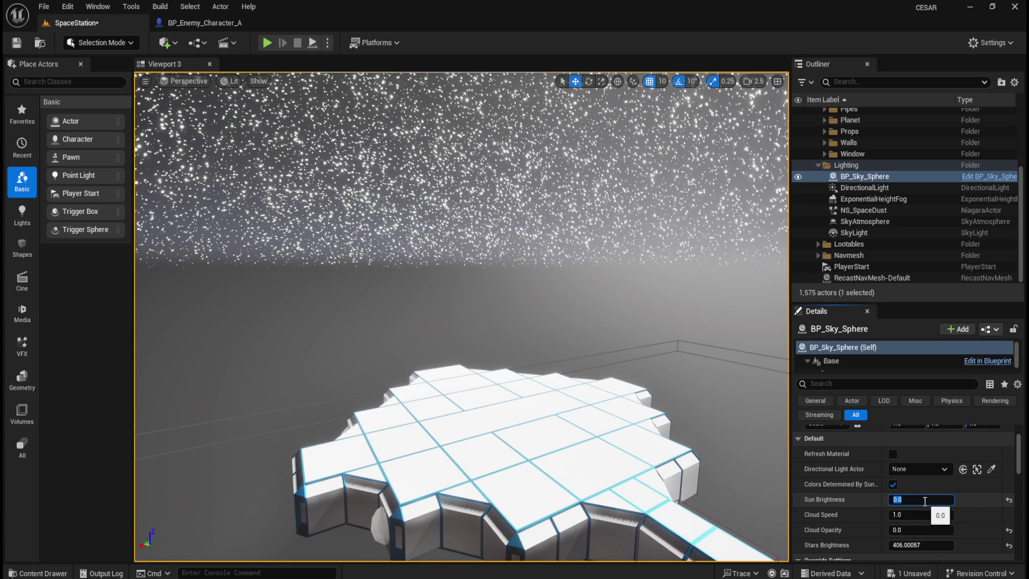
pyautogui.click(1009, 515)
# Tune Stars Brightness to about 0.56 for a fainter star field around the red planet.
pyautogui.moveTo(922, 545); pyautogui.dragTo(906, 545)
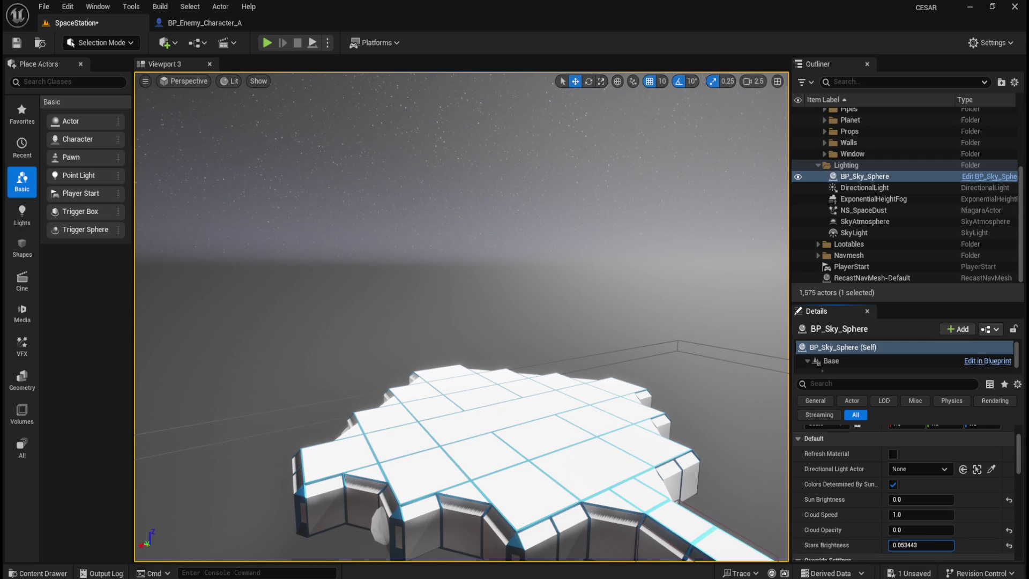
pyautogui.moveTo(906, 545); pyautogui.dragTo(943, 545)
pyautogui.moveTo(507, 341); pyautogui.dragTo(687, 392)
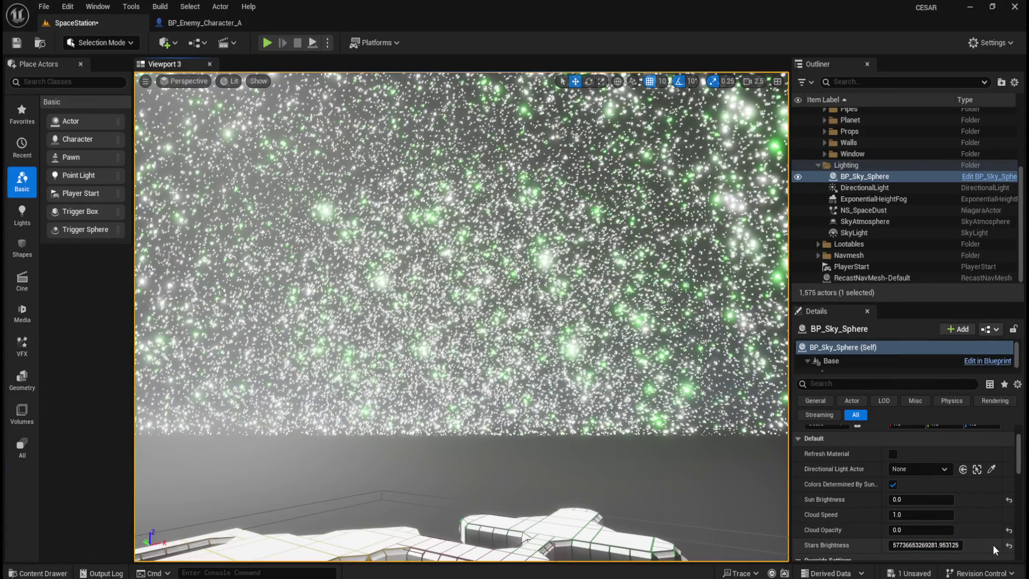
pyautogui.click(1008, 546)
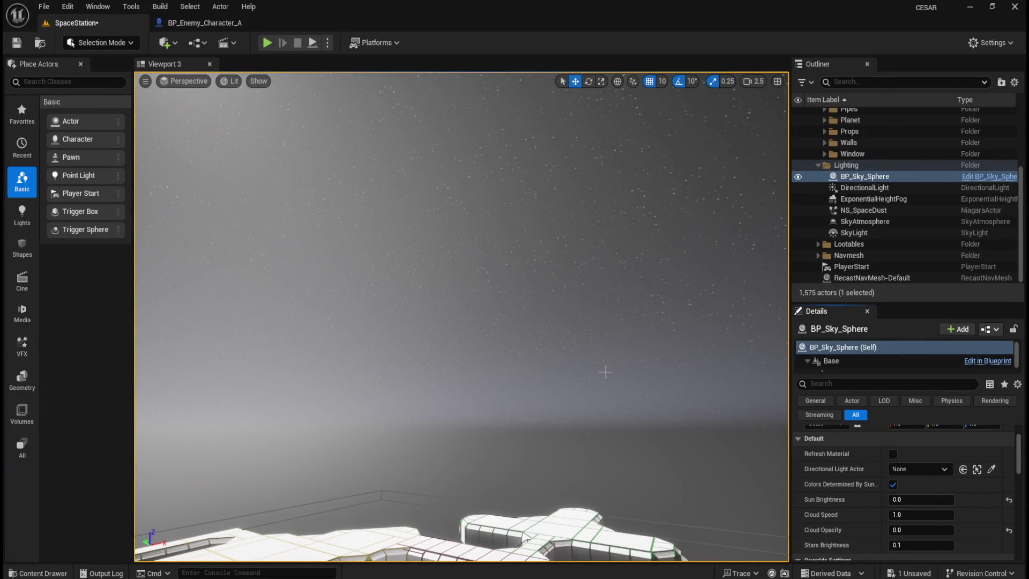
pyautogui.moveTo(602, 392)
pyautogui.mouseDown()
pyautogui.moveTo(659, 397)
pyautogui.moveTo(558, 413)
pyautogui.moveTo(563, 394)
pyautogui.mouseUp()
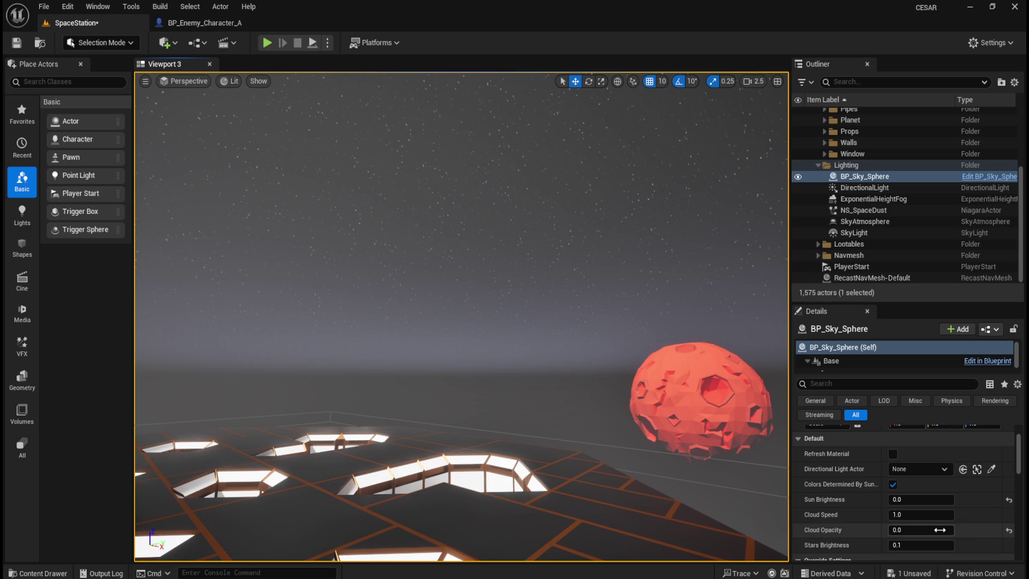
pyautogui.moveTo(910, 552); pyautogui.dragTo(928, 552)
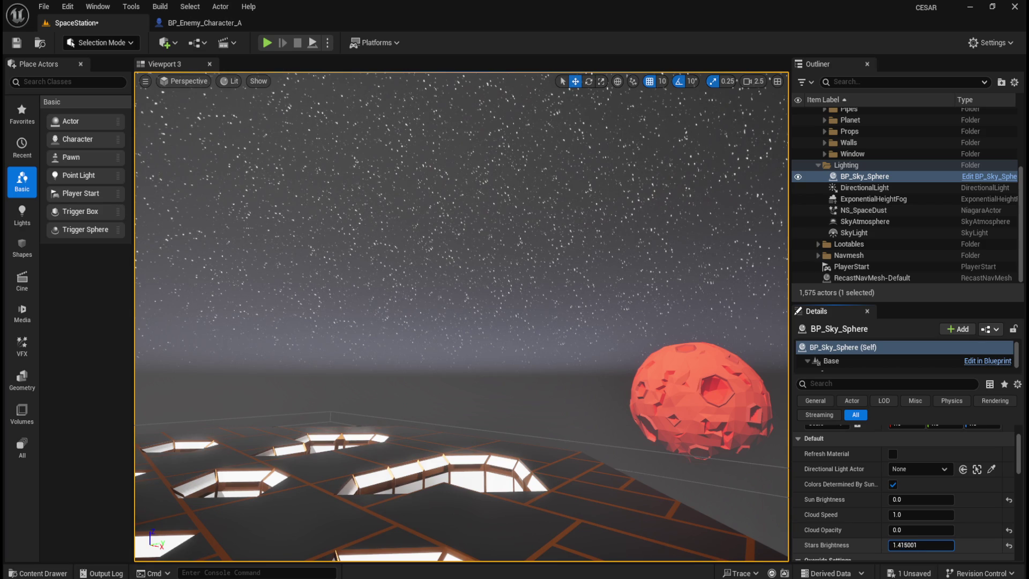
pyautogui.moveTo(921, 545)
pyautogui.mouseDown()
pyautogui.moveTo(912, 545)
pyautogui.moveTo(964, 545)
pyautogui.moveTo(922, 545)
pyautogui.mouseUp()
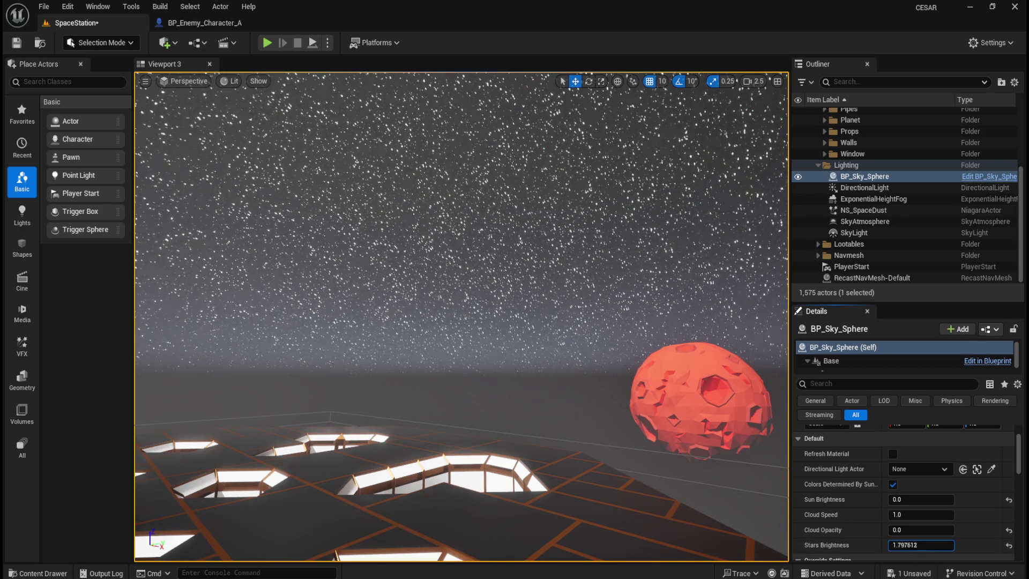
pyautogui.moveTo(488, 403)
pyautogui.mouseDown()
pyautogui.moveTo(482, 321)
pyautogui.moveTo(482, 386)
pyautogui.moveTo(483, 332)
pyautogui.moveTo(482, 348)
pyautogui.mouseUp()
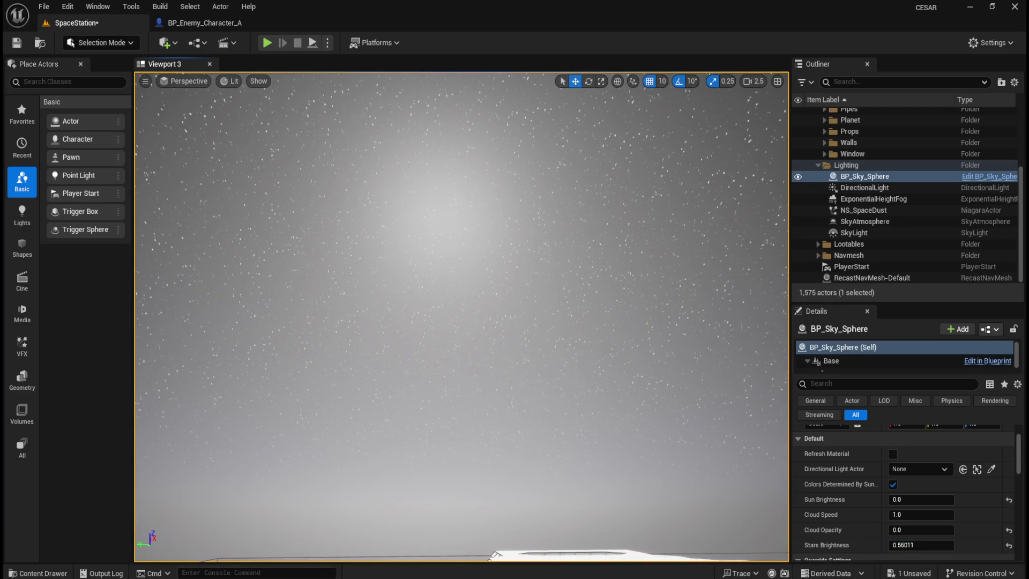
# Toggle Colors Determined By Sun off and back on, then set Sun Brightness to 0.0.
pyautogui.click(893, 486)
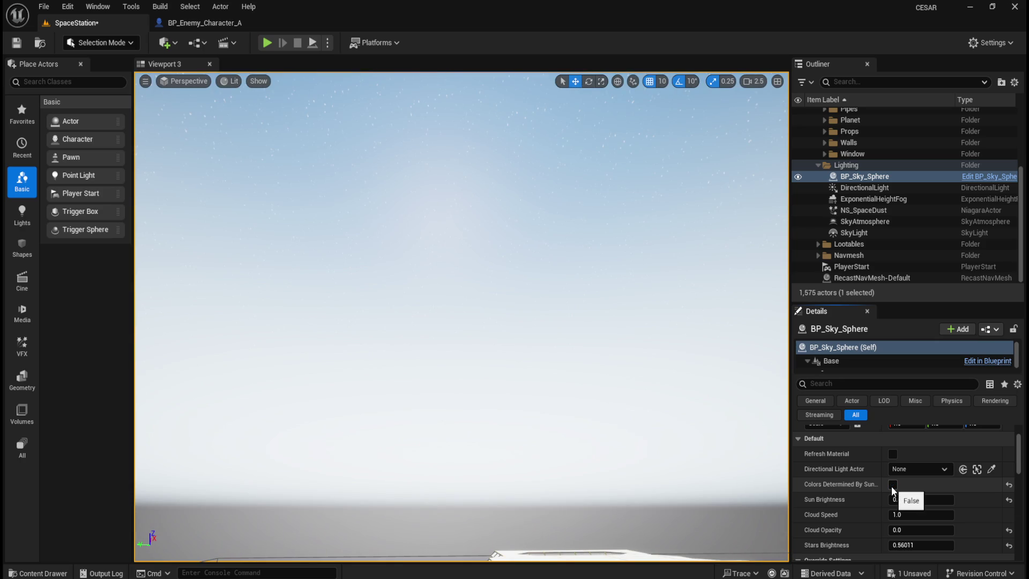
pyautogui.click(892, 485)
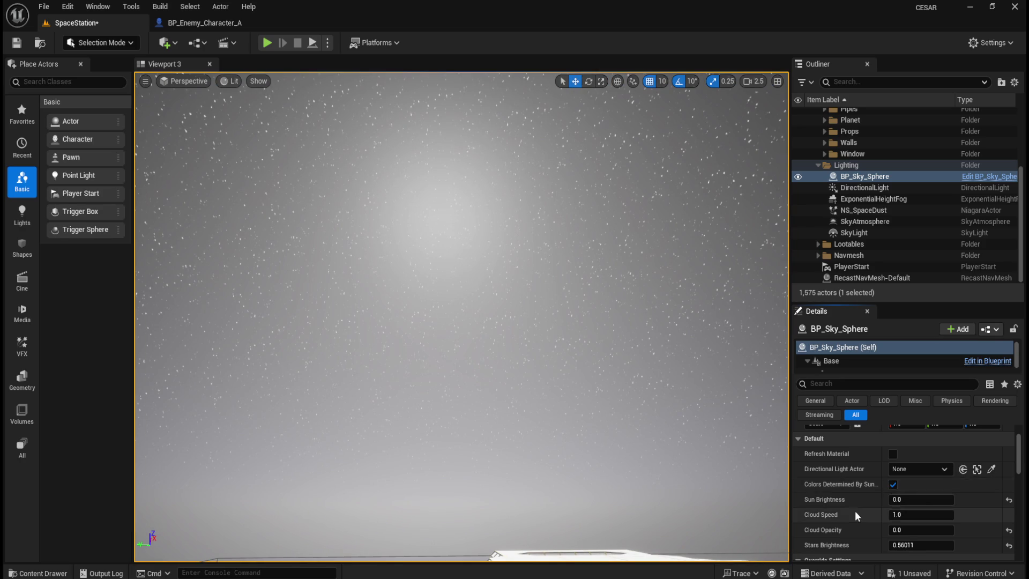
pyautogui.scroll(2, 857, 513)
pyautogui.scroll(-1, 864, 517)
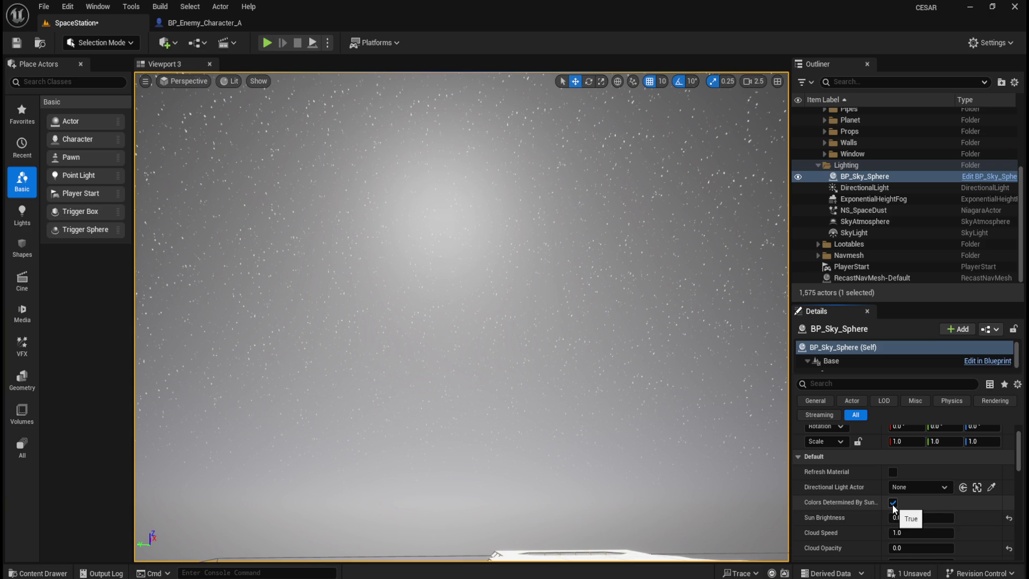
pyautogui.click(892, 503)
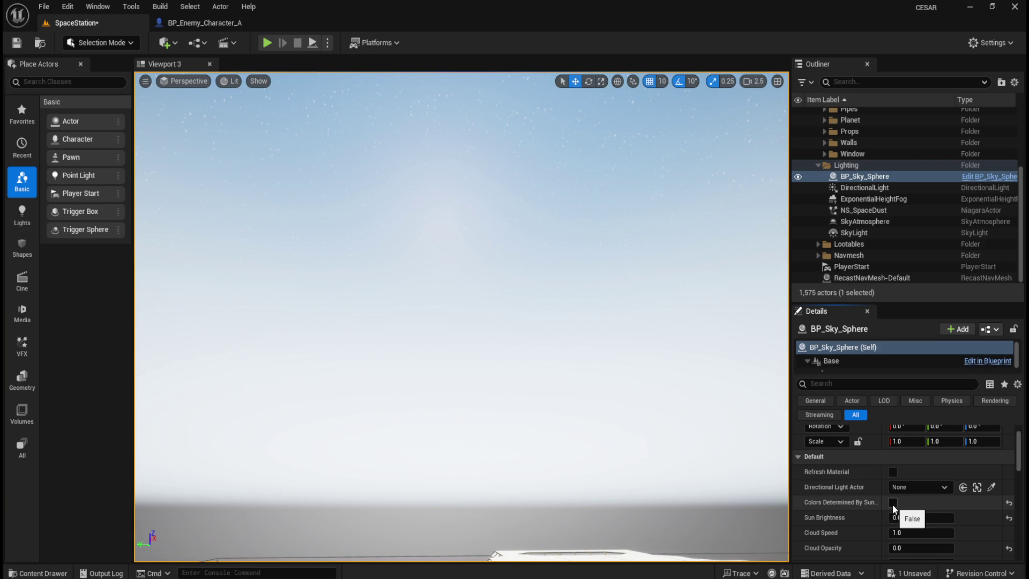
pyautogui.click(893, 503)
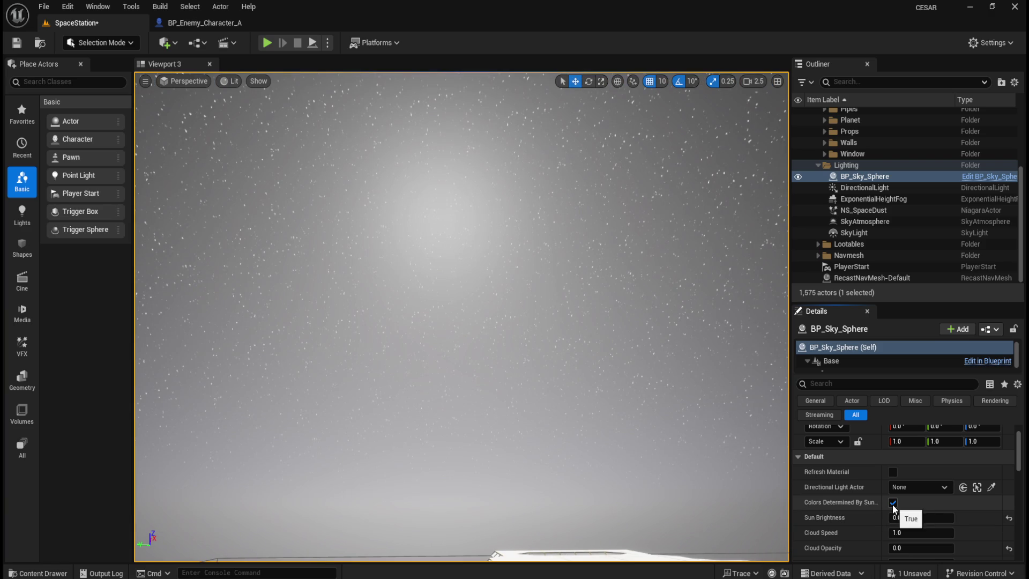
pyautogui.moveTo(898, 517)
pyautogui.mouseDown()
pyautogui.moveTo(928, 518)
pyautogui.moveTo(879, 518)
pyautogui.mouseUp()
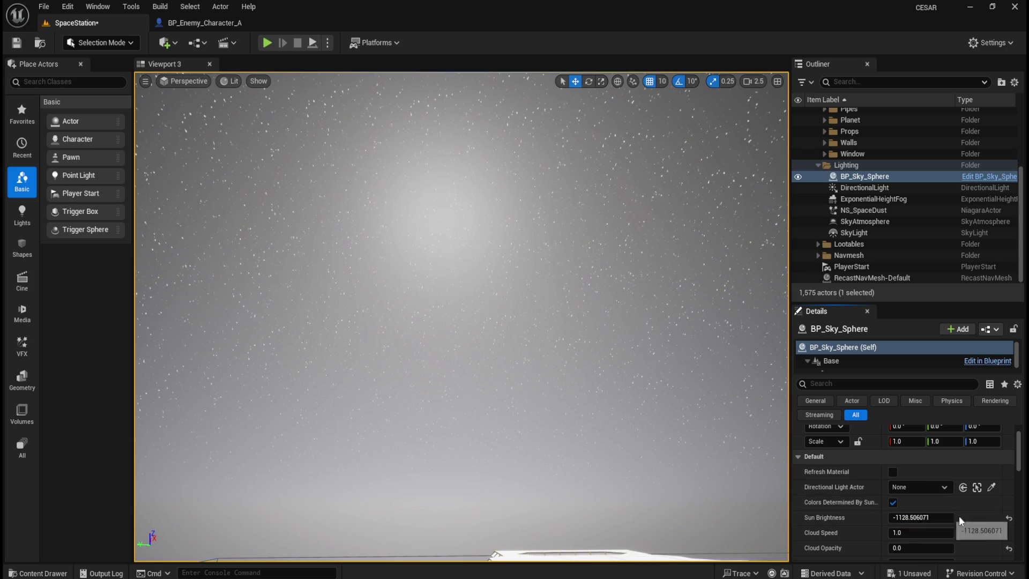
pyautogui.click(917, 518)
pyautogui.write('0')
pyautogui.press('Return')
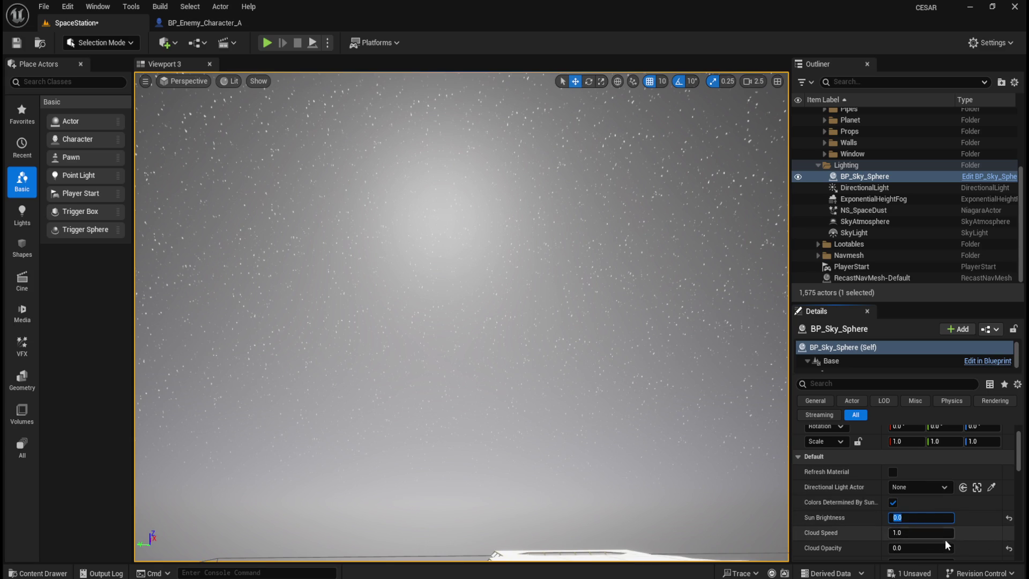
# Set Cloud Speed to 0.0 so the sky sphere's clouds stop moving.
pyautogui.click(935, 533)
pyautogui.scroll(-2, 927, 532)
pyautogui.press('Return')
pyautogui.moveTo(461, 322)
pyautogui.mouseDown()
pyautogui.moveTo(461, 385)
pyautogui.moveTo(514, 322)
pyautogui.mouseUp()
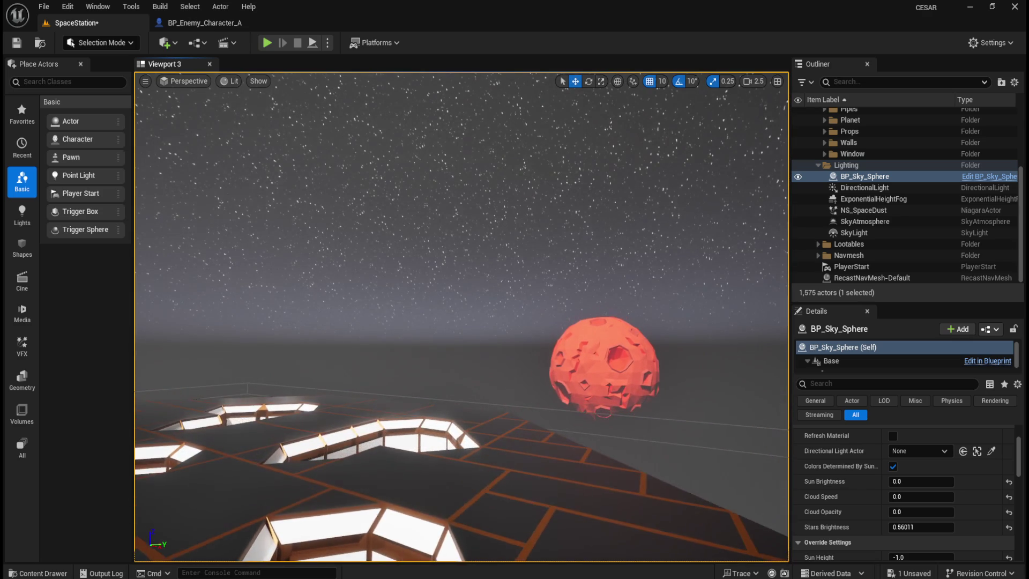
pyautogui.click(920, 528)
# Enter 0.56 for Stars Brightness and experiment with Horizon Falloff, resetting it to 3.0.
pyautogui.write('0.56')
pyautogui.press('Return')
pyautogui.scroll(-3, 852, 490)
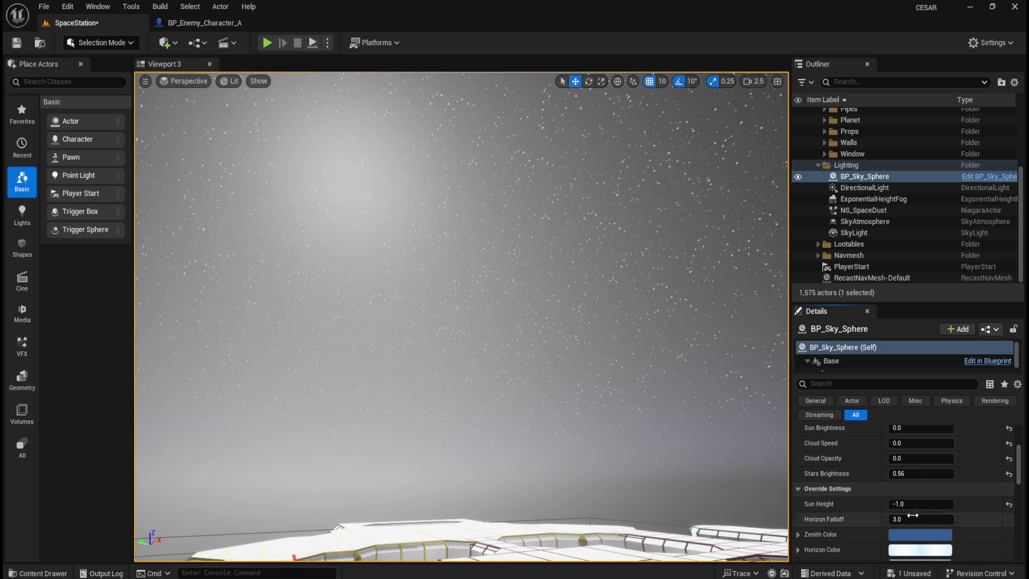
pyautogui.moveTo(910, 523)
pyautogui.mouseDown()
pyautogui.moveTo(884, 523)
pyautogui.moveTo(911, 523)
pyautogui.mouseUp()
pyautogui.click(1010, 520)
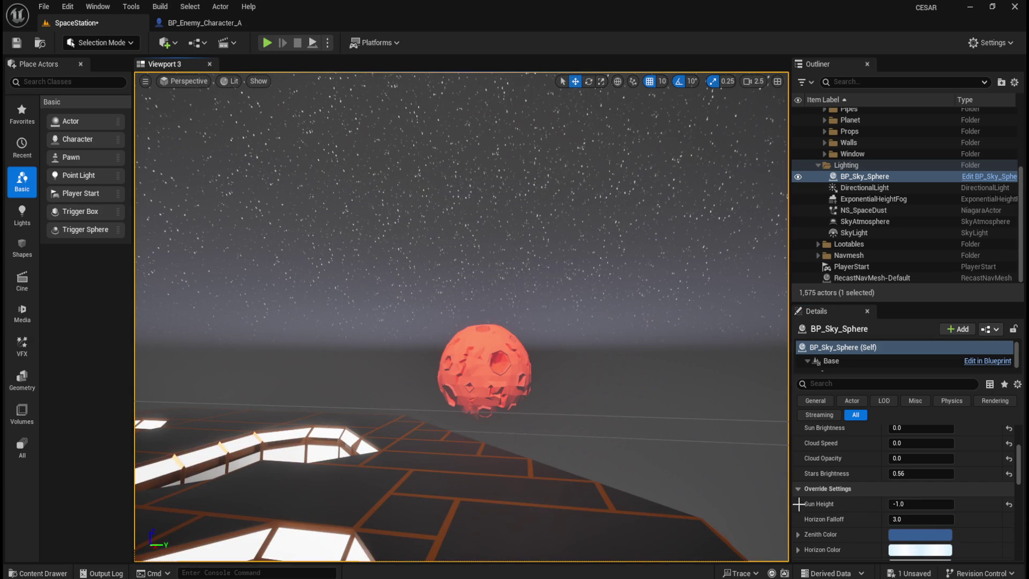
pyautogui.moveTo(894, 519); pyautogui.dragTo(922, 518)
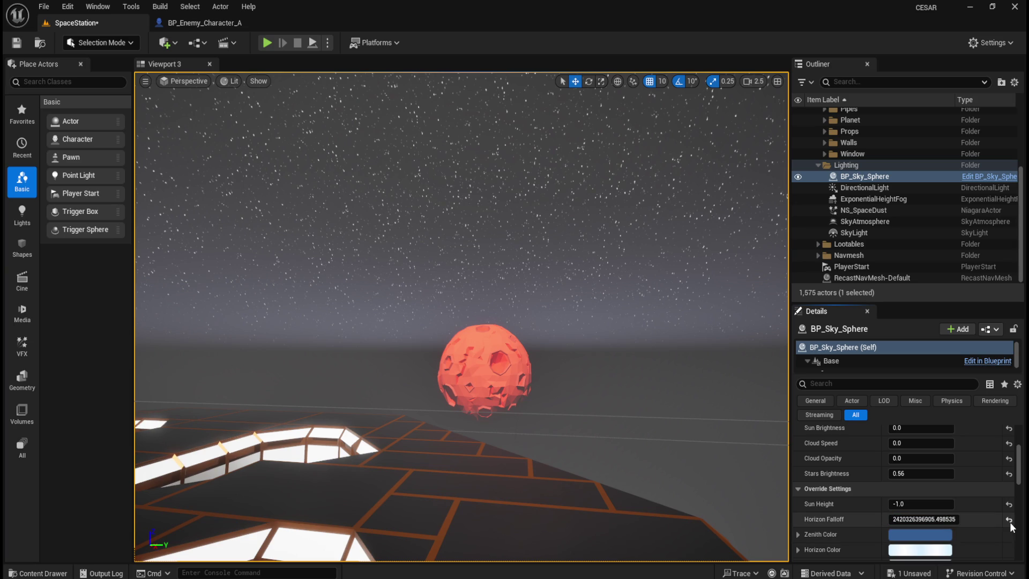
# Preview new Zenith and orange Horizon colours, discarding both changes.
pyautogui.click(911, 535)
pyautogui.moveTo(773, 380)
pyautogui.mouseDown()
pyautogui.moveTo(779, 359)
pyautogui.moveTo(738, 410)
pyautogui.moveTo(753, 410)
pyautogui.mouseUp()
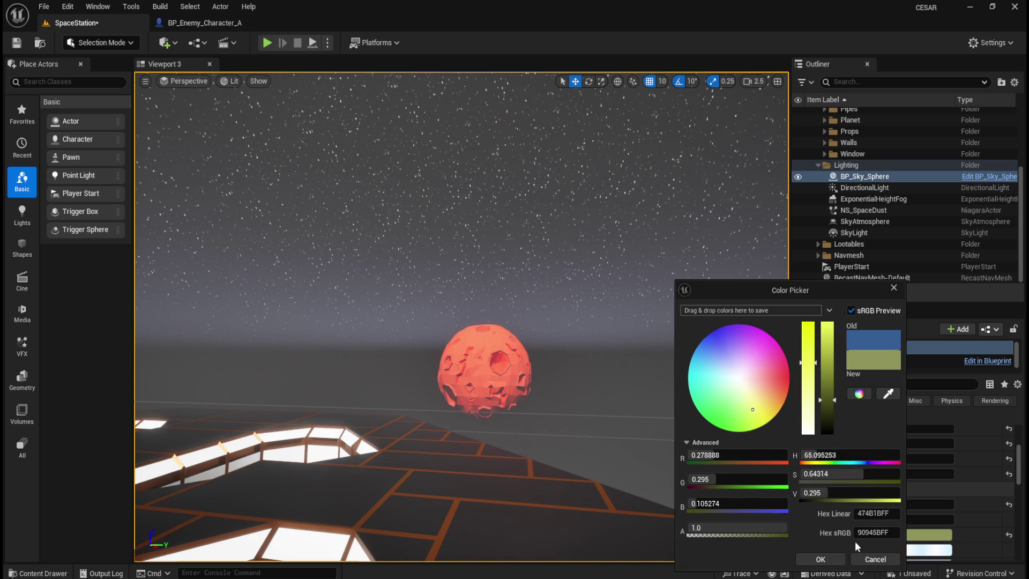
pyautogui.click(869, 563)
pyautogui.scroll(-1, 954, 509)
pyautogui.click(930, 514)
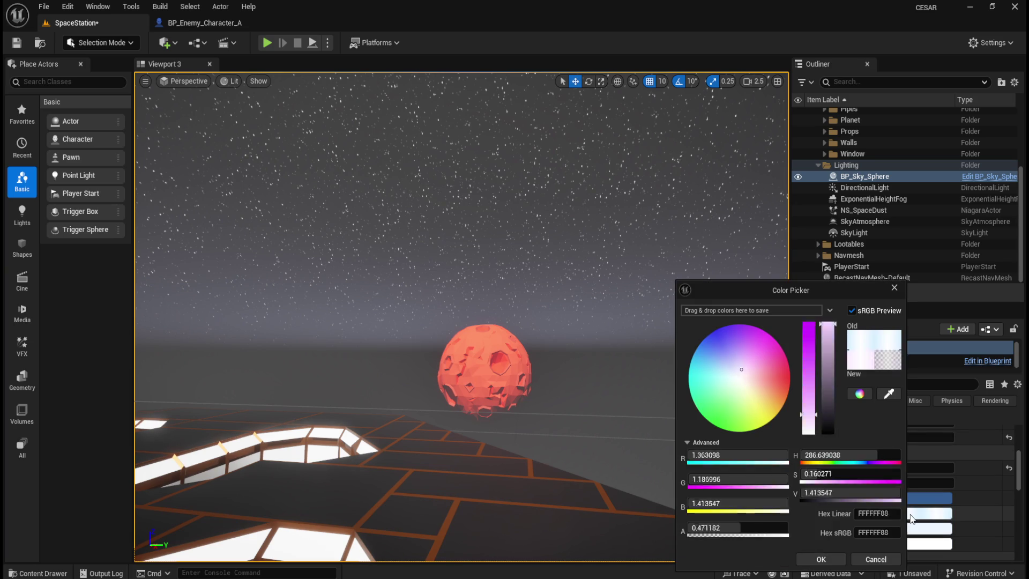
pyautogui.moveTo(763, 383)
pyautogui.mouseDown()
pyautogui.moveTo(796, 378)
pyautogui.moveTo(708, 375)
pyautogui.moveTo(786, 397)
pyautogui.mouseUp()
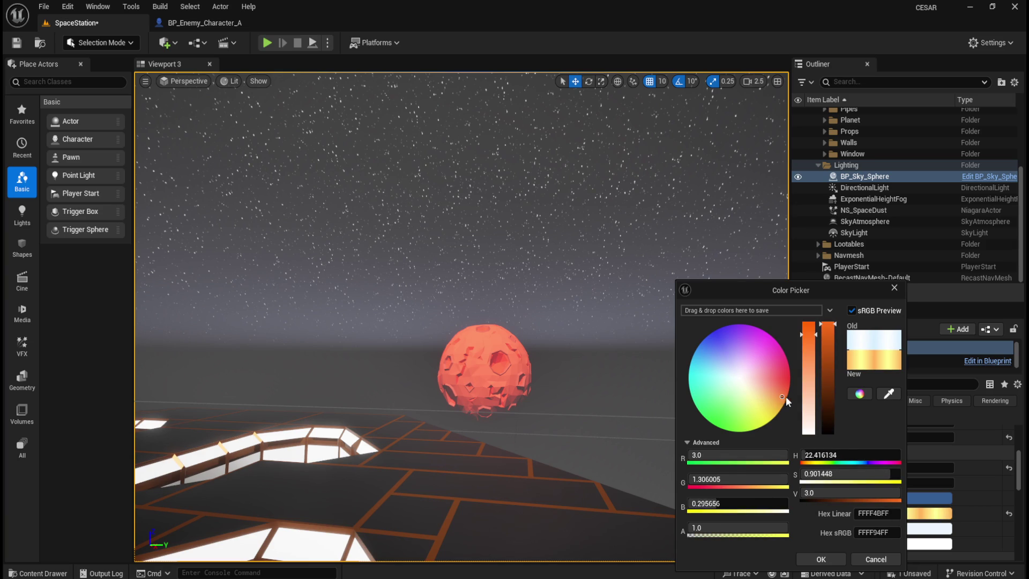
pyautogui.click(884, 559)
# Preview pale pink and red alternatives for the remaining sky colours, discarding both.
pyautogui.click(930, 528)
pyautogui.click(747, 380)
pyautogui.click(874, 559)
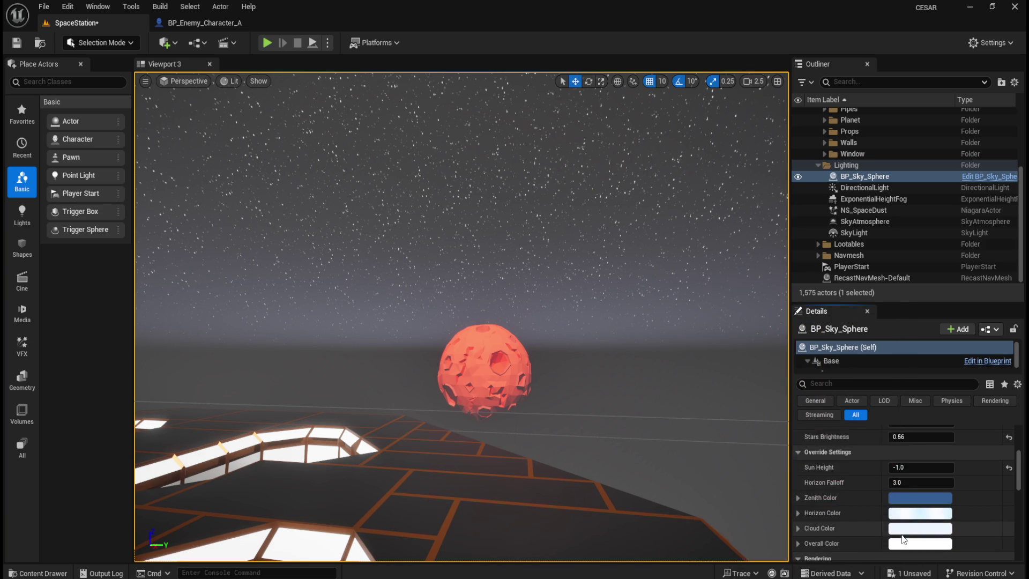
pyautogui.click(904, 509)
pyautogui.moveTo(747, 387); pyautogui.dragTo(781, 379)
pyautogui.click(881, 559)
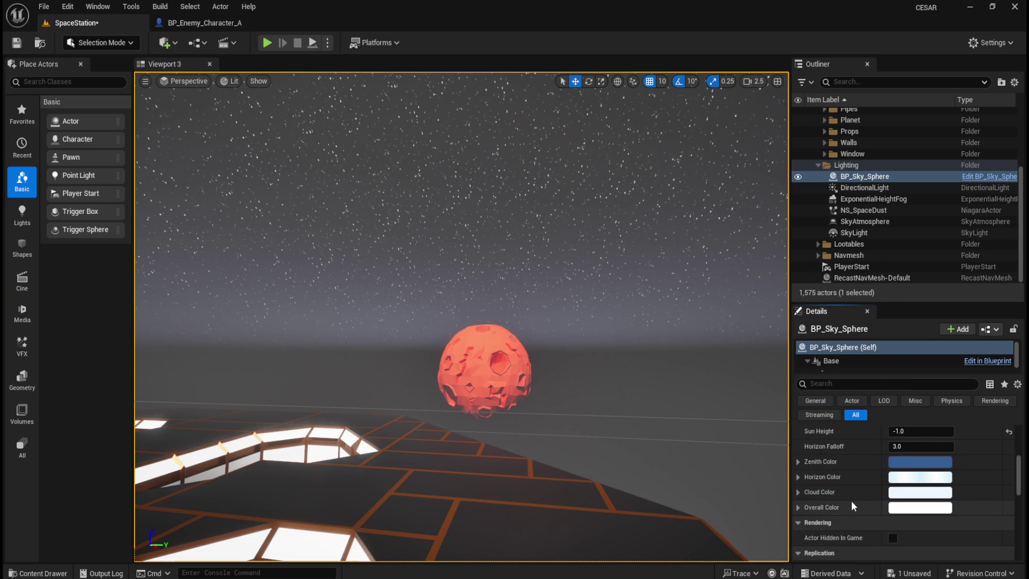
# Browse BP_Sky_Sphere's Details including the Advanced actor settings, then save the SpaceStation level.
pyautogui.scroll(-2, 851, 501)
pyautogui.scroll(-4, 857, 509)
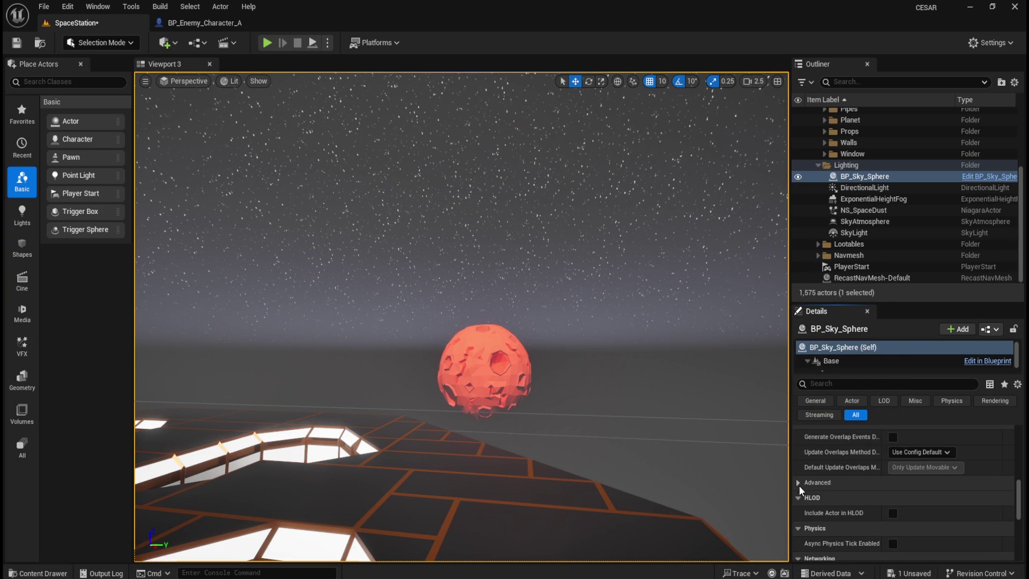
pyautogui.scroll(-2, 841, 492)
pyautogui.scroll(-5, 851, 488)
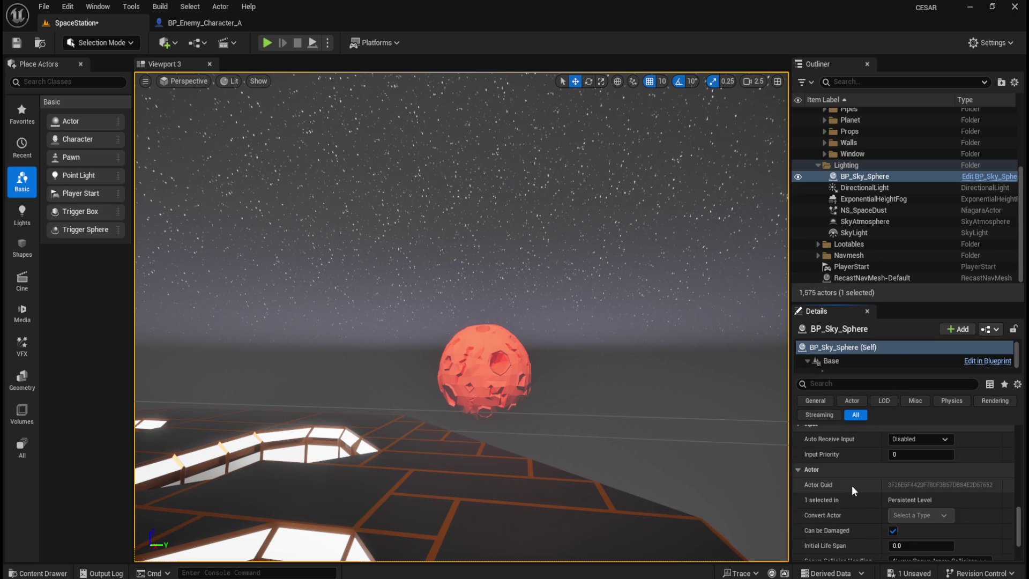
pyautogui.scroll(-2, 852, 496)
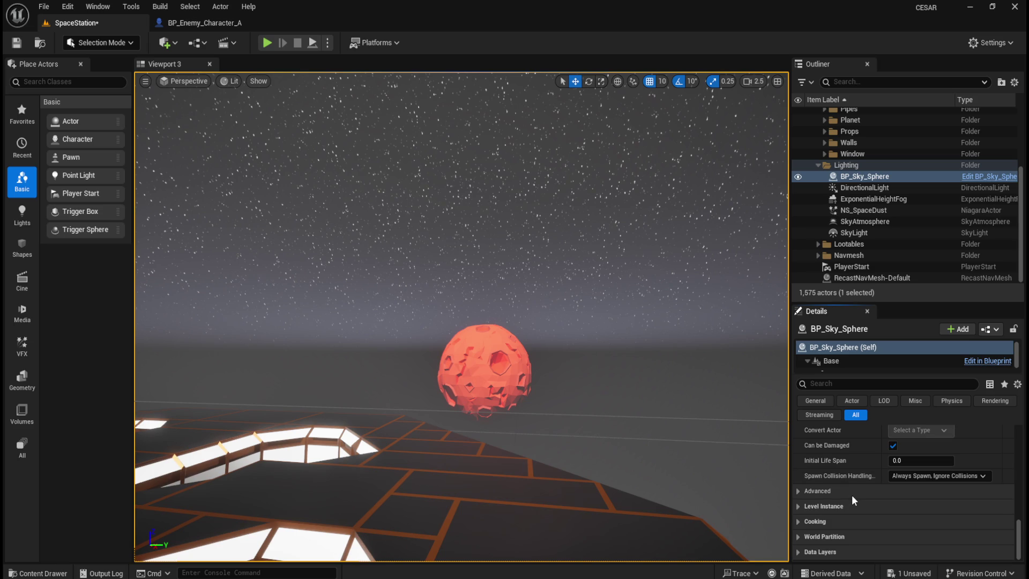
pyautogui.click(849, 492)
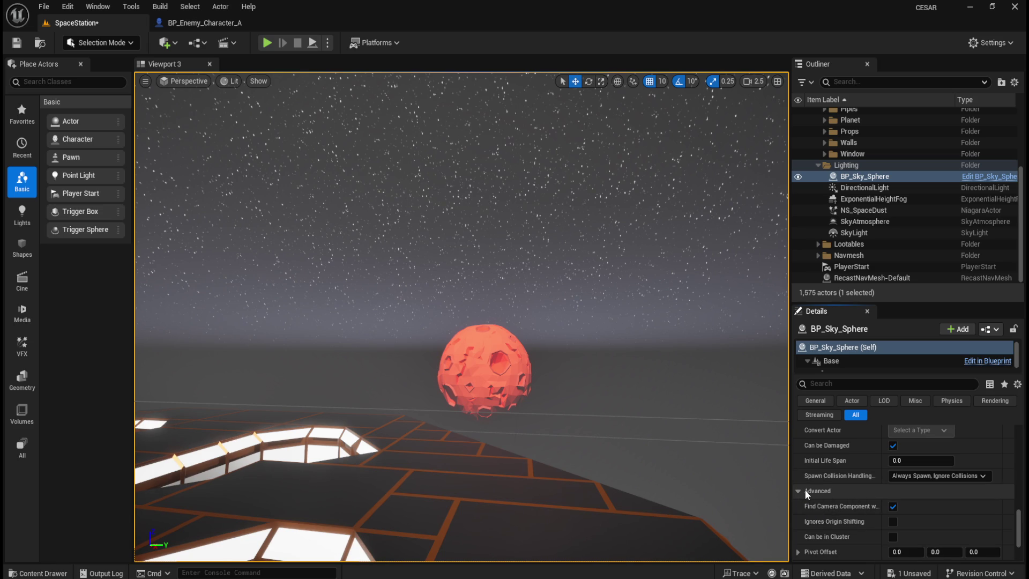
pyautogui.scroll(-2, 824, 509)
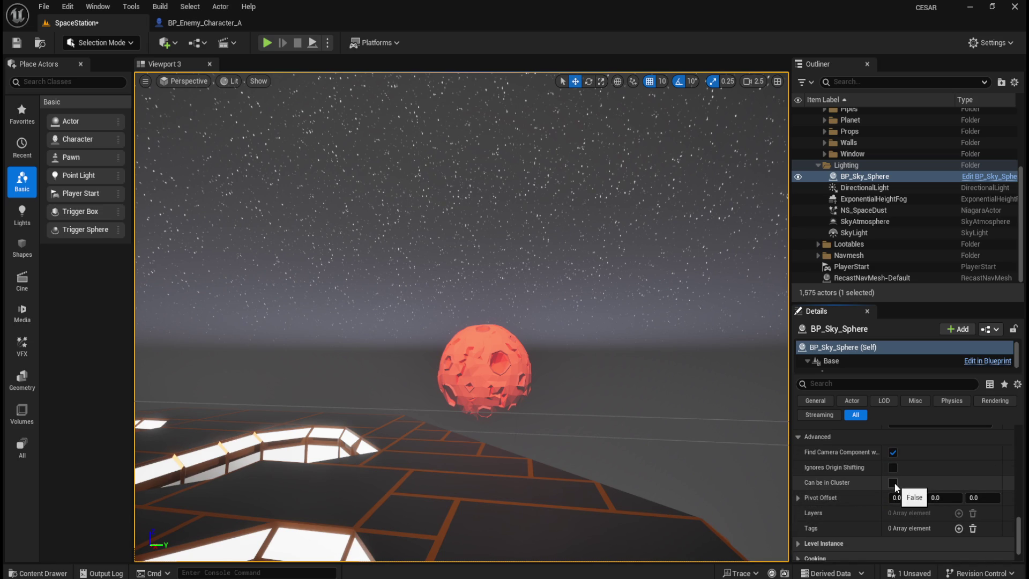
pyautogui.click(805, 438)
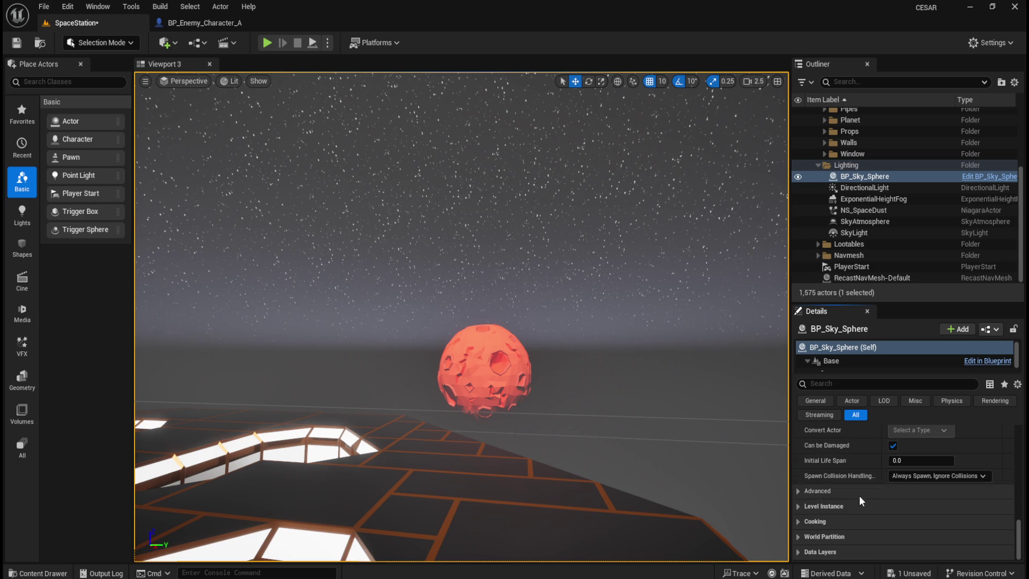
pyautogui.click(16, 46)
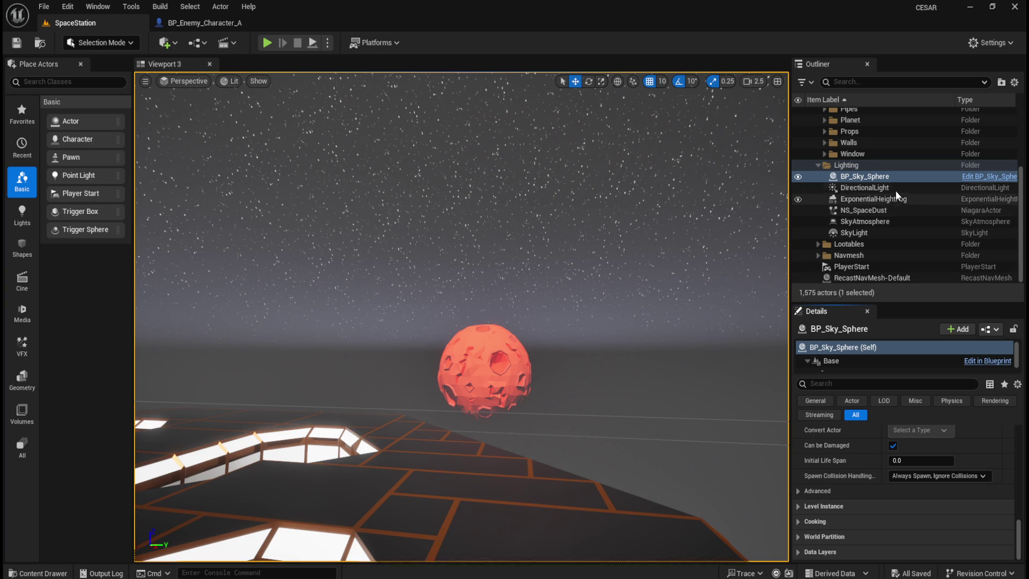
# Select the SkyAtmosphere and try a Ground Radius of 1.0.
pyautogui.click(889, 223)
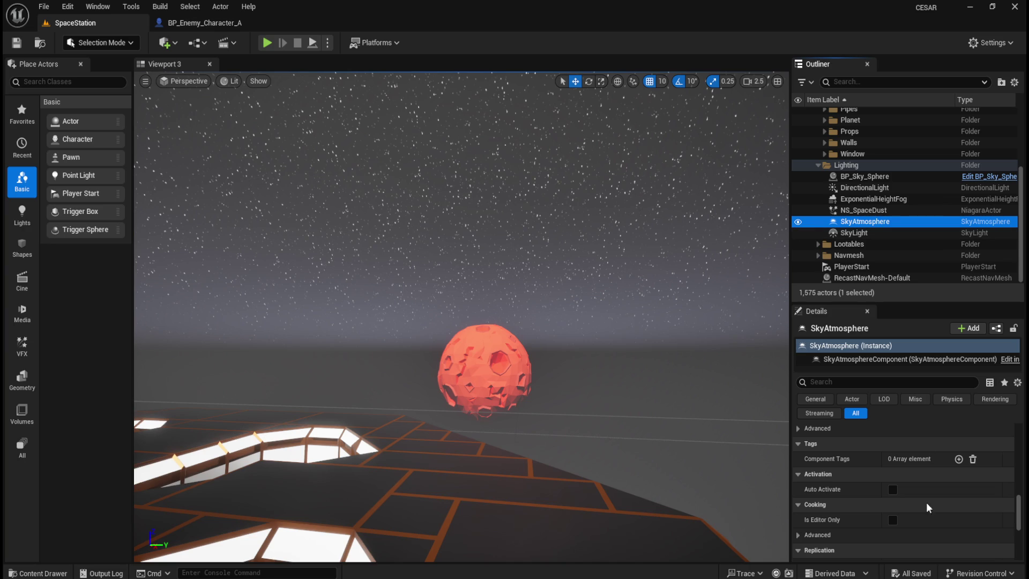
pyautogui.scroll(2, 991, 538)
pyautogui.scroll(5, 1021, 516)
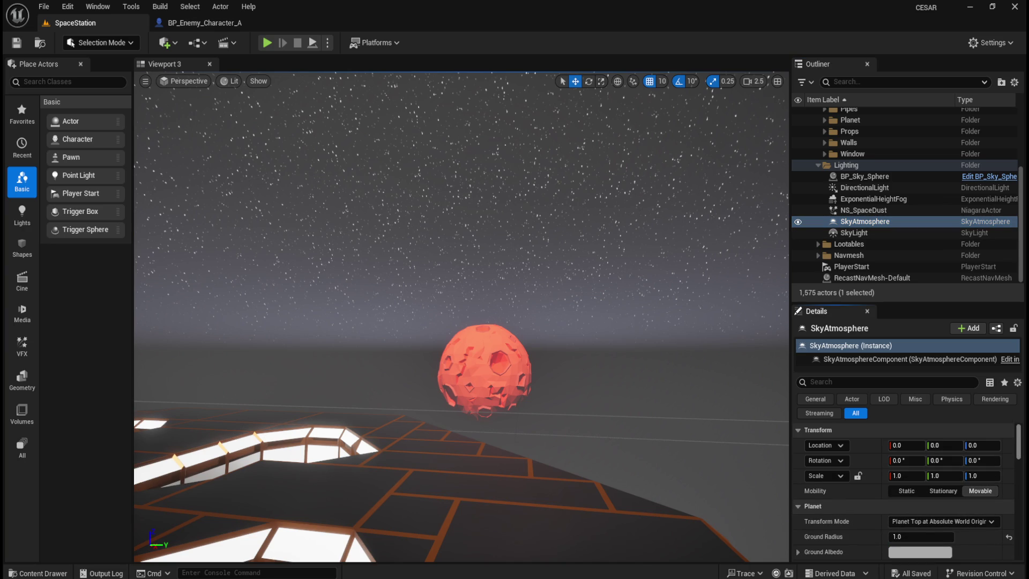
pyautogui.scroll(-5, 1013, 468)
pyautogui.scroll(2, 987, 474)
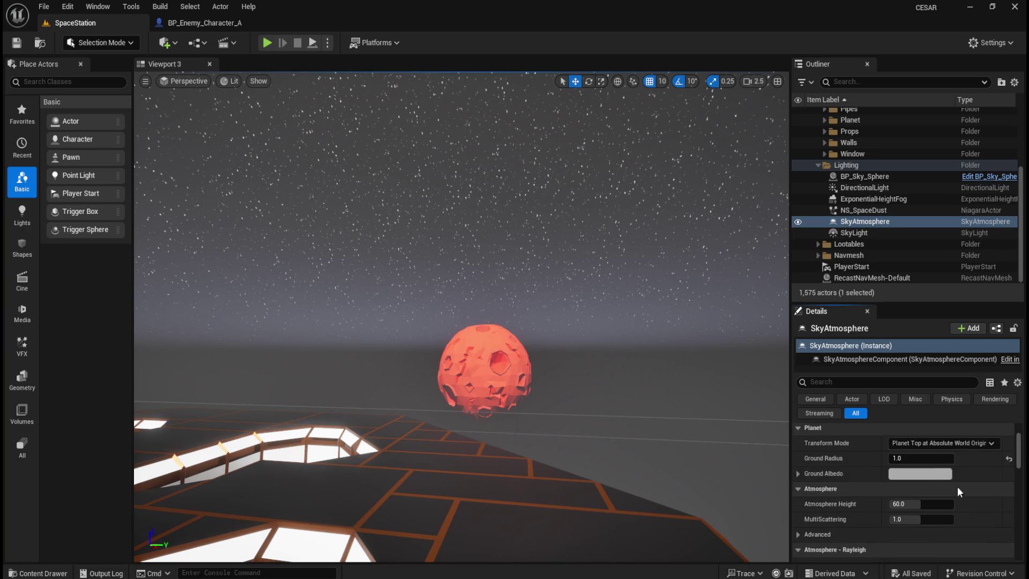
pyautogui.moveTo(910, 458); pyautogui.dragTo(954, 457)
pyautogui.write('1')
pyautogui.press('Return')
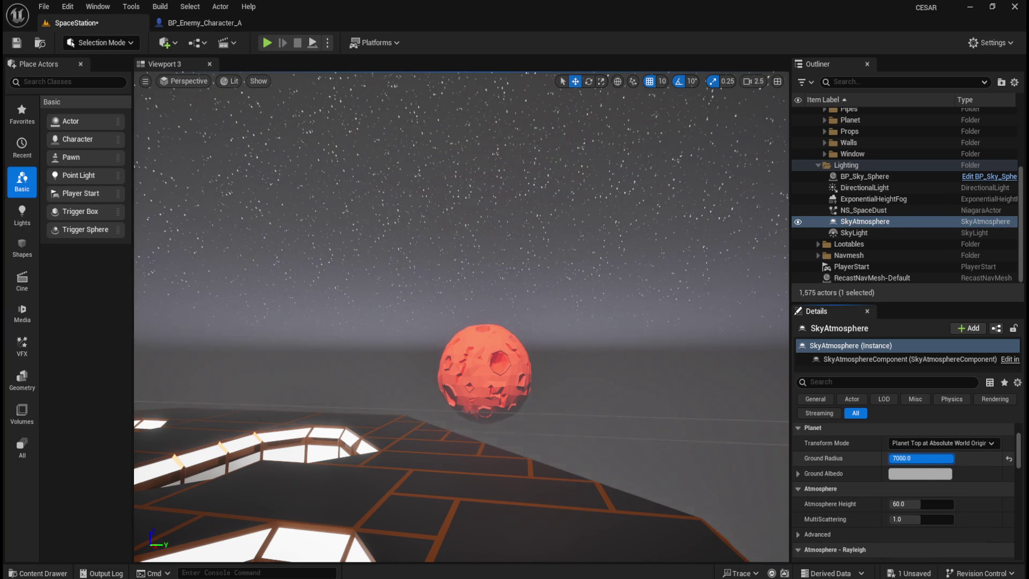
# Settle the Ground Radius at 0.1 after testing the default 6360 and 7000.
pyautogui.click(1007, 457)
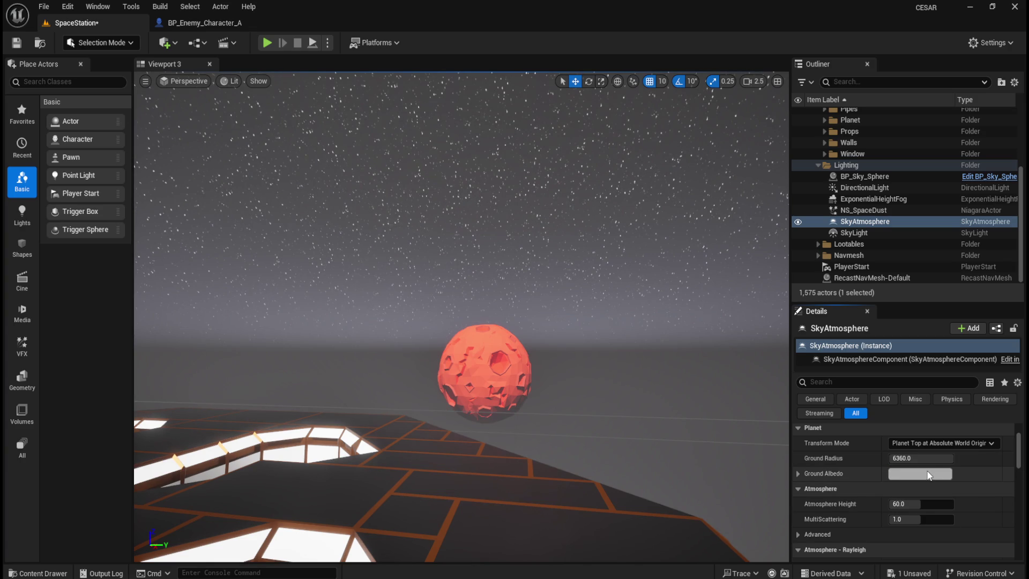
pyautogui.moveTo(921, 457); pyautogui.dragTo(847, 457)
pyautogui.moveTo(713, 397)
pyautogui.mouseDown()
pyautogui.moveTo(713, 364)
pyautogui.moveTo(684, 410)
pyautogui.moveTo(673, 391)
pyautogui.mouseUp()
pyautogui.moveTo(914, 458)
pyautogui.mouseDown()
pyautogui.moveTo(943, 459)
pyautogui.moveTo(916, 459)
pyautogui.mouseUp()
pyautogui.write('7000')
pyautogui.press('Return')
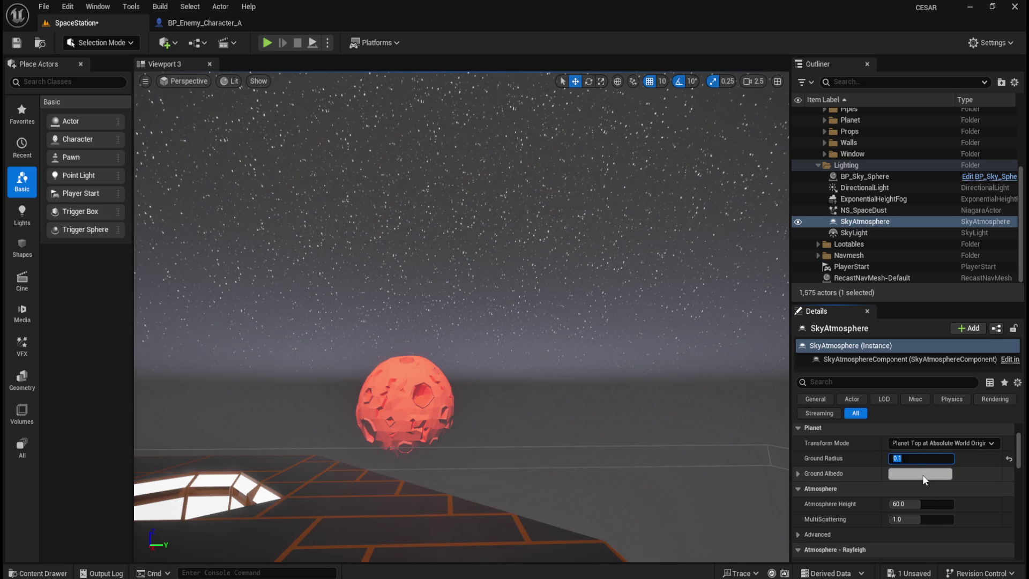
pyautogui.click(799, 472)
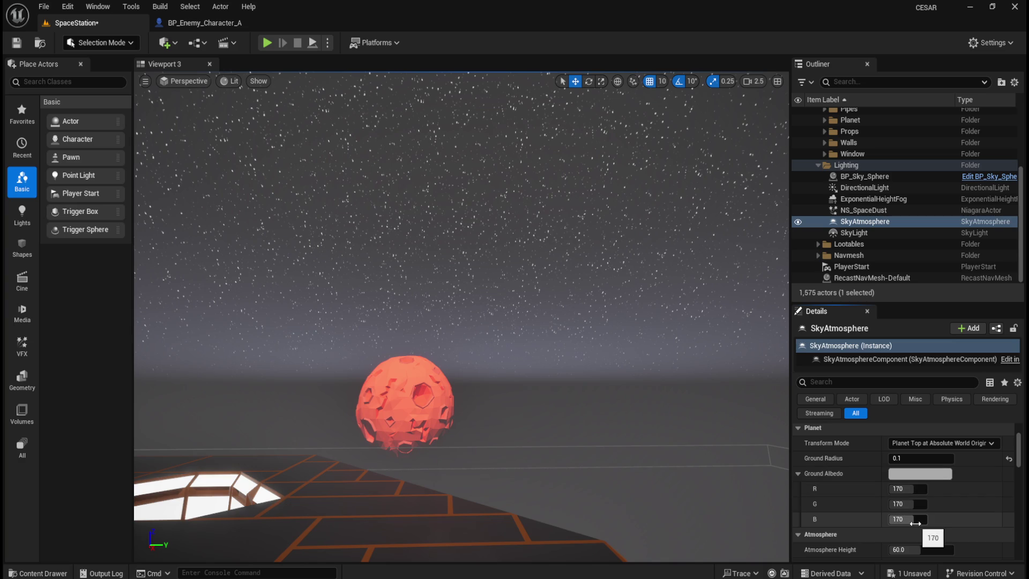
# Try a blue channel of 255 and a magenta Ground Albedo, keeping the default grey.
pyautogui.write('255')
pyautogui.press('Return')
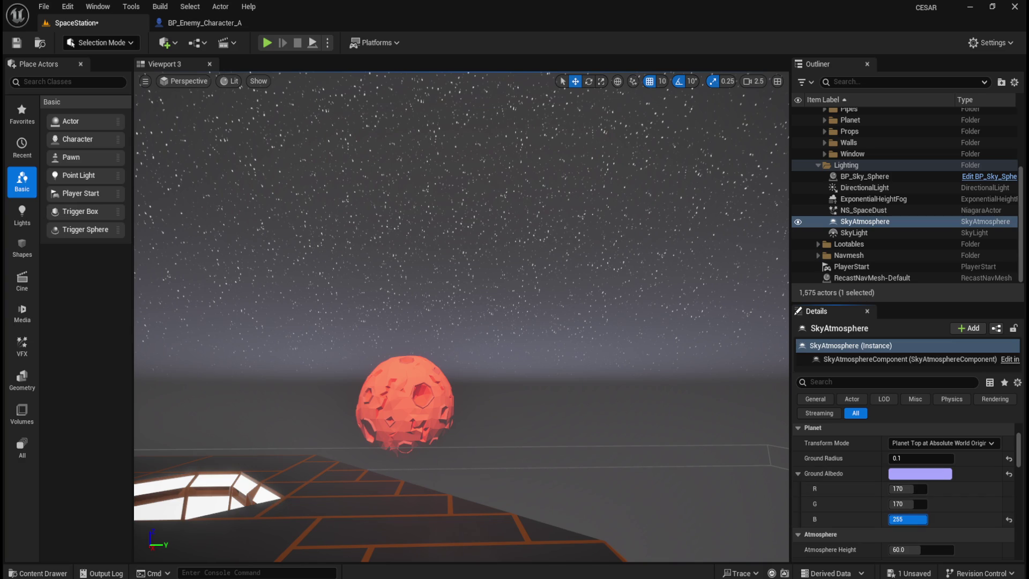
pyautogui.click(1009, 520)
pyautogui.click(798, 473)
pyautogui.click(920, 476)
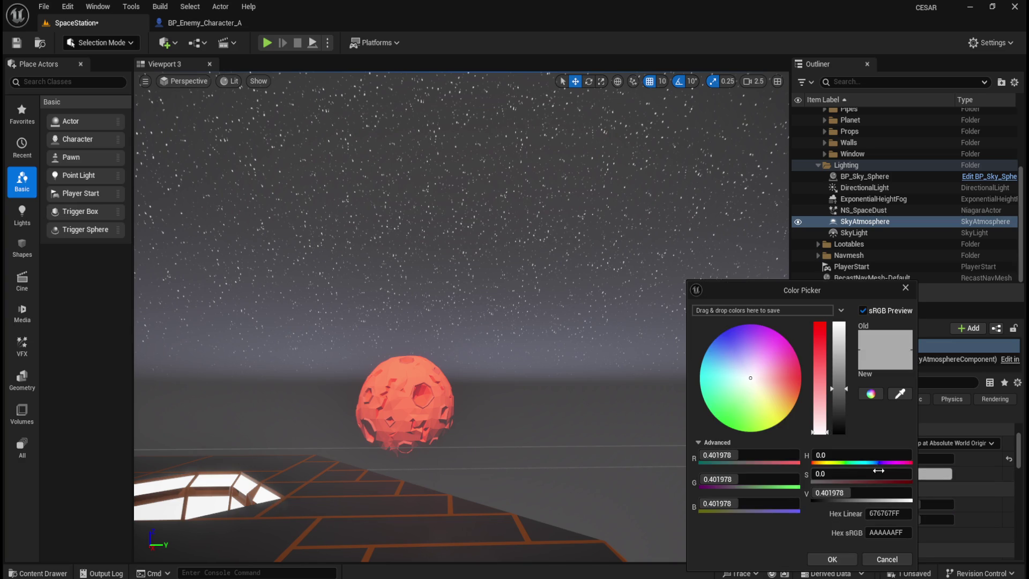
pyautogui.moveTo(769, 388)
pyautogui.mouseDown()
pyautogui.moveTo(800, 374)
pyautogui.moveTo(811, 352)
pyautogui.mouseUp()
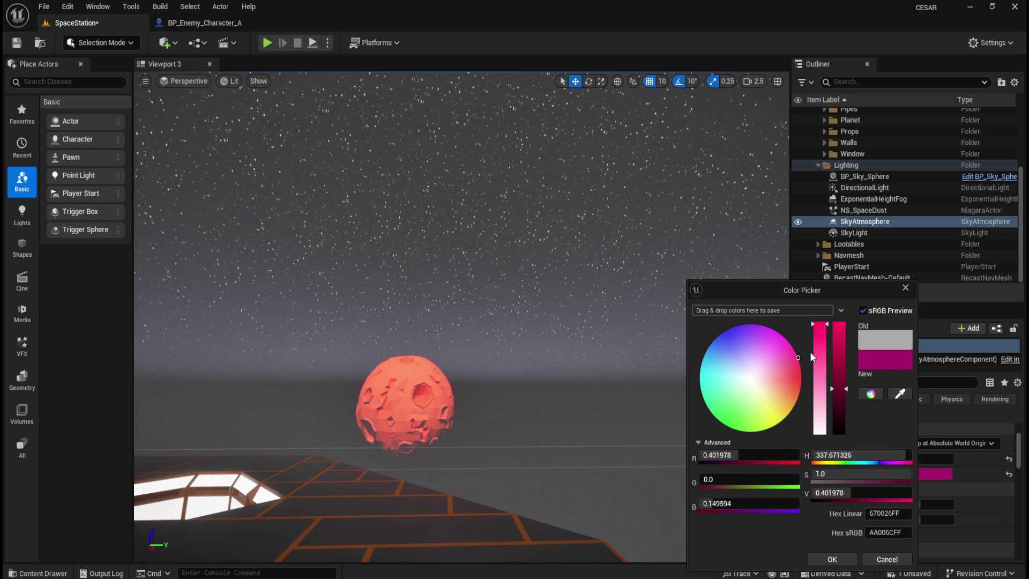
pyautogui.click(888, 558)
pyautogui.scroll(-1, 887, 491)
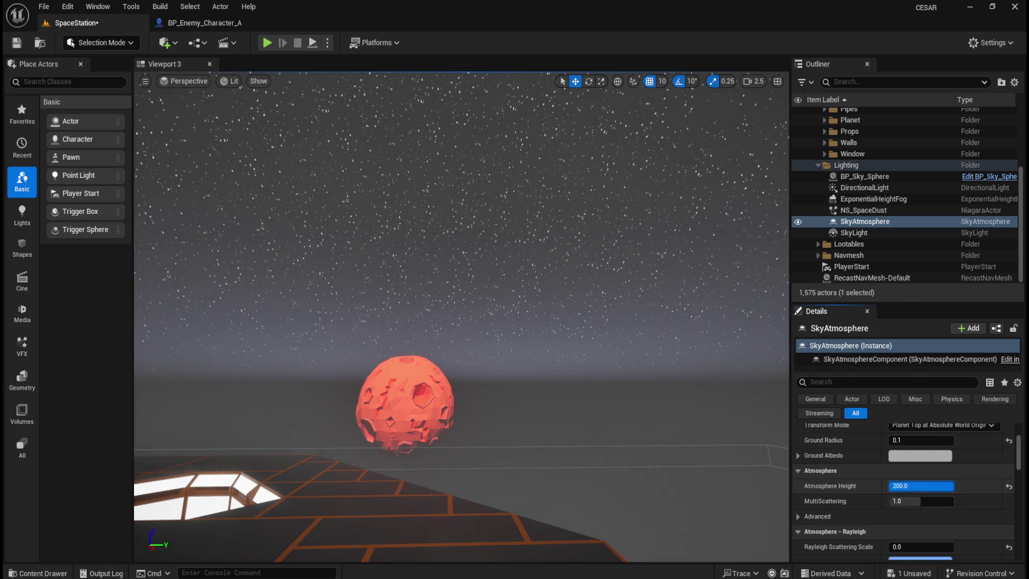
# Reset Atmosphere Height to 60.0 and MultiScattering to 1.0, their defaults.
pyautogui.write('1')
pyautogui.press('Return')
pyautogui.moveTo(922, 501); pyautogui.dragTo(900, 501)
pyautogui.click(1008, 502)
pyautogui.click(1009, 486)
# Set Rayleigh Scattering Scale to 0, keep its colour unchanged, and lower Rayleigh Exponential Distribution.
pyautogui.scroll(-3, 966, 515)
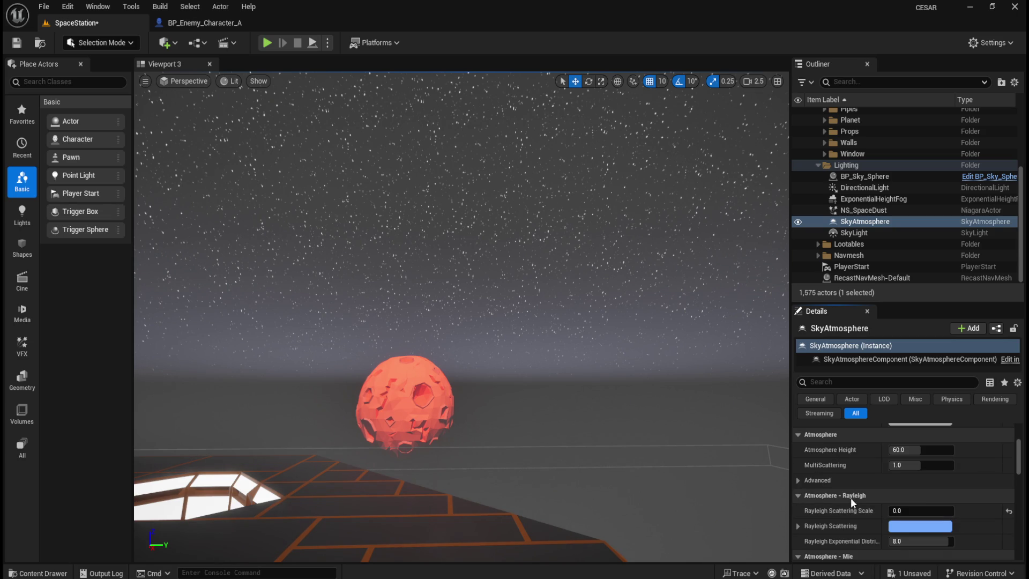
pyautogui.moveTo(913, 493); pyautogui.dragTo(946, 492)
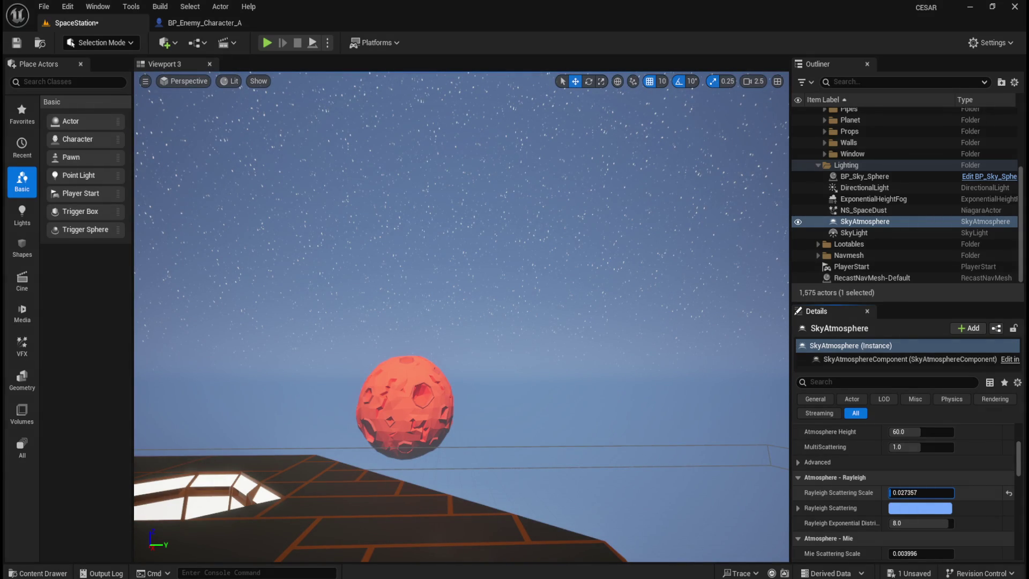
pyautogui.click(921, 509)
pyautogui.moveTo(838, 328)
pyautogui.mouseDown()
pyautogui.moveTo(835, 465)
pyautogui.moveTo(838, 324)
pyautogui.mouseUp()
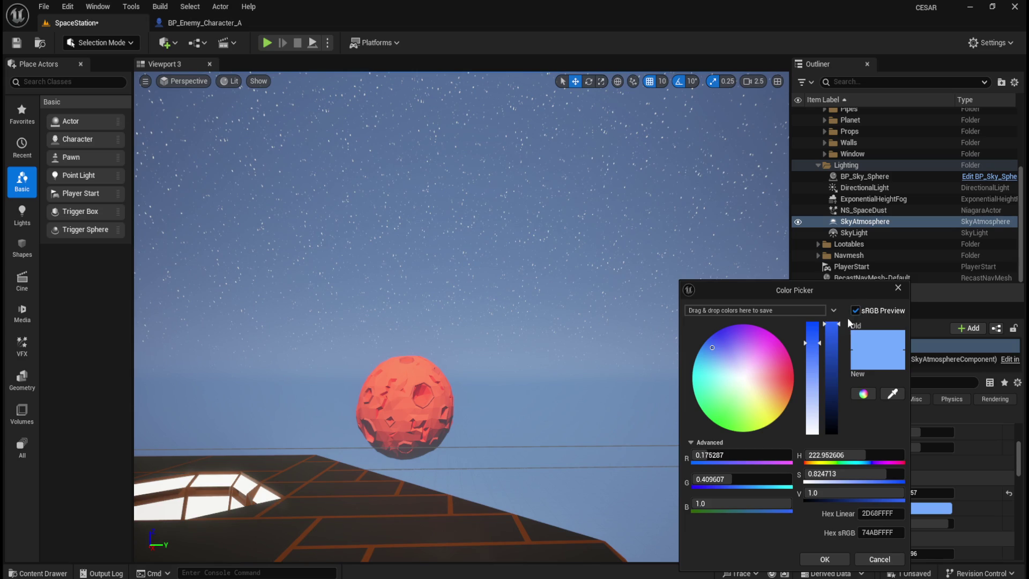
pyautogui.click(744, 375)
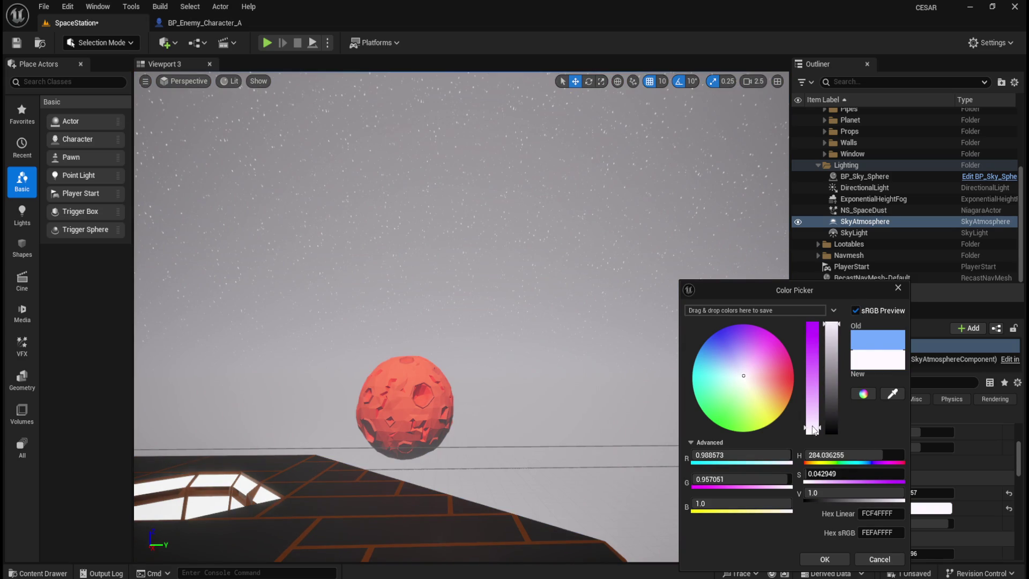
pyautogui.moveTo(838, 333); pyautogui.dragTo(846, 458)
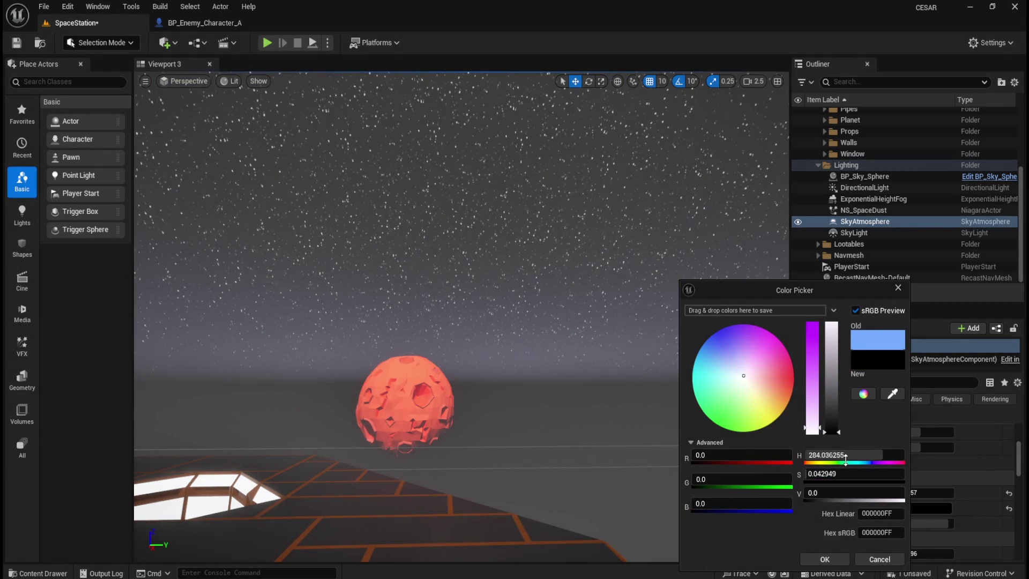
pyautogui.click(880, 560)
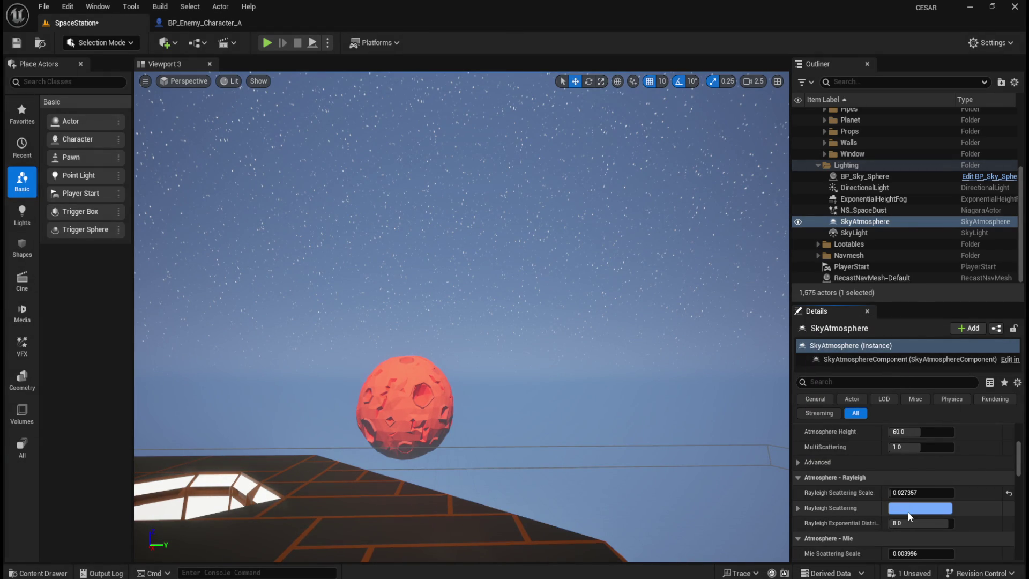
pyautogui.click(908, 512)
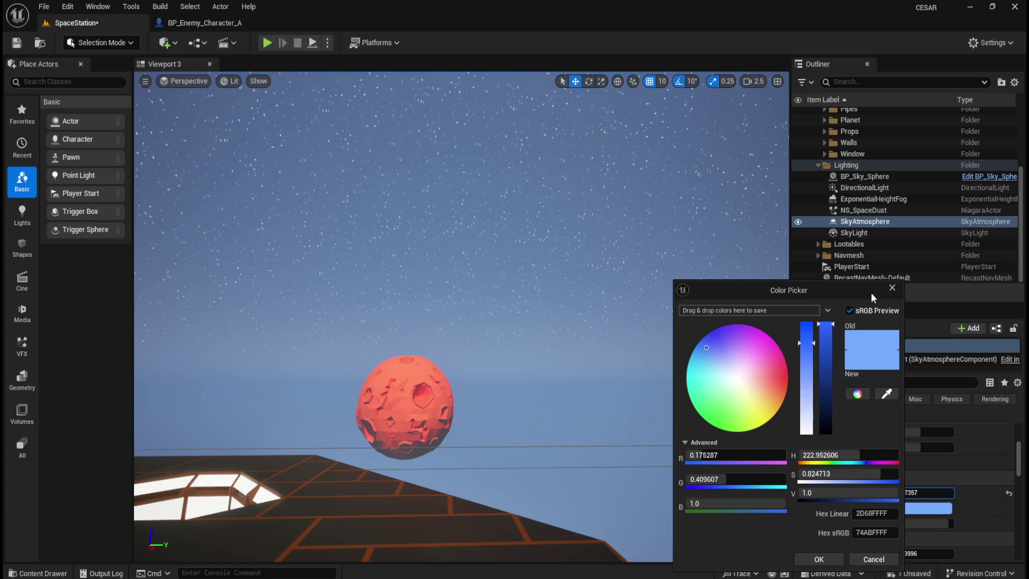
pyautogui.click(892, 288)
pyautogui.moveTo(933, 498)
pyautogui.mouseDown()
pyautogui.moveTo(900, 498)
pyautogui.moveTo(944, 498)
pyautogui.moveTo(932, 498)
pyautogui.mouseUp()
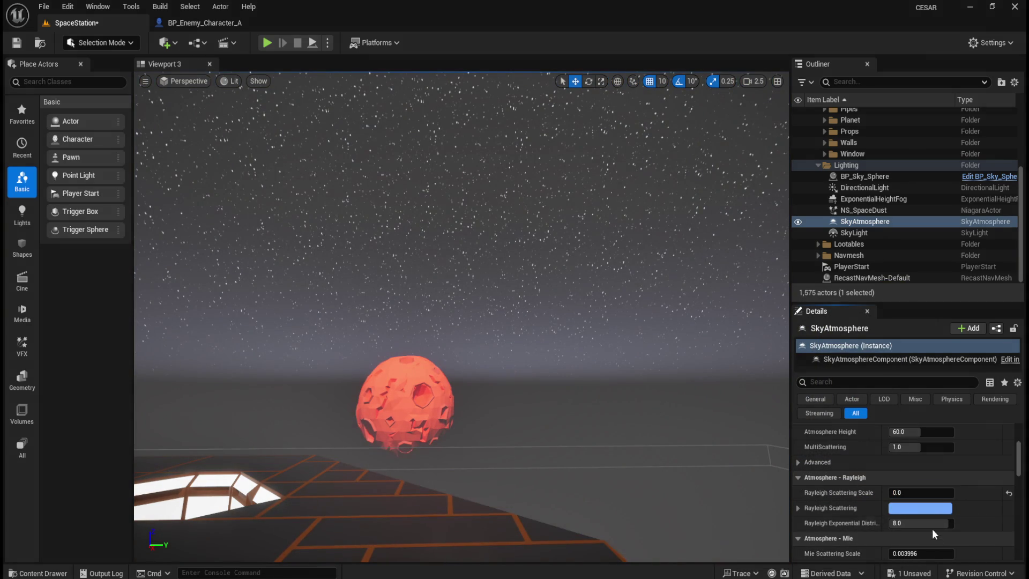
pyautogui.moveTo(943, 533); pyautogui.dragTo(906, 533)
# Test a higher Mie Scattering Scale, then bring it back to 0.003996.
pyautogui.scroll(-3, 965, 522)
pyautogui.moveTo(921, 481)
pyautogui.mouseDown()
pyautogui.moveTo(938, 481)
pyautogui.moveTo(904, 481)
pyautogui.moveTo(943, 481)
pyautogui.moveTo(923, 481)
pyautogui.mouseUp()
pyautogui.moveTo(1008, 482)
pyautogui.mouseDown()
pyautogui.moveTo(944, 482)
pyautogui.moveTo(930, 514)
pyautogui.moveTo(964, 514)
pyautogui.moveTo(912, 512)
pyautogui.mouseUp()
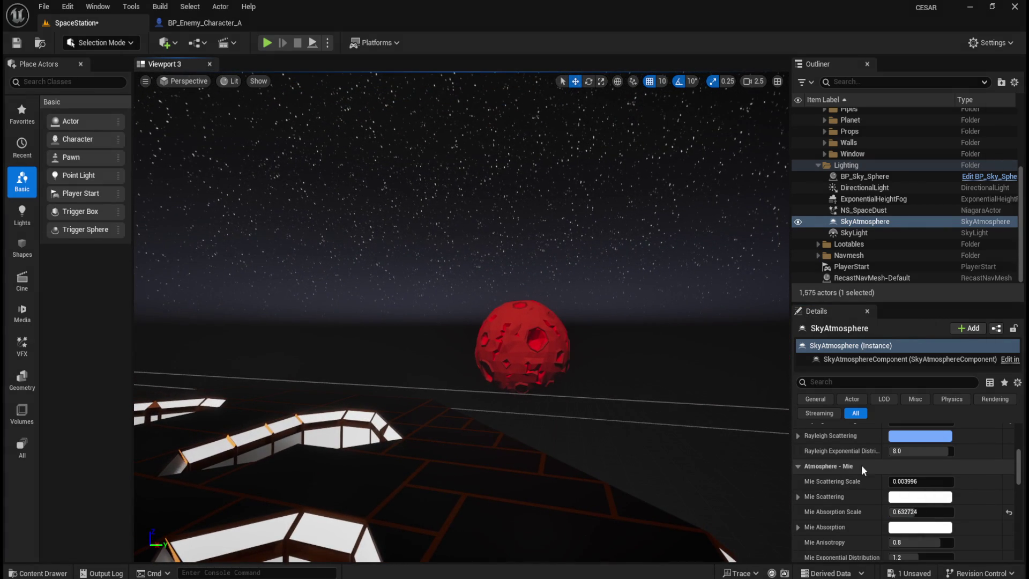
# Drag Mie Scattering Scale to 0.0 and Mie Absorption Scale up to 1.10238.
pyautogui.moveTo(922, 513)
pyautogui.mouseDown()
pyautogui.moveTo(895, 514)
pyautogui.moveTo(912, 512)
pyautogui.mouseUp()
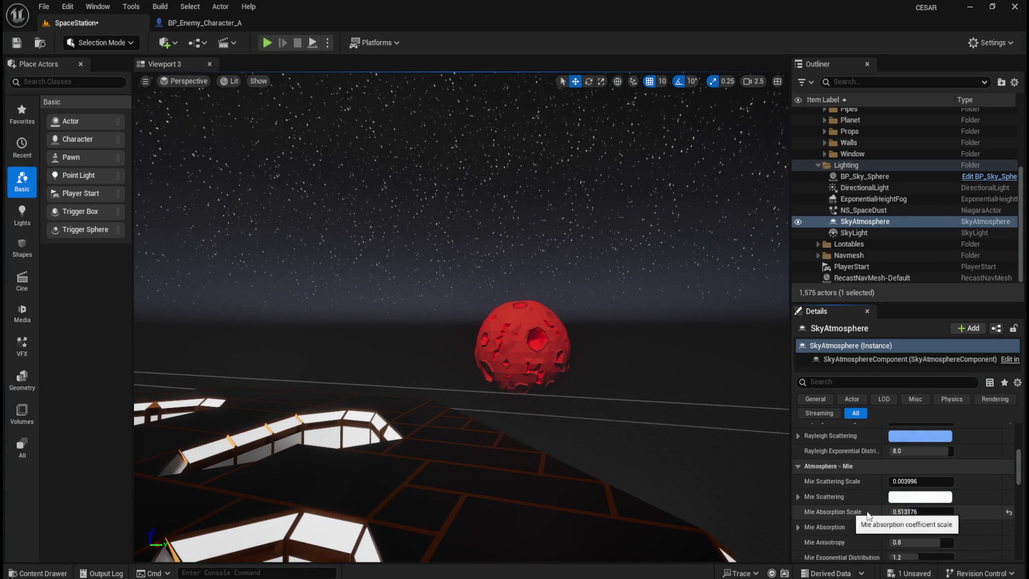
pyautogui.moveTo(914, 513); pyautogui.dragTo(918, 512)
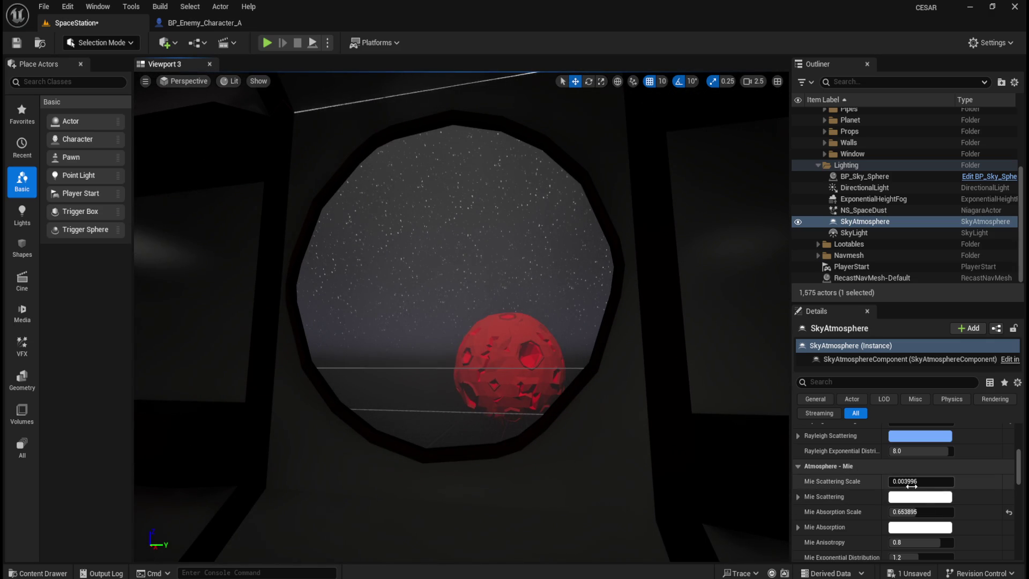
pyautogui.moveTo(906, 482)
pyautogui.mouseDown()
pyautogui.moveTo(981, 481)
pyautogui.moveTo(889, 482)
pyautogui.mouseUp()
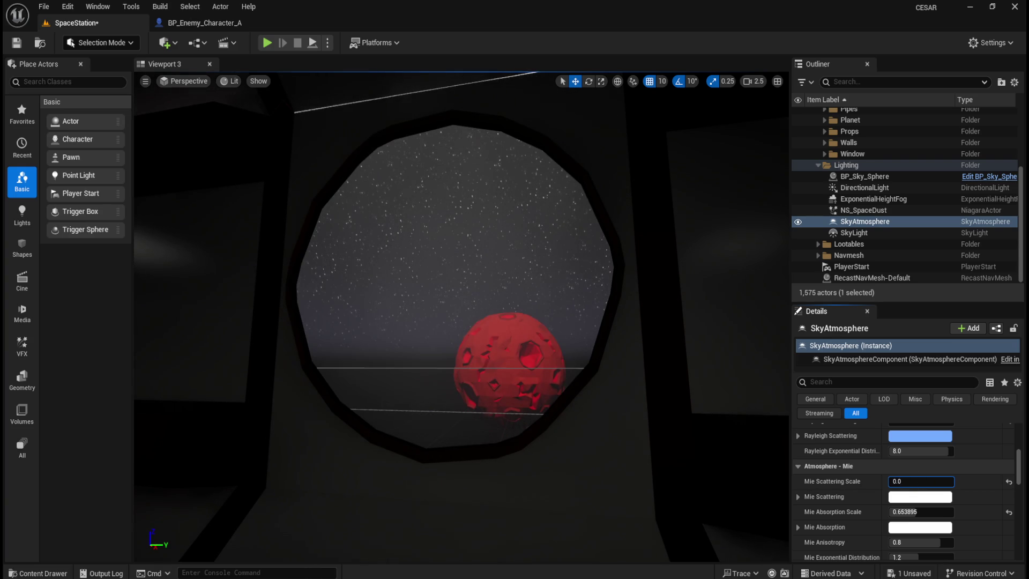
pyautogui.moveTo(914, 512); pyautogui.dragTo(936, 512)
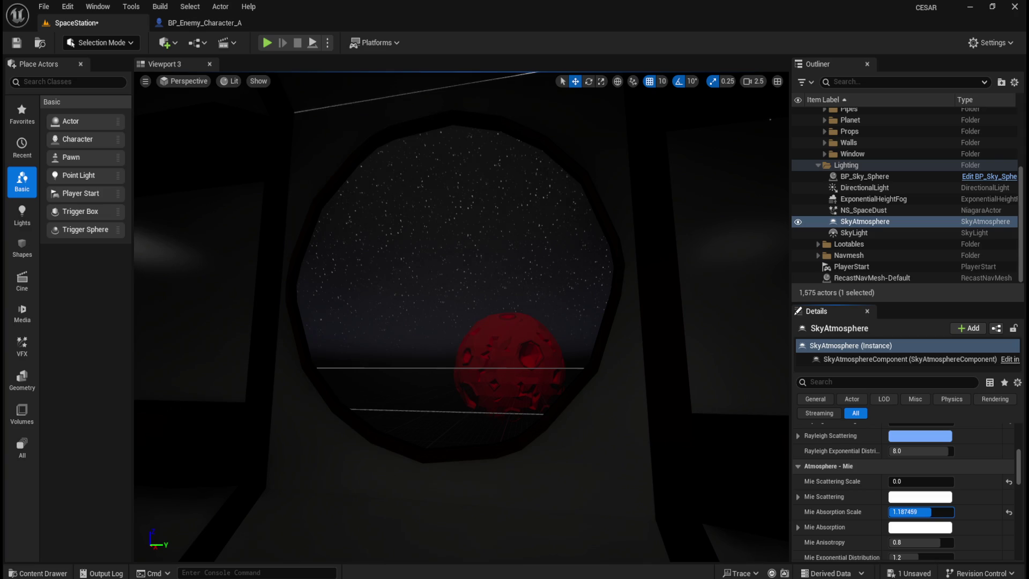
pyautogui.moveTo(931, 512); pyautogui.dragTo(929, 511)
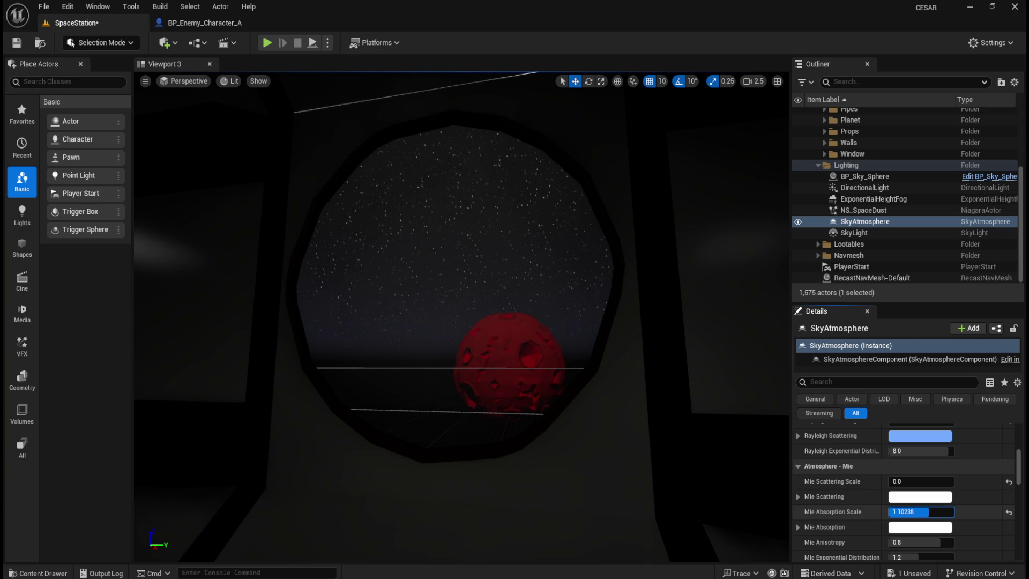
pyautogui.moveTo(477, 360)
pyautogui.mouseDown()
pyautogui.moveTo(407, 358)
pyautogui.moveTo(482, 361)
pyautogui.moveTo(439, 356)
pyautogui.moveTo(504, 342)
pyautogui.moveTo(528, 349)
pyautogui.mouseUp()
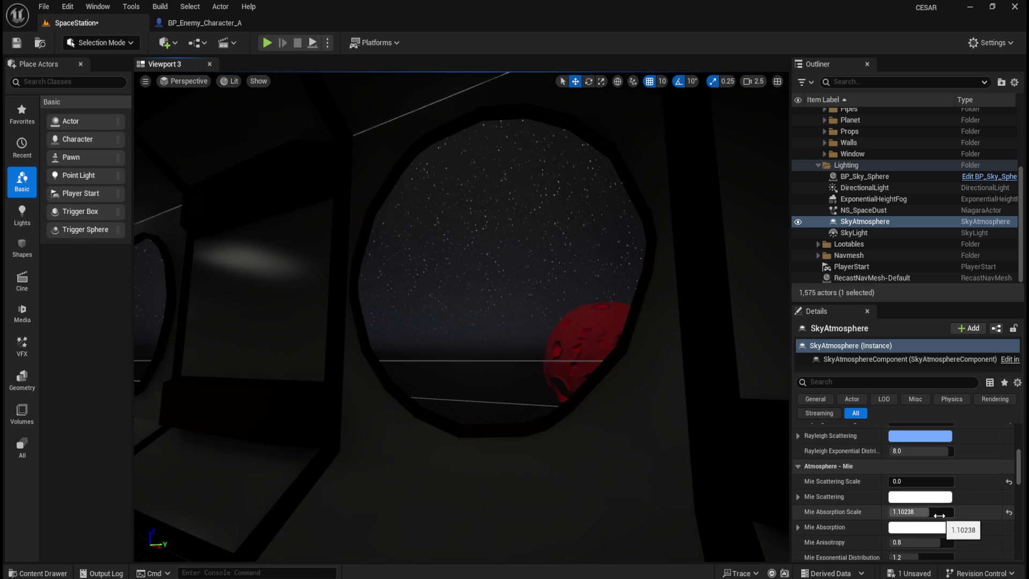
# Set Mie Absorption Scale to exactly 1.1, keeping the Mie Absorption colour white.
pyautogui.moveTo(926, 512); pyautogui.dragTo(922, 511)
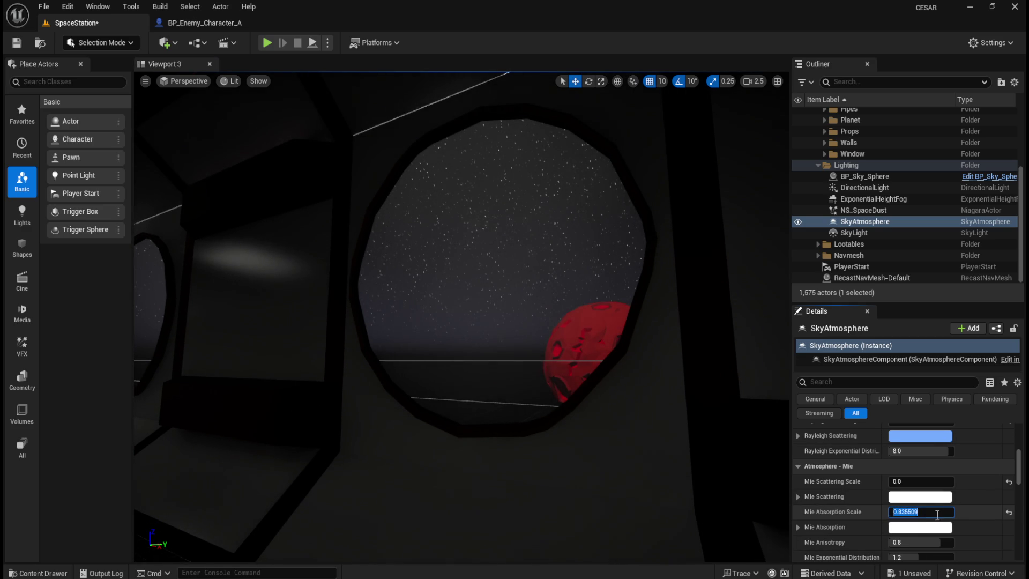
pyautogui.write('.1')
pyautogui.press('Return')
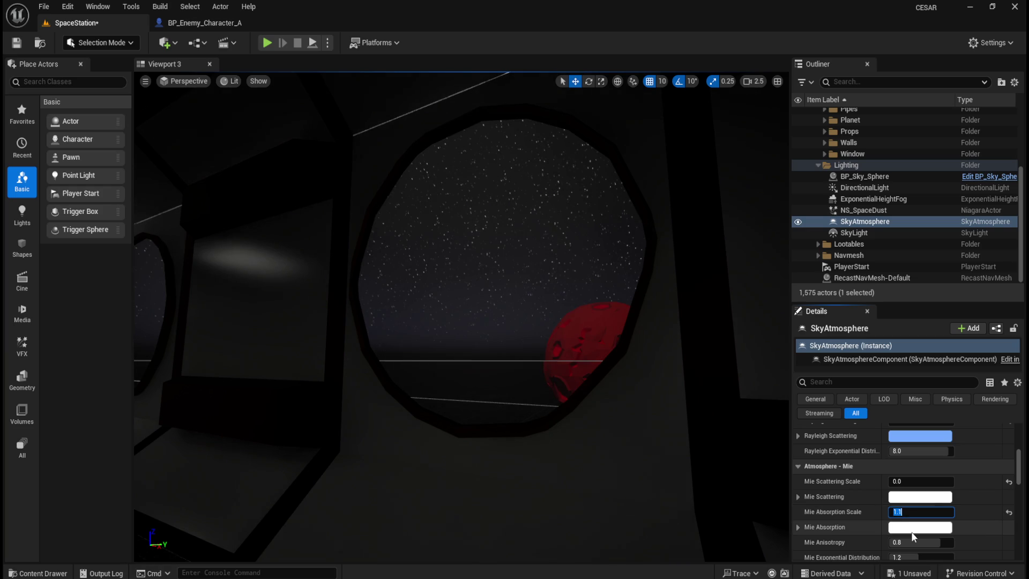
pyautogui.click(909, 533)
pyautogui.moveTo(770, 378)
pyautogui.mouseDown()
pyautogui.moveTo(746, 387)
pyautogui.moveTo(737, 374)
pyautogui.moveTo(762, 365)
pyautogui.moveTo(774, 372)
pyautogui.moveTo(736, 378)
pyautogui.mouseUp()
pyautogui.click(884, 562)
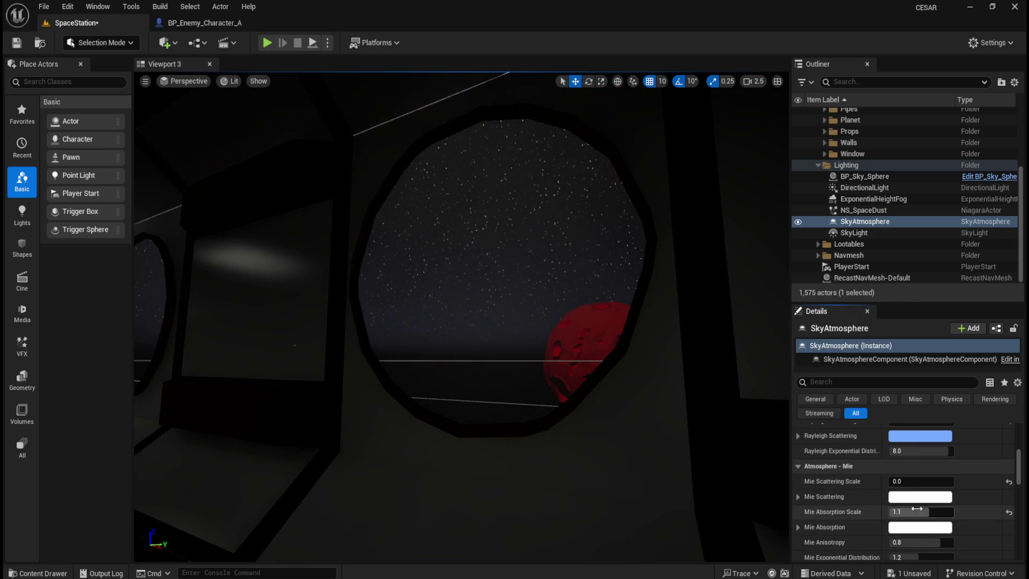
# Keep the Mie Scattering colour white and raise Mie Anisotropy toward 1.
pyautogui.click(915, 500)
pyautogui.moveTo(763, 387)
pyautogui.mouseDown()
pyautogui.moveTo(796, 385)
pyautogui.moveTo(778, 374)
pyautogui.mouseUp()
pyautogui.click(881, 559)
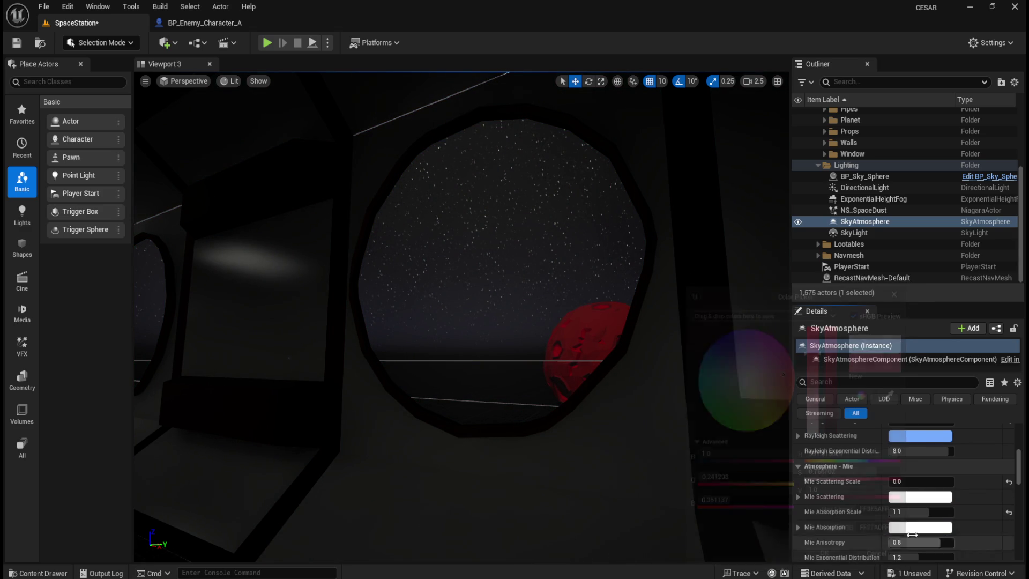
pyautogui.click(931, 497)
pyautogui.moveTo(831, 324)
pyautogui.mouseDown()
pyautogui.moveTo(826, 429)
pyautogui.moveTo(837, 290)
pyautogui.mouseUp()
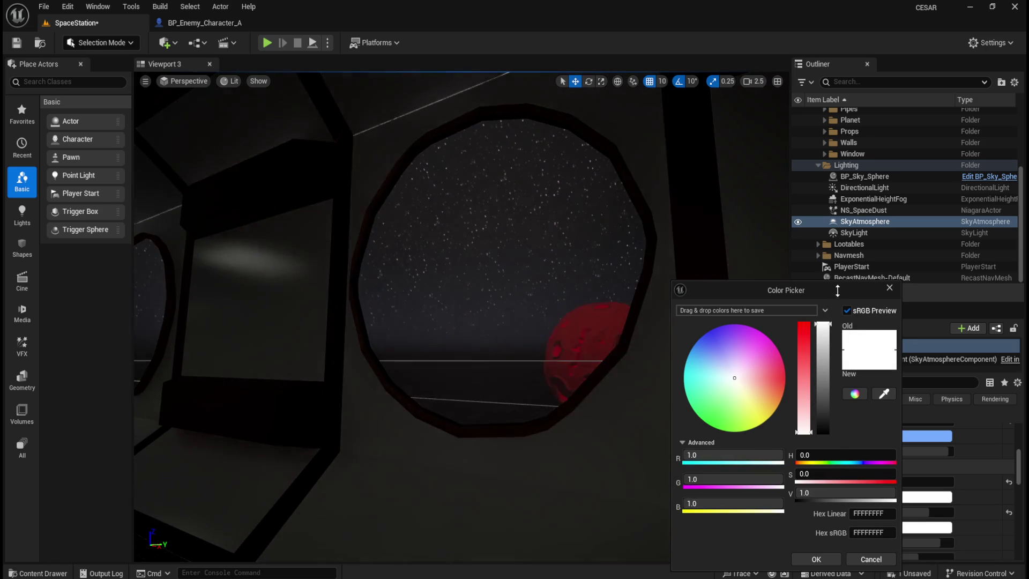
pyautogui.click(874, 560)
pyautogui.scroll(-1, 870, 516)
pyautogui.moveTo(899, 527); pyautogui.dragTo(953, 527)
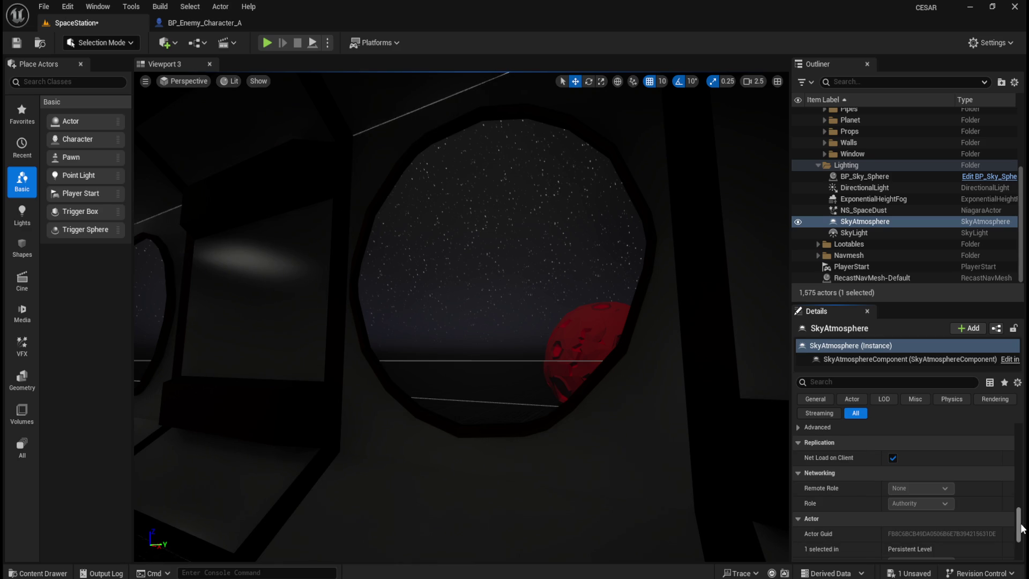
# Set Mie Anisotropy back to 0.8.
pyautogui.moveTo(1020, 528); pyautogui.dragTo(1019, 442)
pyautogui.scroll(-3, 976, 508)
pyautogui.scroll(-5, 976, 502)
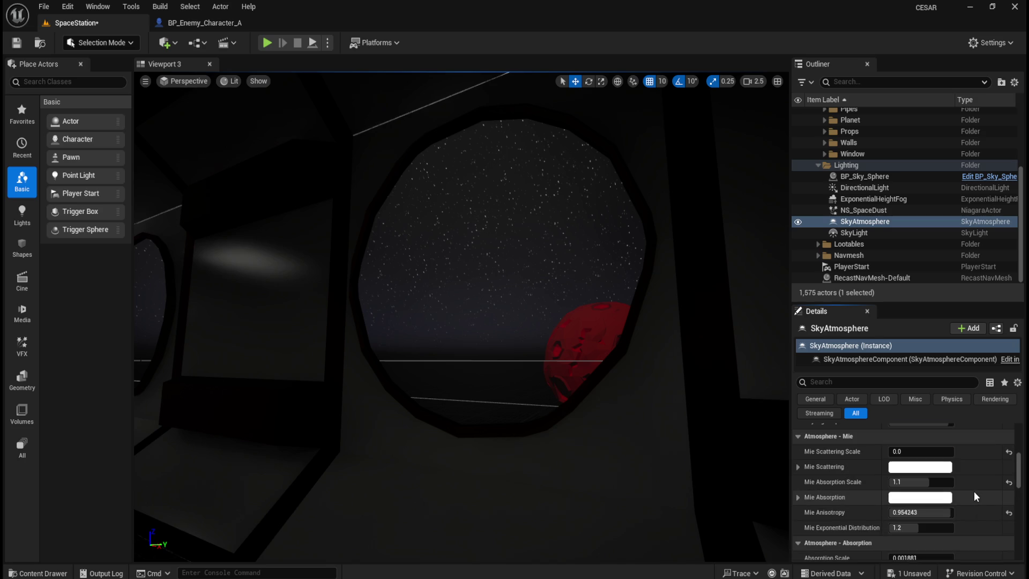
pyautogui.click(931, 516)
pyautogui.write('0.8')
pyautogui.press('Return')
# Set Mie Exponential Distribution to 1.47.
pyautogui.moveTo(911, 530)
pyautogui.mouseDown()
pyautogui.moveTo(901, 530)
pyautogui.moveTo(933, 528)
pyautogui.moveTo(922, 527)
pyautogui.mouseUp()
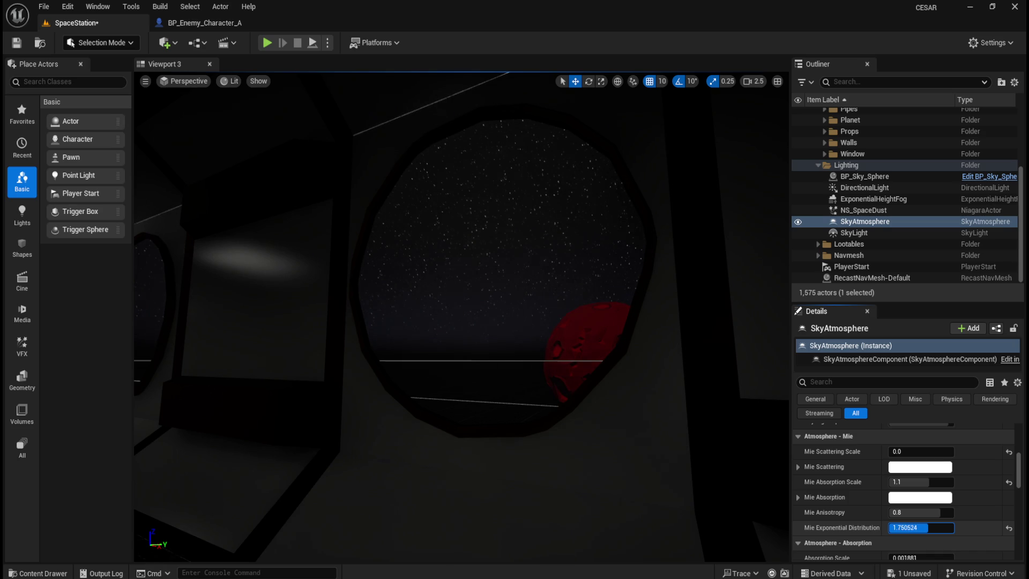
pyautogui.moveTo(927, 528); pyautogui.dragTo(922, 527)
pyautogui.click(923, 528)
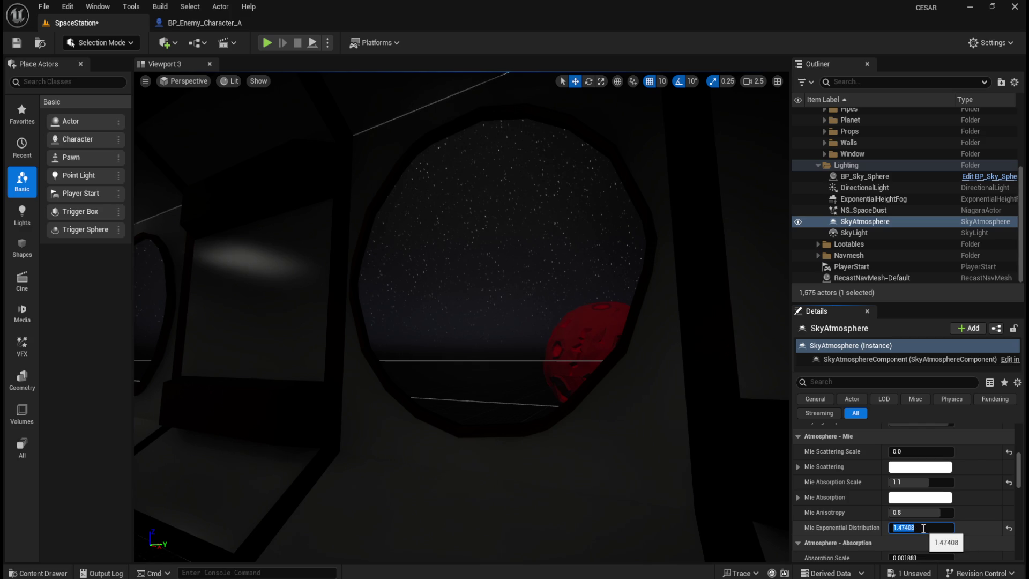
pyautogui.write('7')
pyautogui.press('Return')
pyautogui.moveTo(579, 367)
pyautogui.mouseDown()
pyautogui.moveTo(536, 349)
pyautogui.moveTo(579, 368)
pyautogui.moveTo(561, 375)
pyautogui.moveTo(558, 402)
pyautogui.moveTo(567, 386)
pyautogui.mouseUp()
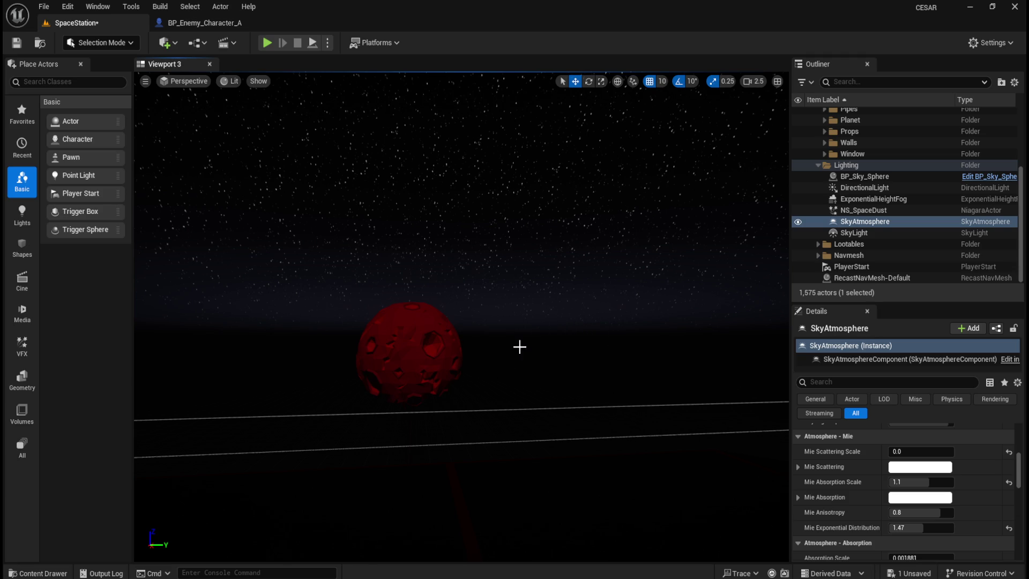
pyautogui.moveTo(570, 333)
pyautogui.mouseDown()
pyautogui.moveTo(531, 370)
pyautogui.moveTo(551, 375)
pyautogui.mouseUp()
# Set Absorption Scale to 0.03, keeping the green Absorption colour.
pyautogui.scroll(-2, 850, 511)
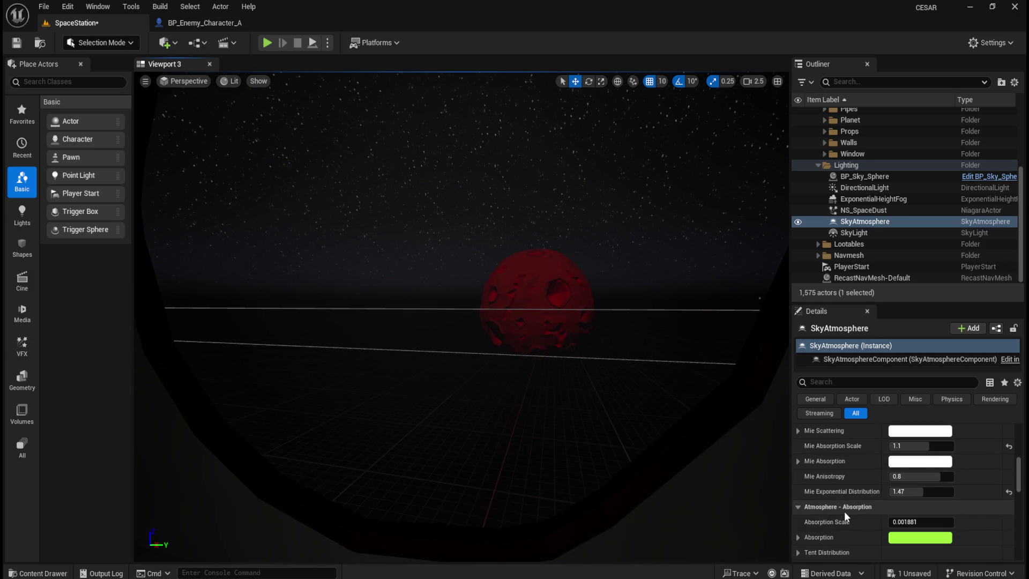
pyautogui.moveTo(918, 523)
pyautogui.mouseDown()
pyautogui.moveTo(951, 522)
pyautogui.moveTo(890, 523)
pyautogui.moveTo(924, 522)
pyautogui.mouseUp()
pyautogui.click(924, 523)
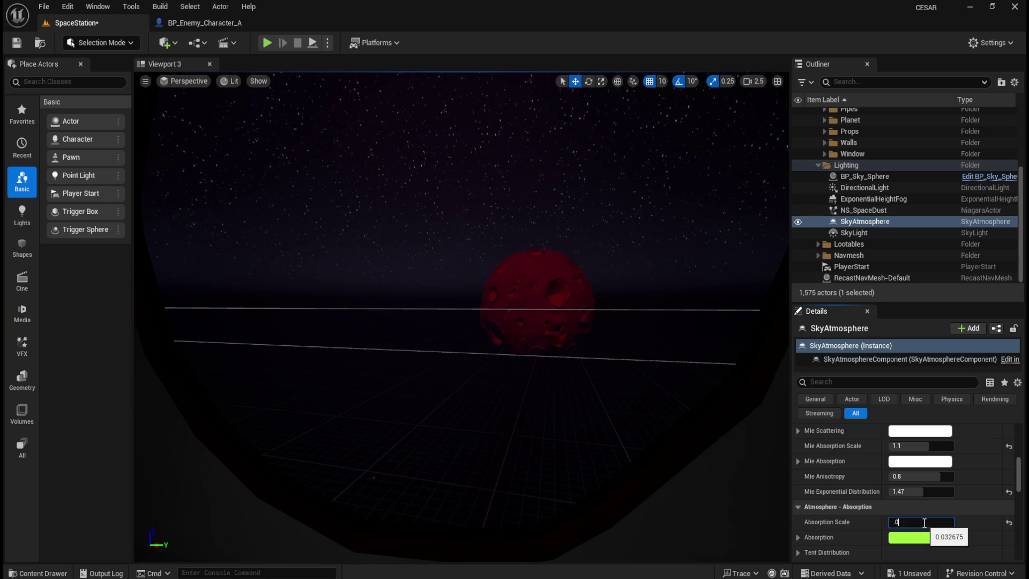
pyautogui.write('3')
pyautogui.write('0.03')
pyautogui.press('Return')
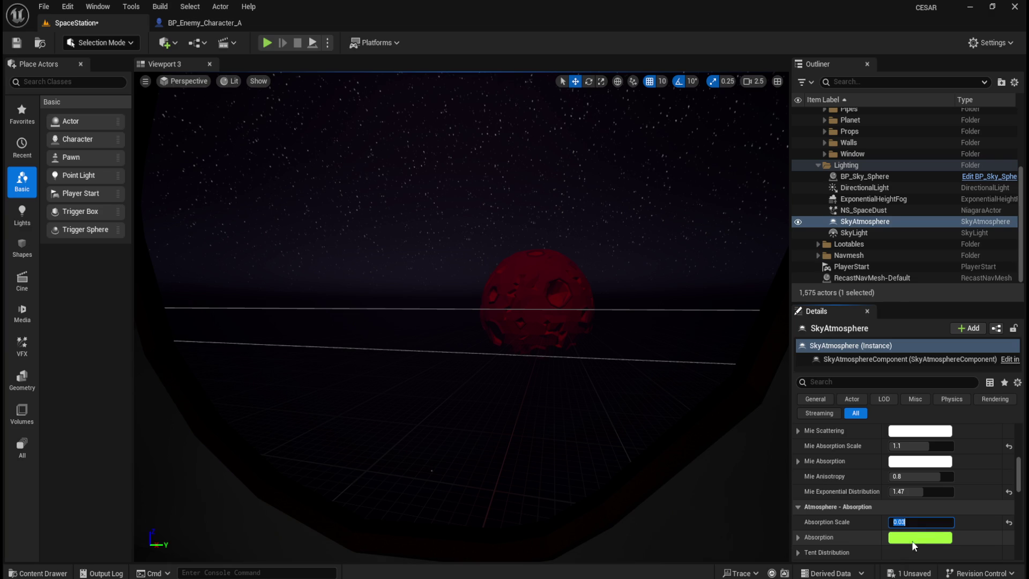
pyautogui.click(908, 538)
pyautogui.moveTo(774, 381)
pyautogui.mouseDown()
pyautogui.moveTo(693, 375)
pyautogui.moveTo(770, 367)
pyautogui.moveTo(721, 403)
pyautogui.moveTo(751, 411)
pyautogui.moveTo(726, 380)
pyautogui.moveTo(733, 358)
pyautogui.mouseUp()
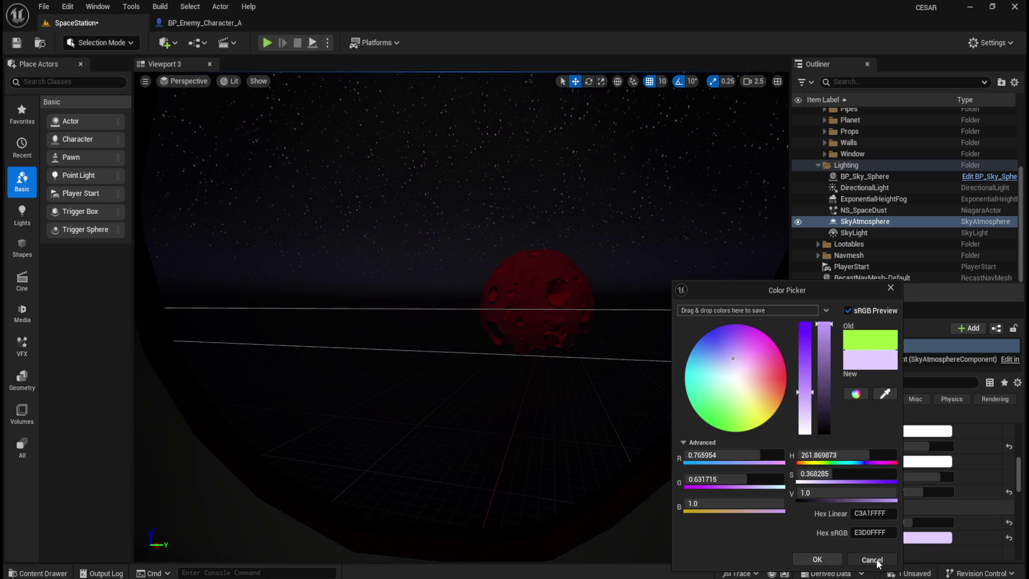
pyautogui.click(872, 559)
# Expand Tent Distribution, leaving Tip Altitude at 25.0.
pyautogui.scroll(-3, 858, 514)
pyautogui.click(797, 497)
pyautogui.click(921, 514)
pyautogui.write('0.0')
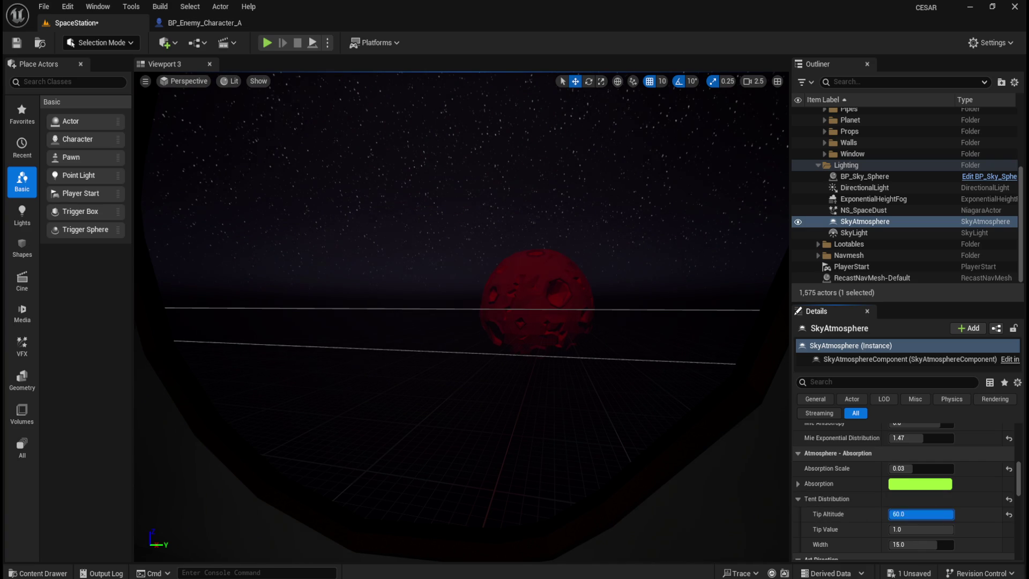
pyautogui.press('Escape')
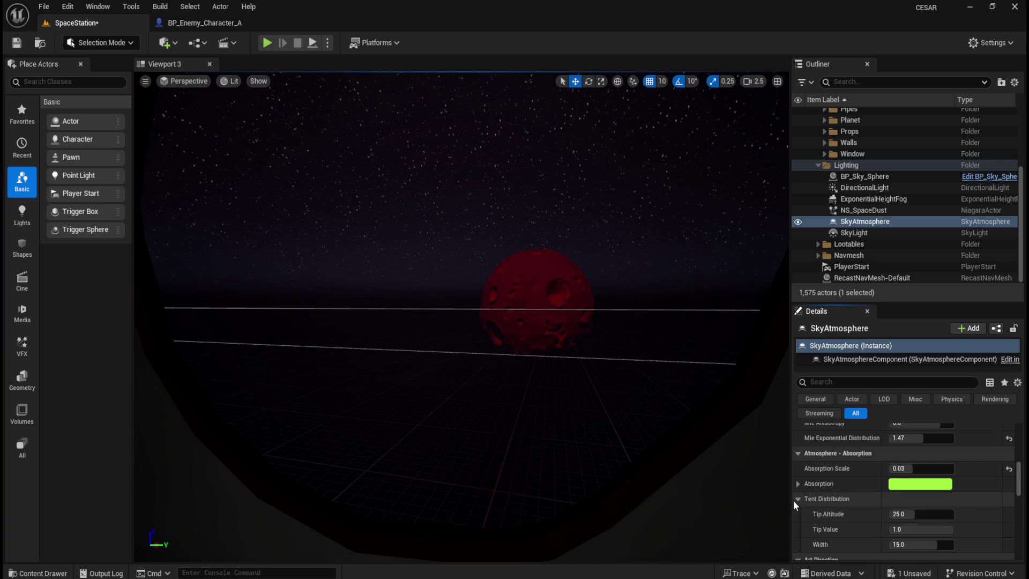
# Collapse Tent Distribution and keep the Sky Luminance Factor colour white.
pyautogui.click(798, 498)
pyautogui.scroll(-1, 820, 528)
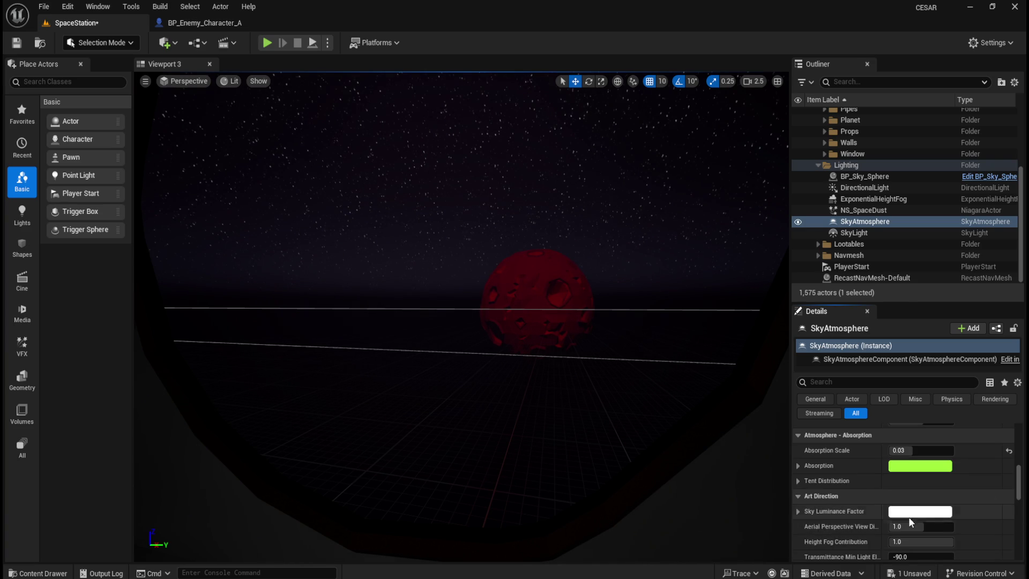
pyautogui.click(914, 513)
pyautogui.moveTo(764, 400); pyautogui.dragTo(712, 358)
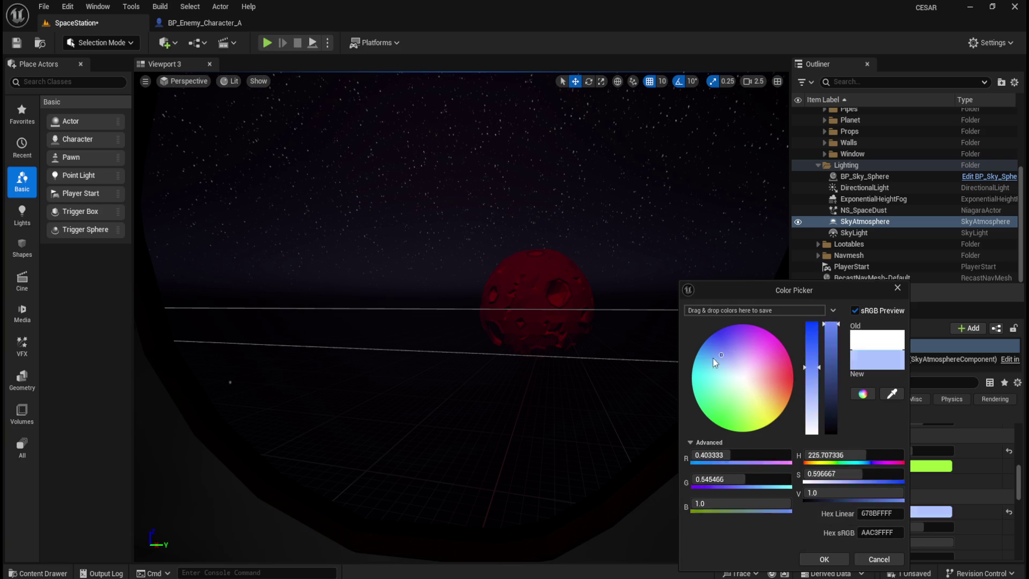
pyautogui.click(879, 559)
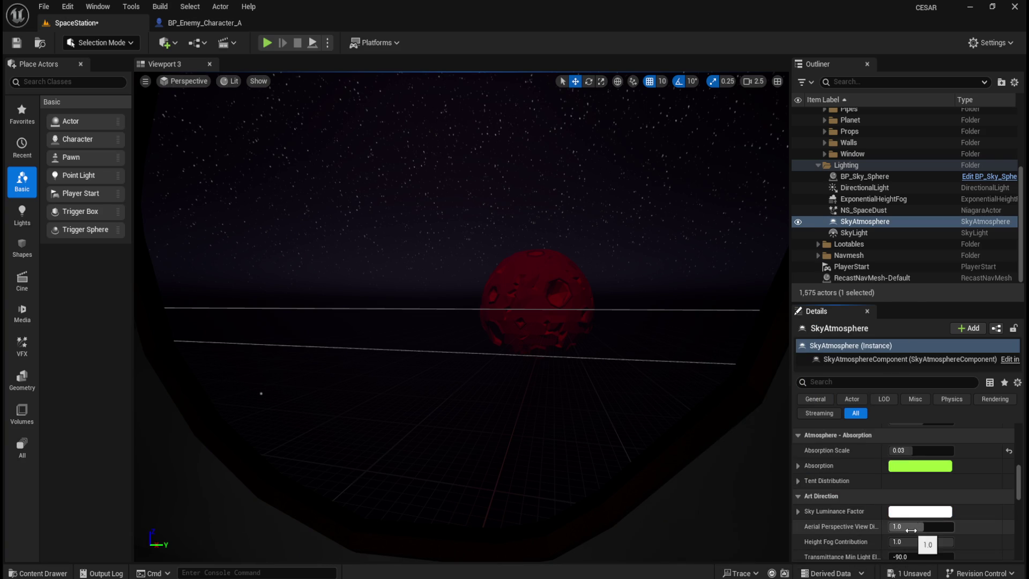
# Test then reset View Distance Scale, Height Fog Contribution (1.0) and Transmittance Min Light Elevation (-90).
pyautogui.moveTo(912, 526); pyautogui.dragTo(938, 527)
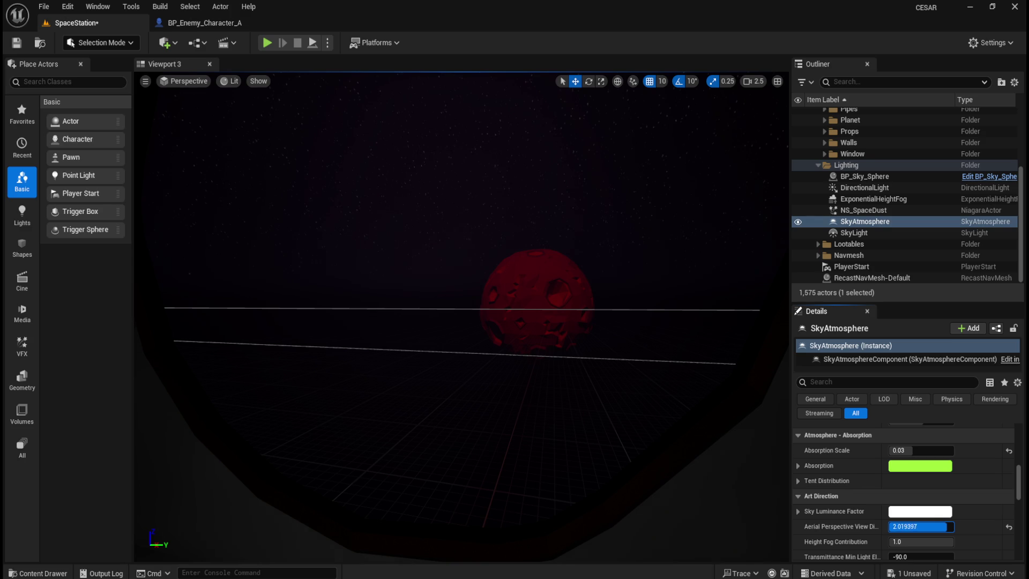
pyautogui.moveTo(540, 421); pyautogui.dragTo(542, 370)
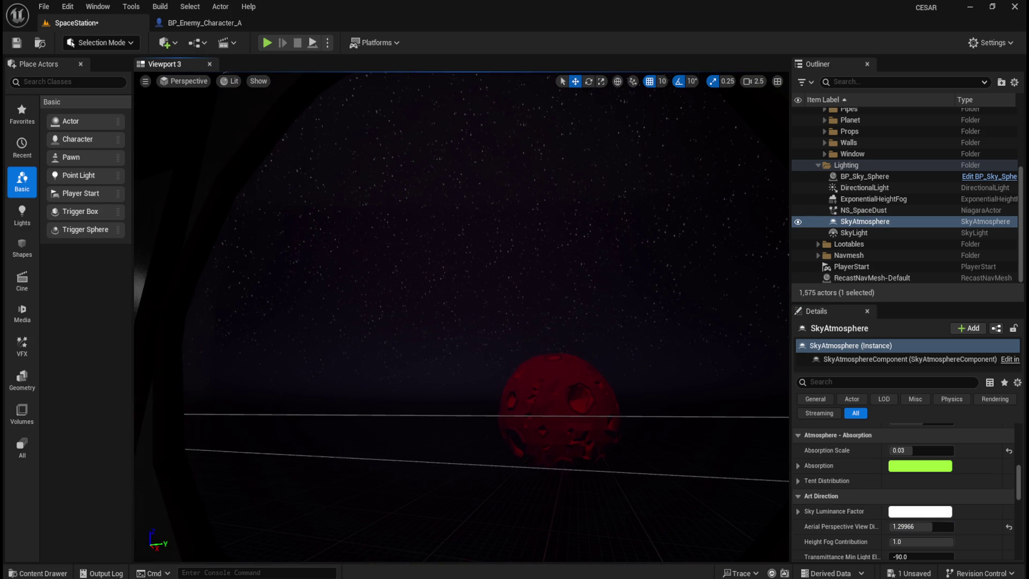
pyautogui.click(1009, 526)
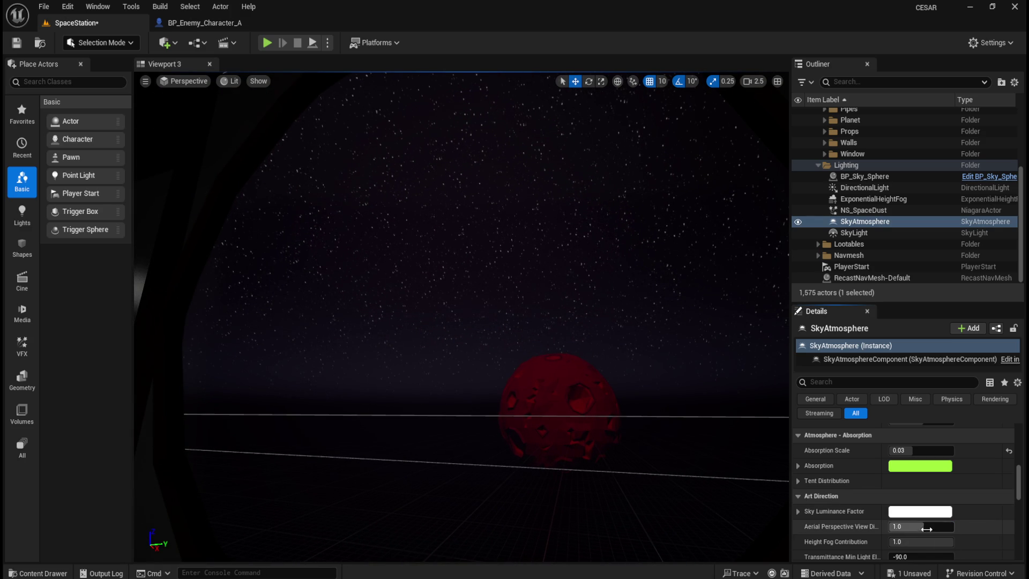
pyautogui.moveTo(914, 540)
pyautogui.mouseDown()
pyautogui.moveTo(964, 539)
pyautogui.moveTo(894, 536)
pyautogui.mouseUp()
pyautogui.click(1009, 542)
pyautogui.scroll(-1, 1008, 542)
pyautogui.click(1008, 538)
pyautogui.scroll(-1, 900, 546)
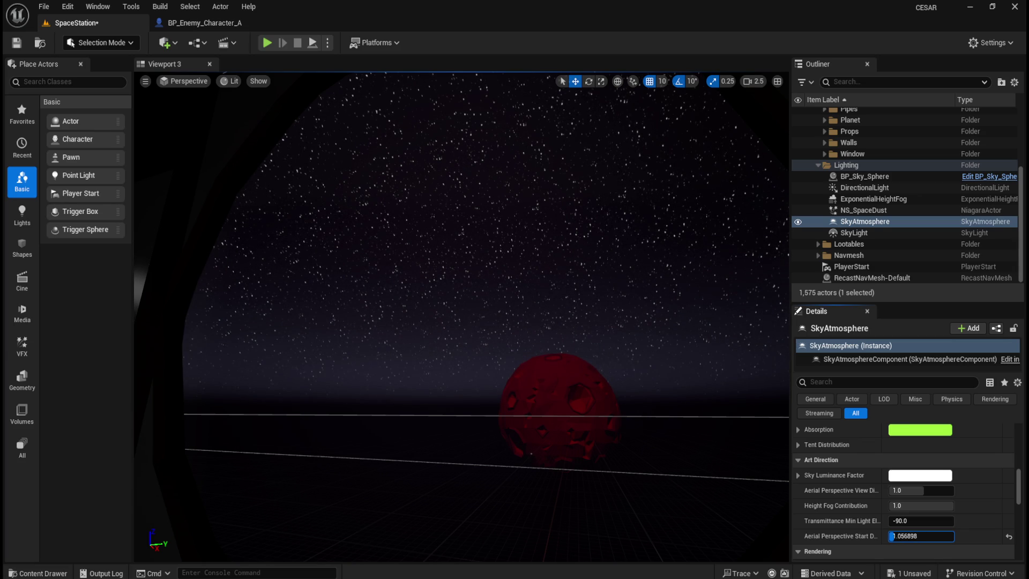
# Reset Aerial Perspective Start Depth to 0.1 and try View Distance Scale values 1.05 and 0.95.
pyautogui.moveTo(892, 536); pyautogui.dragTo(895, 536)
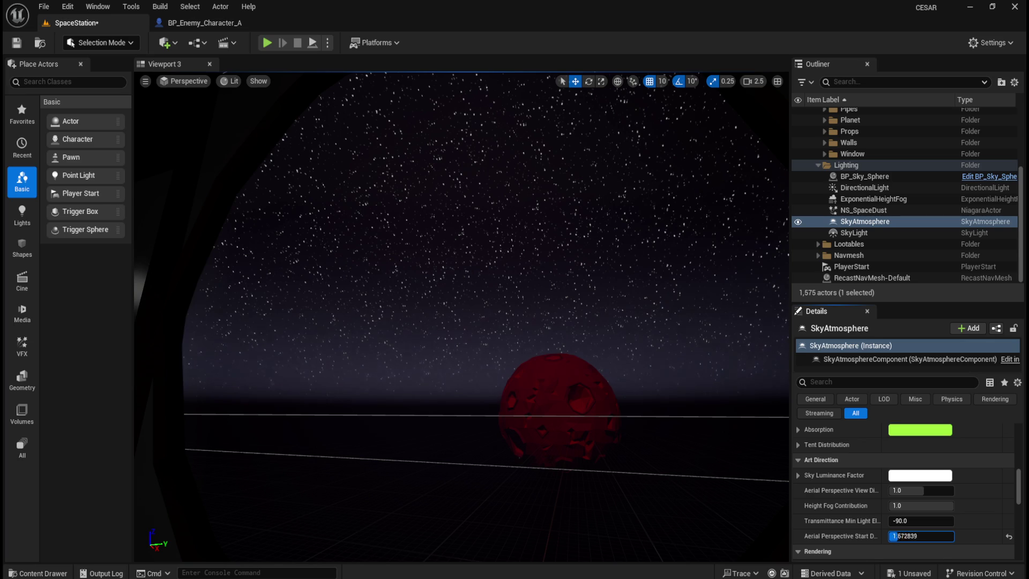
pyautogui.click(1008, 536)
pyautogui.moveTo(933, 493); pyautogui.dragTo(934, 490)
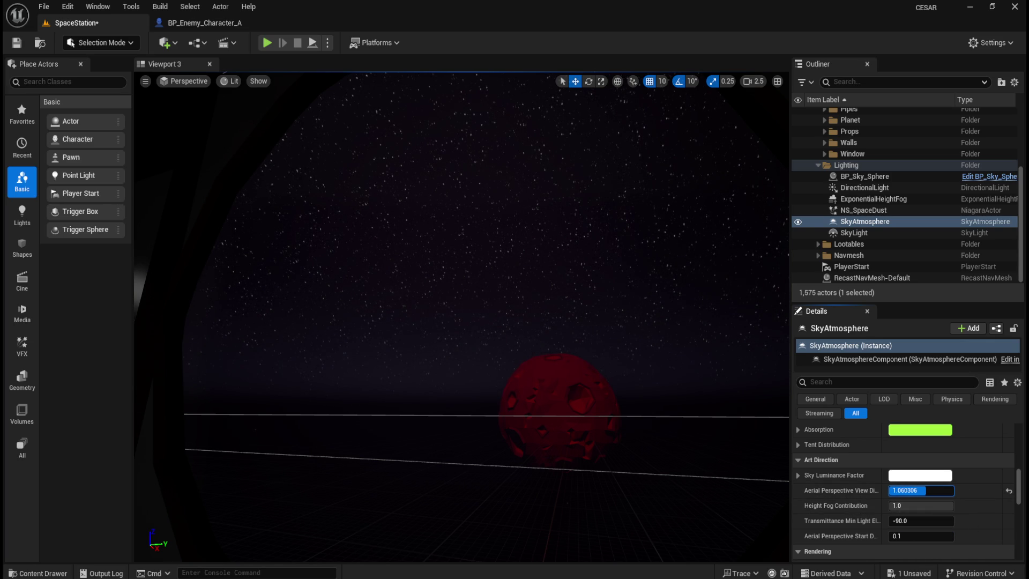
pyautogui.click(935, 492)
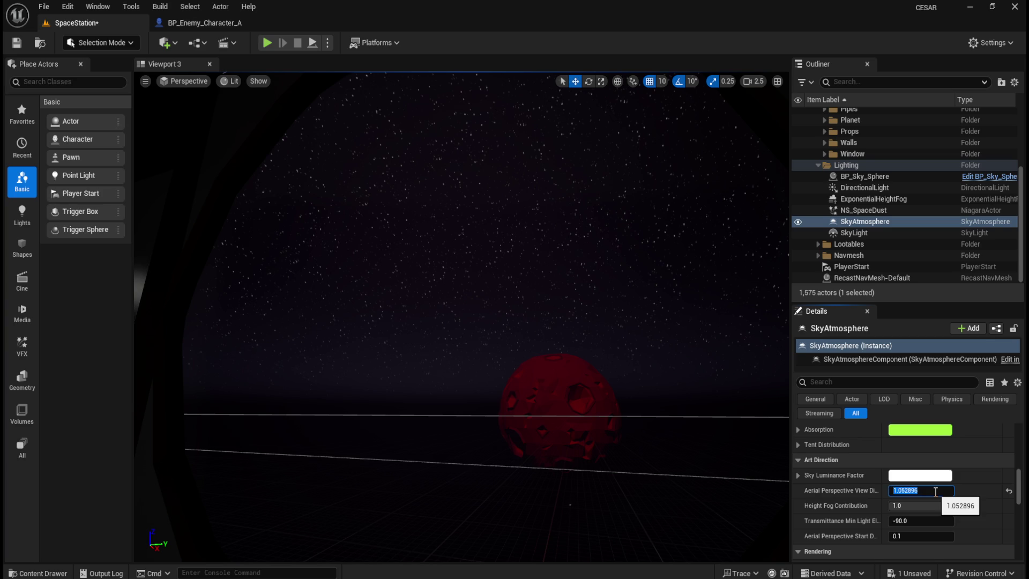
pyautogui.write('5')
pyautogui.press('Return')
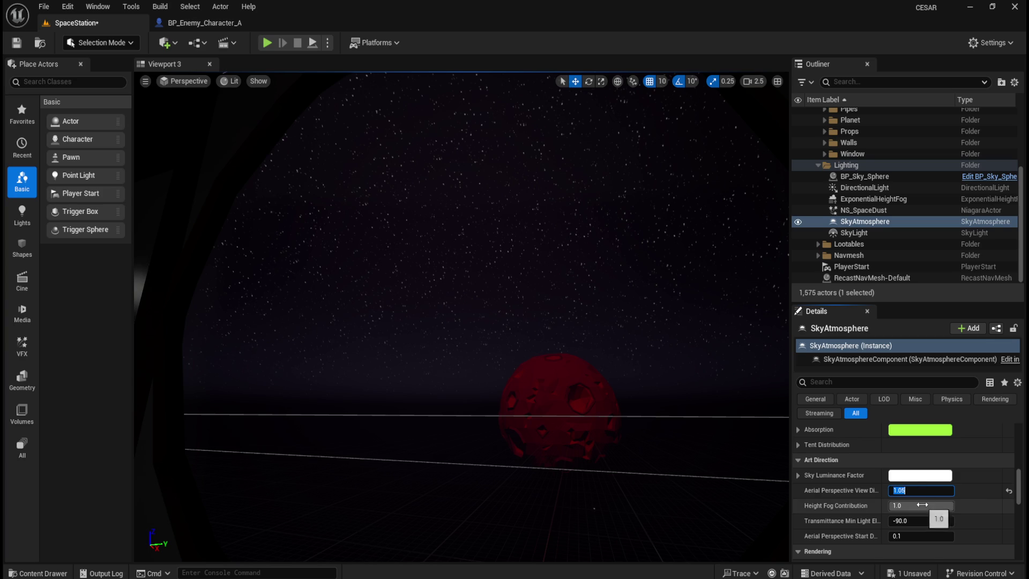
pyautogui.write('0.95')
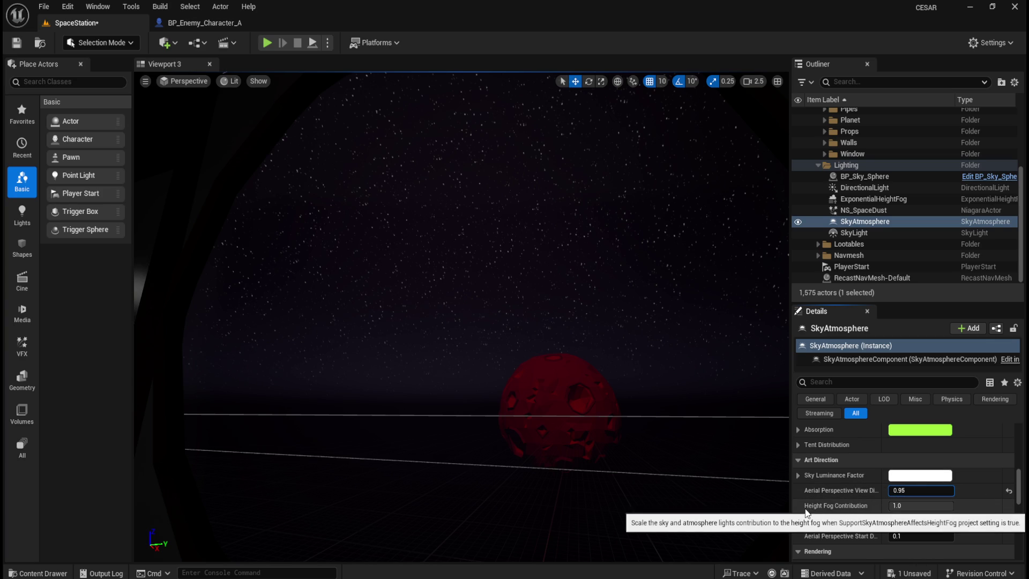
pyautogui.click(929, 506)
pyautogui.click(976, 507)
pyautogui.hotkey('ctrl', 'z')
# Set Aerial Perspective View Distance Scale to 1.05.
pyautogui.click(924, 490)
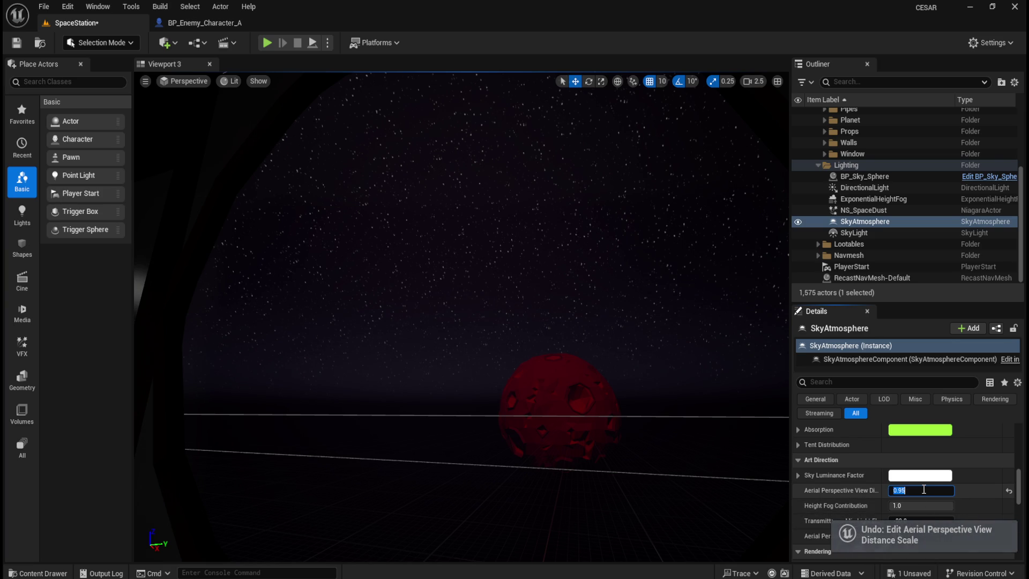
pyautogui.write('1')
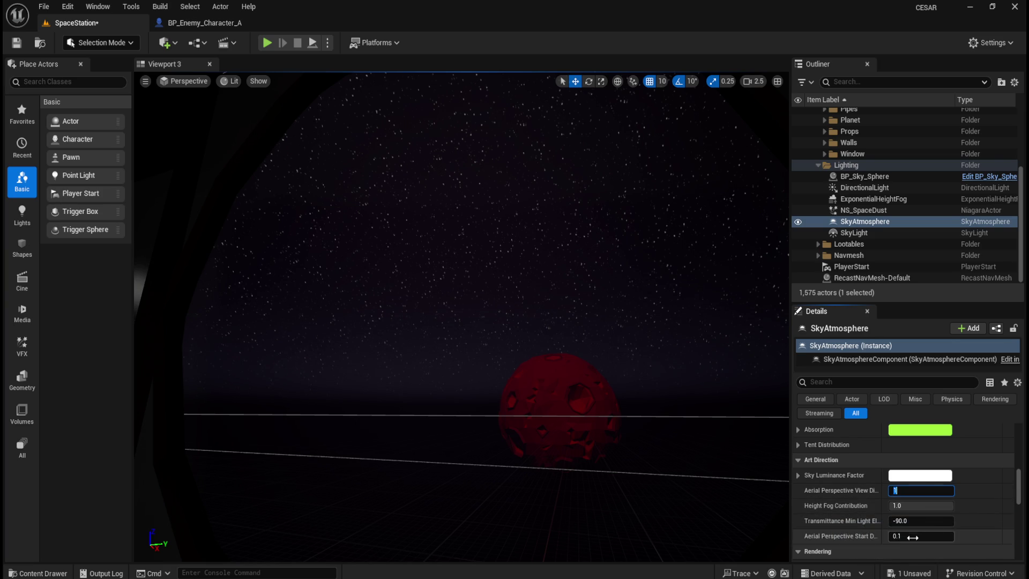
pyautogui.click(982, 506)
pyautogui.moveTo(911, 490); pyautogui.dragTo(905, 490)
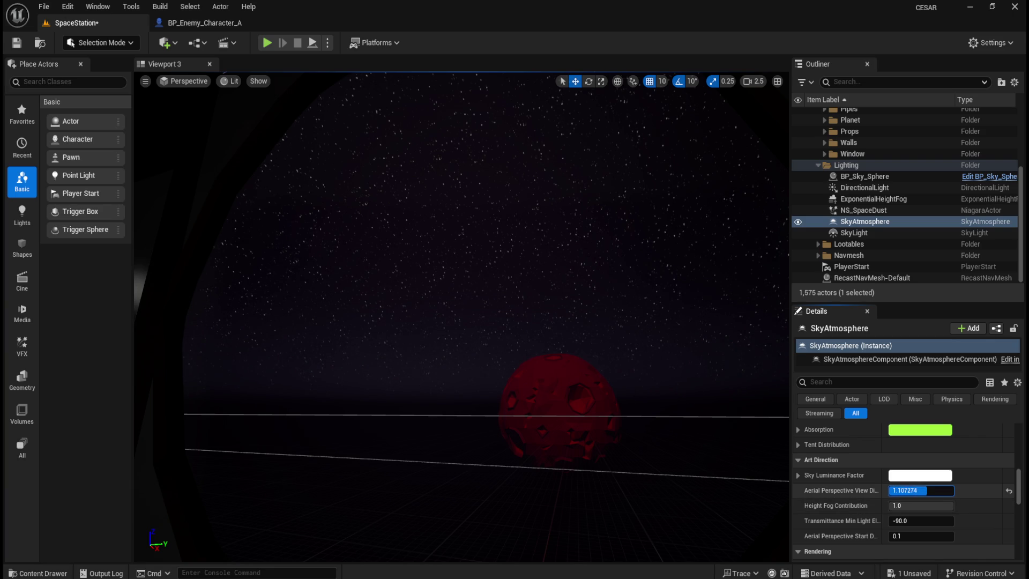
pyautogui.moveTo(922, 490); pyautogui.dragTo(957, 503)
pyautogui.write('1')
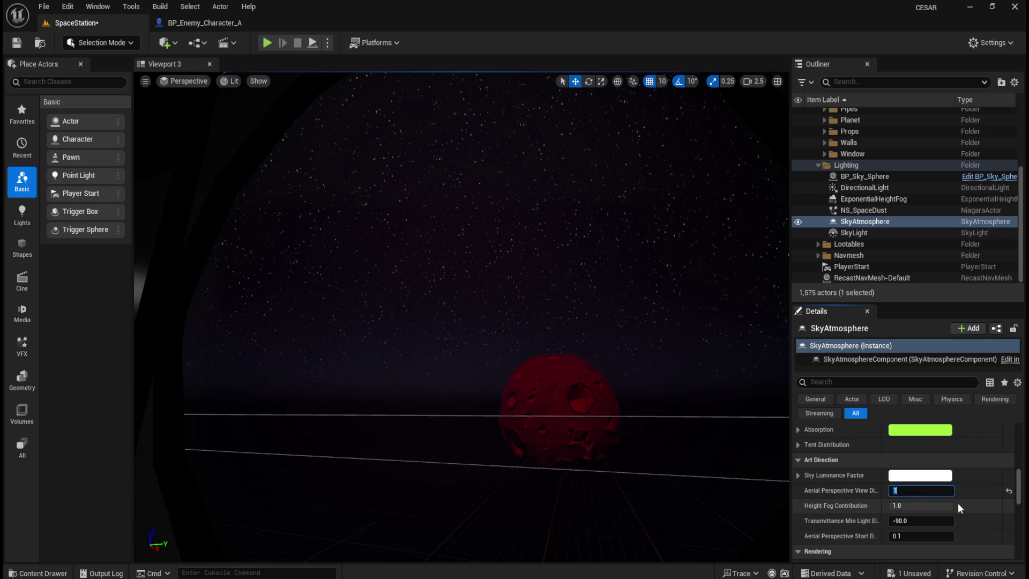
pyautogui.write('.05')
pyautogui.press('Return')
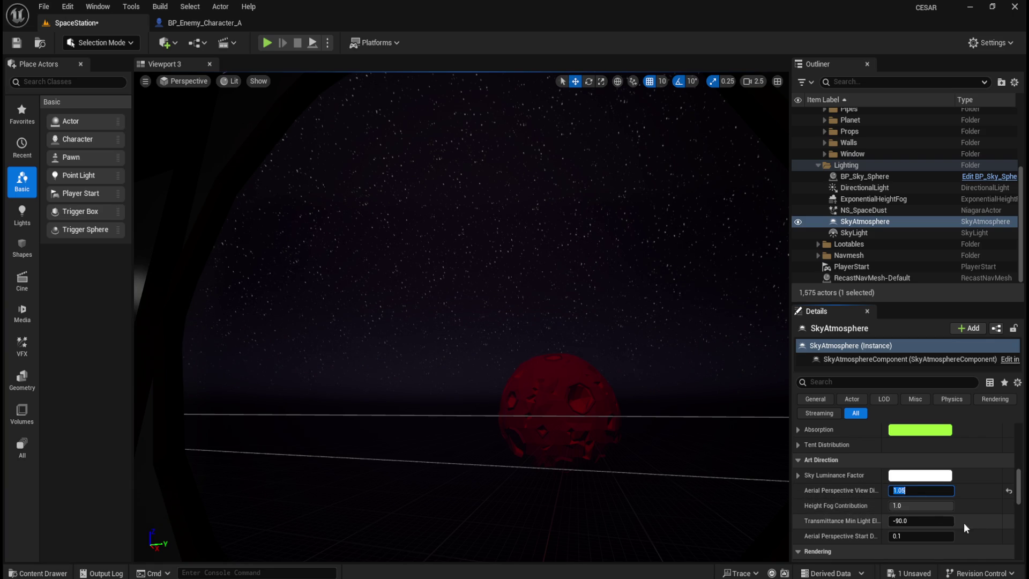
# Test a higher Aerial Perspective Start Depth, then undo it back to 0.1.
pyautogui.scroll(-2, 976, 522)
pyautogui.moveTo(943, 500); pyautogui.dragTo(962, 500)
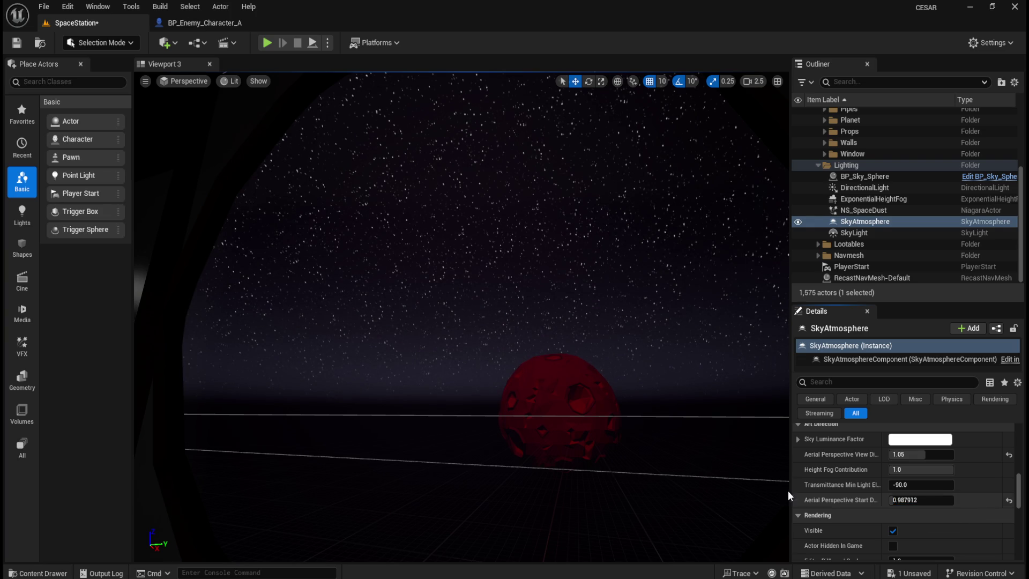
pyautogui.hotkey('ctrl', 'z')
pyautogui.scroll(-3, 831, 498)
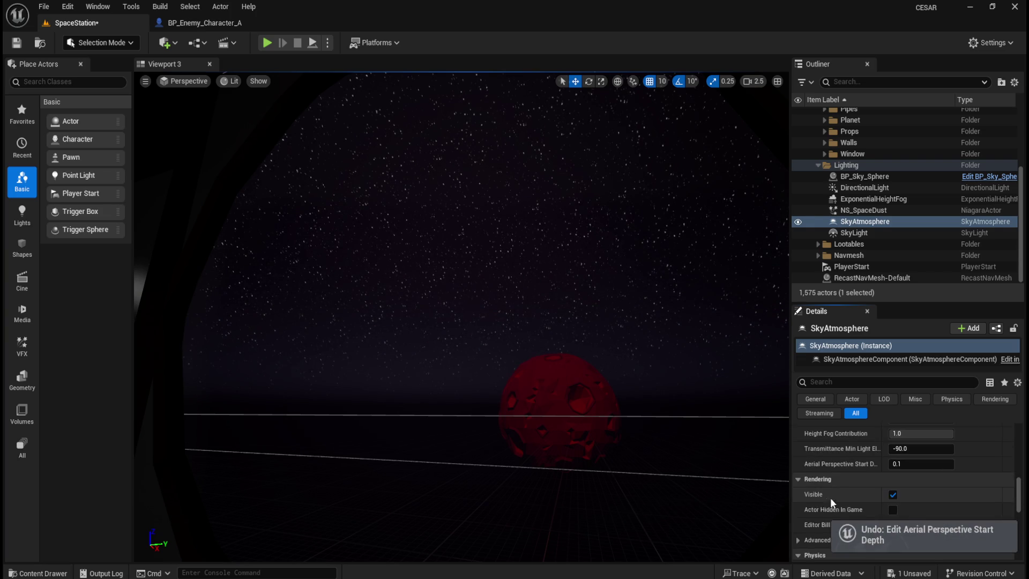
pyautogui.scroll(-4, 852, 491)
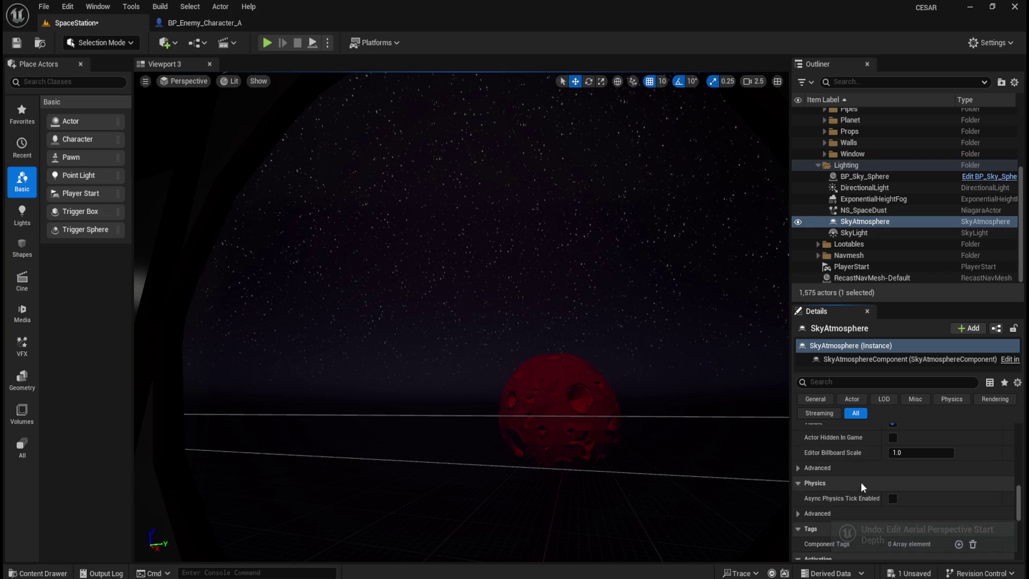
pyautogui.scroll(-5, 867, 477)
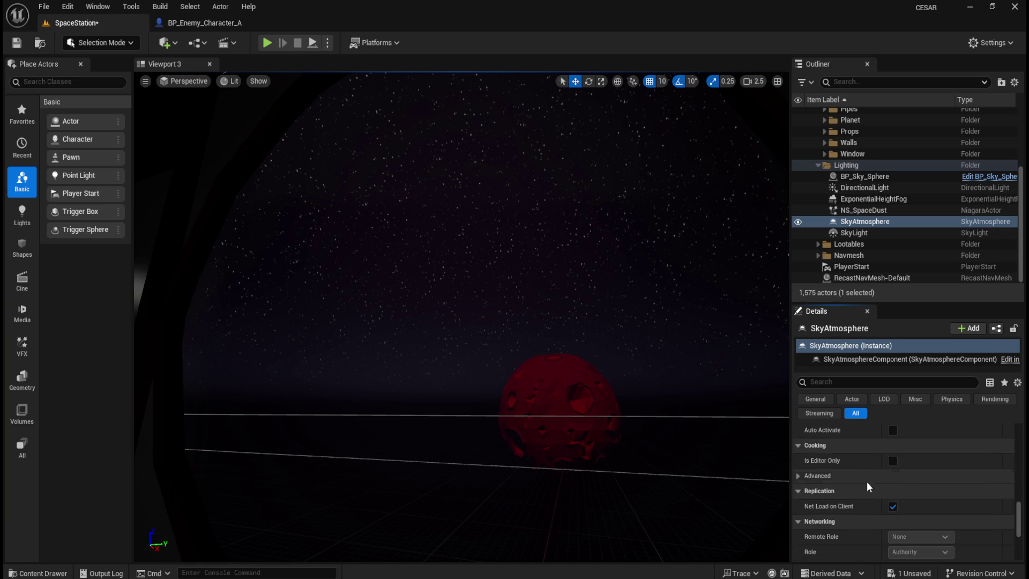
pyautogui.scroll(15, 1009, 538)
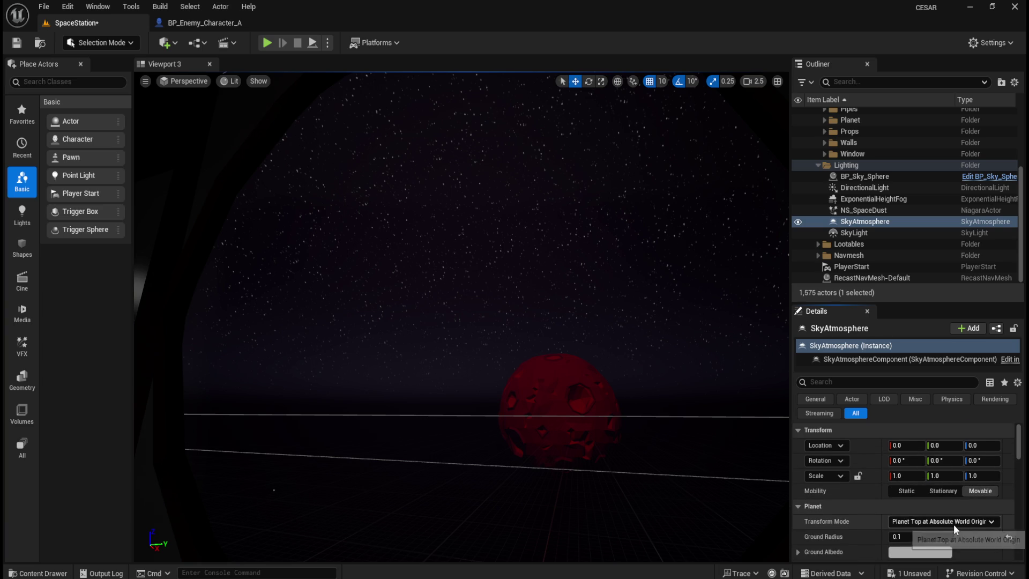
# Try each Transform Mode option, ending on Planet Top at Absolute World Origin.
pyautogui.click(954, 523)
pyautogui.click(959, 545)
pyautogui.click(944, 522)
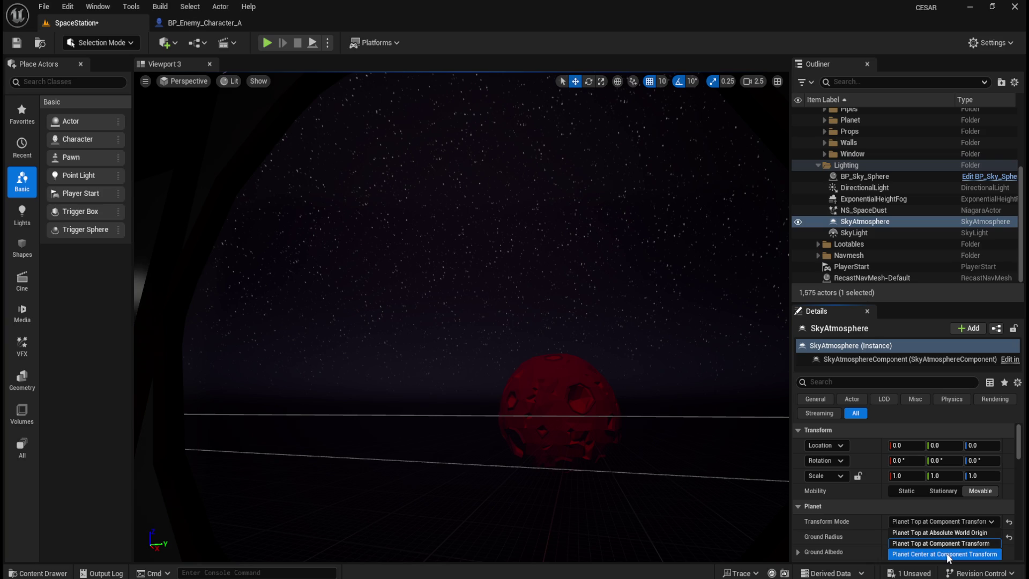
pyautogui.click(947, 554)
pyautogui.click(950, 522)
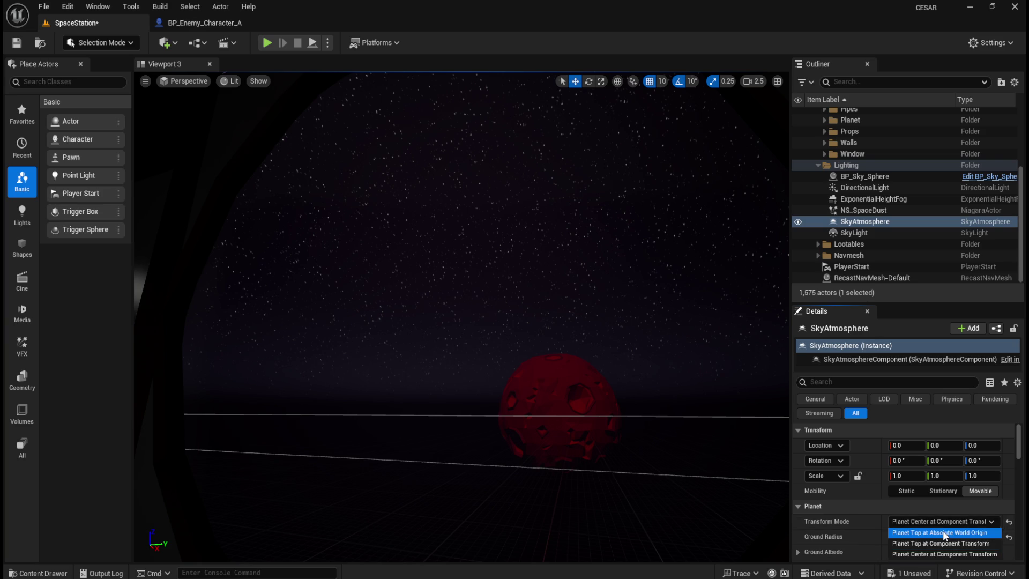
pyautogui.click(943, 534)
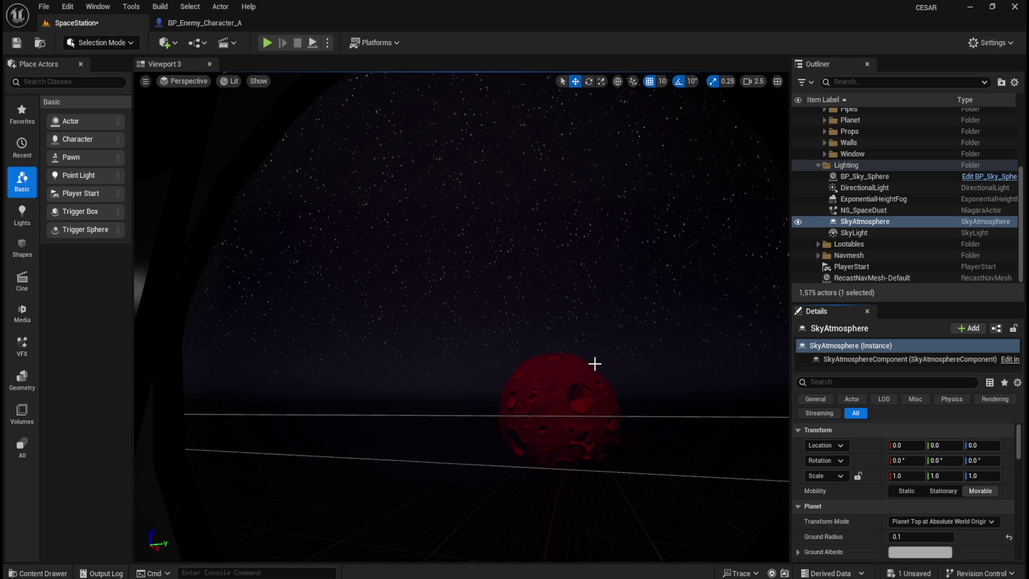
pyautogui.moveTo(597, 366); pyautogui.dragTo(597, 402)
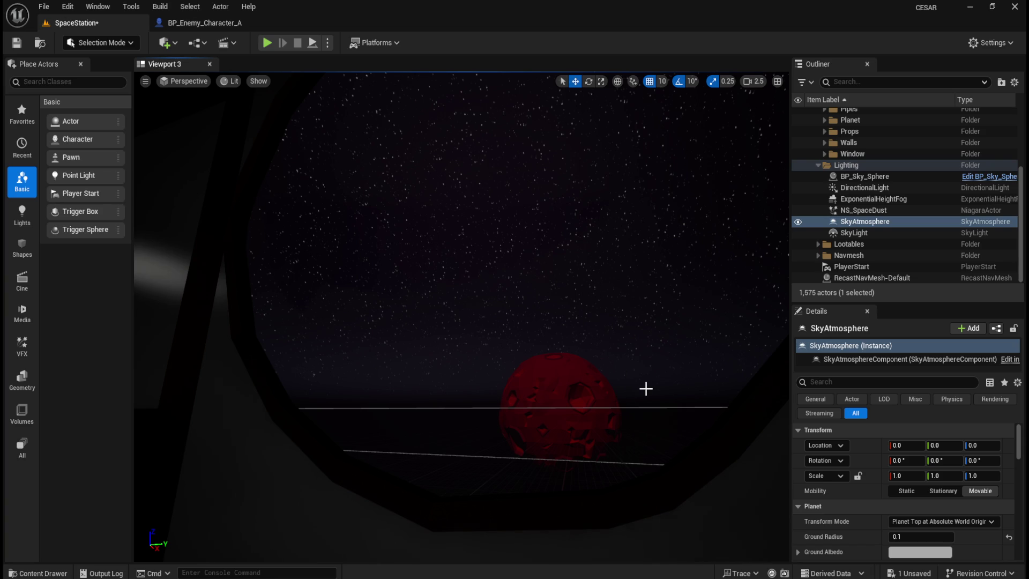
# Test a Ground Radius of 7000 in the component transform modes, then return it to 1.0.
pyautogui.click(911, 538)
pyautogui.moveTo(912, 538); pyautogui.dragTo(943, 538)
pyautogui.write('7000')
pyautogui.press('Return')
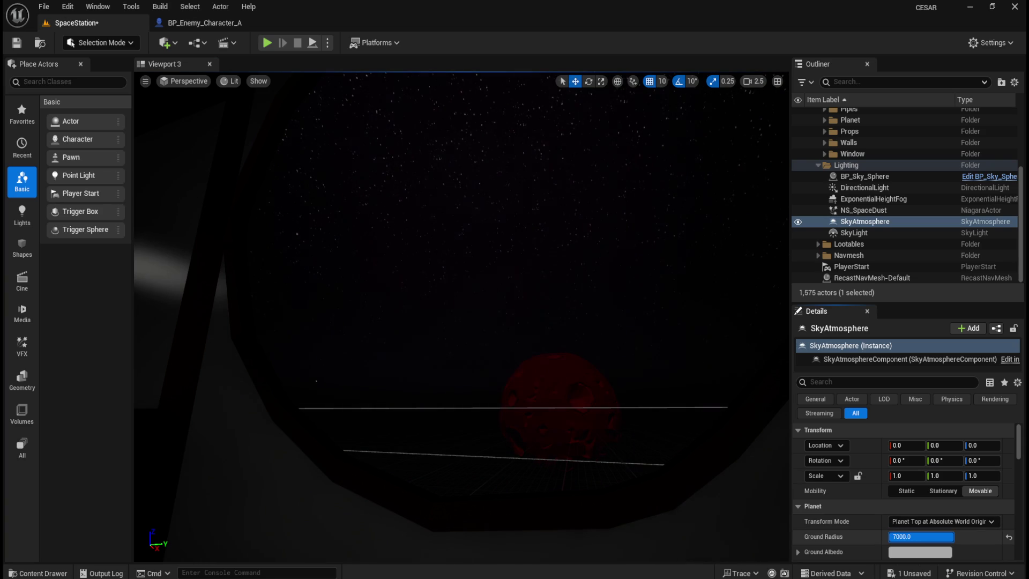
pyautogui.click(909, 522)
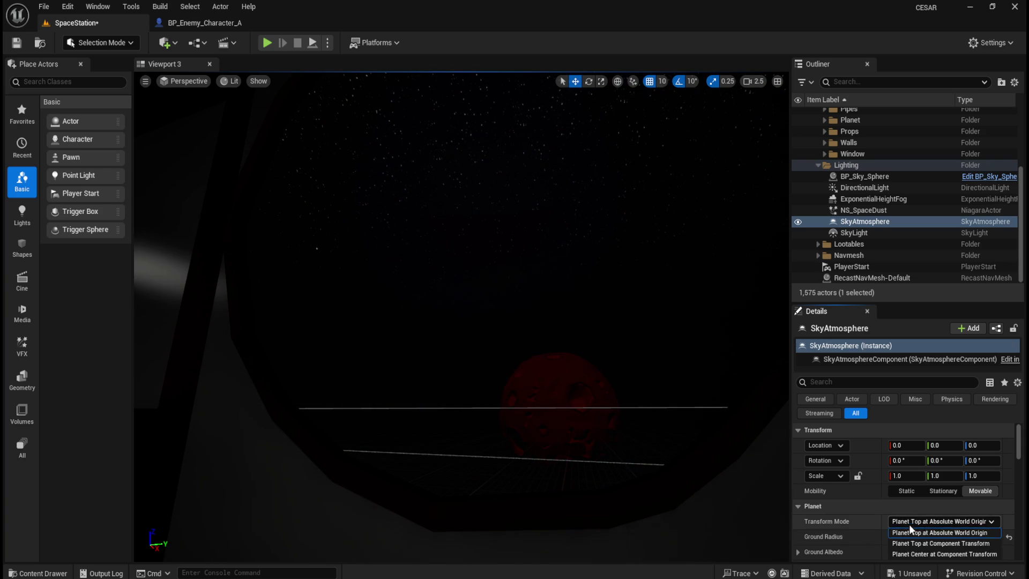
pyautogui.click(911, 545)
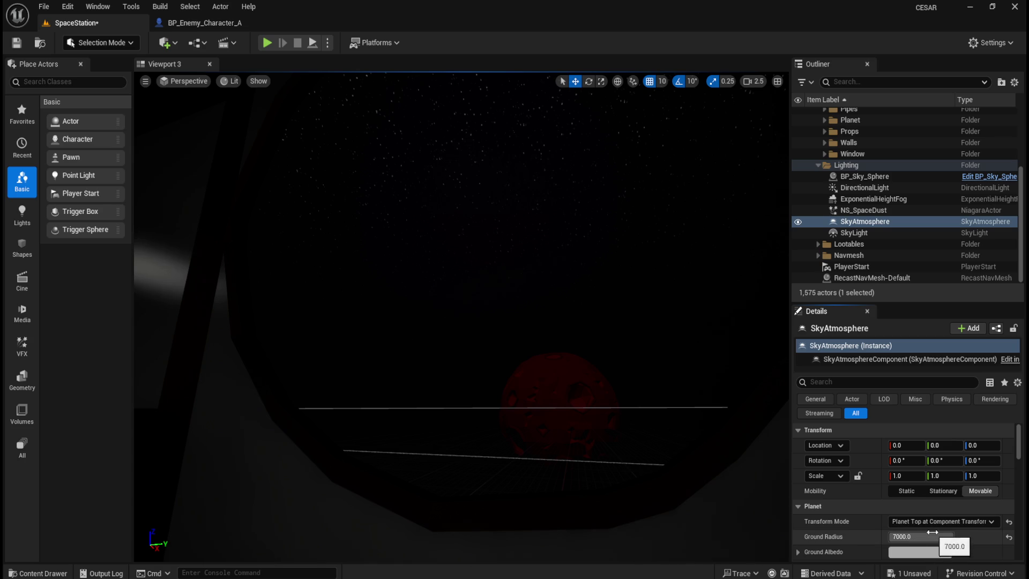
pyautogui.click(938, 523)
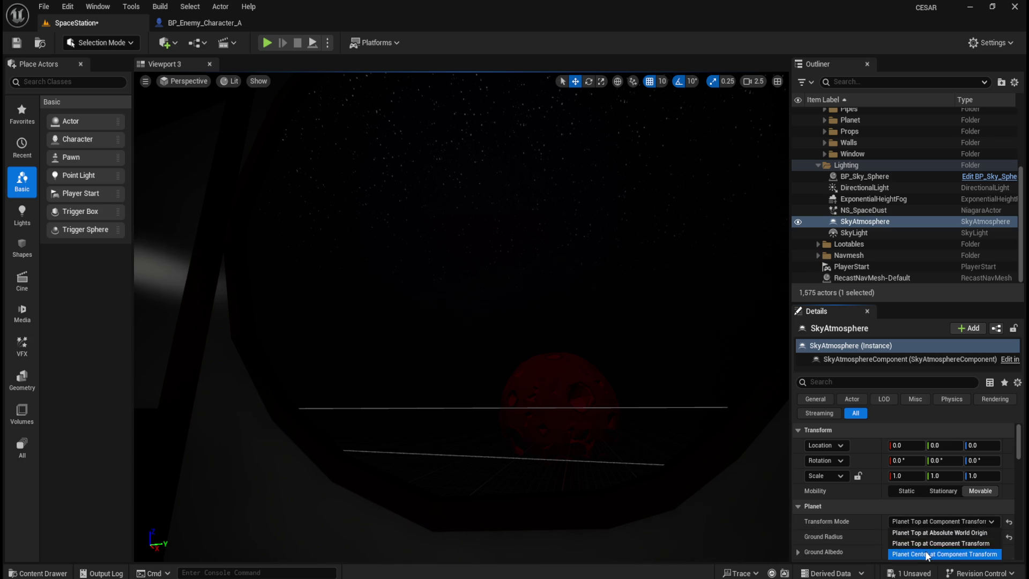
pyautogui.click(935, 552)
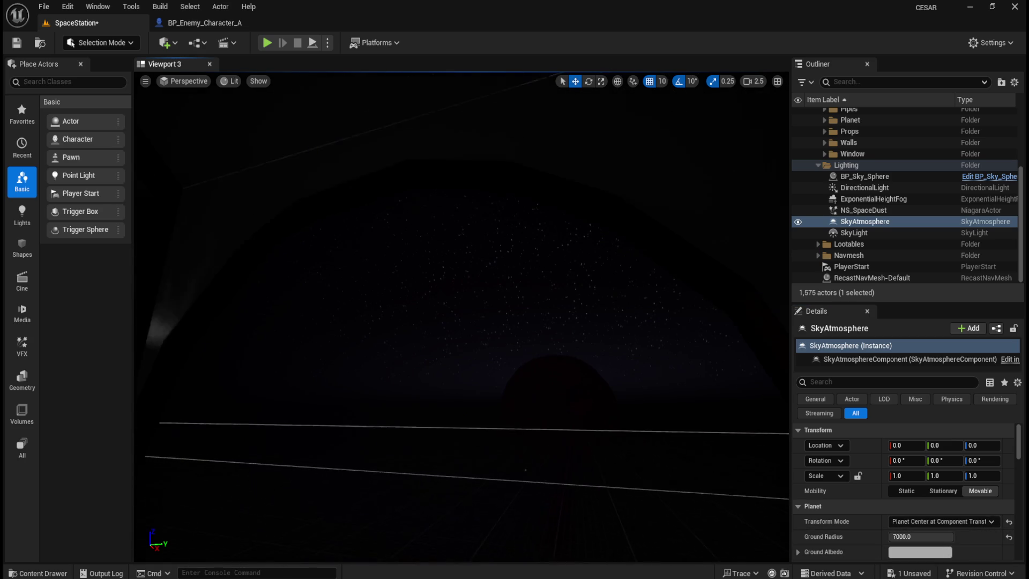
pyautogui.doubleClick(915, 536)
pyautogui.write('1')
pyautogui.press('Return')
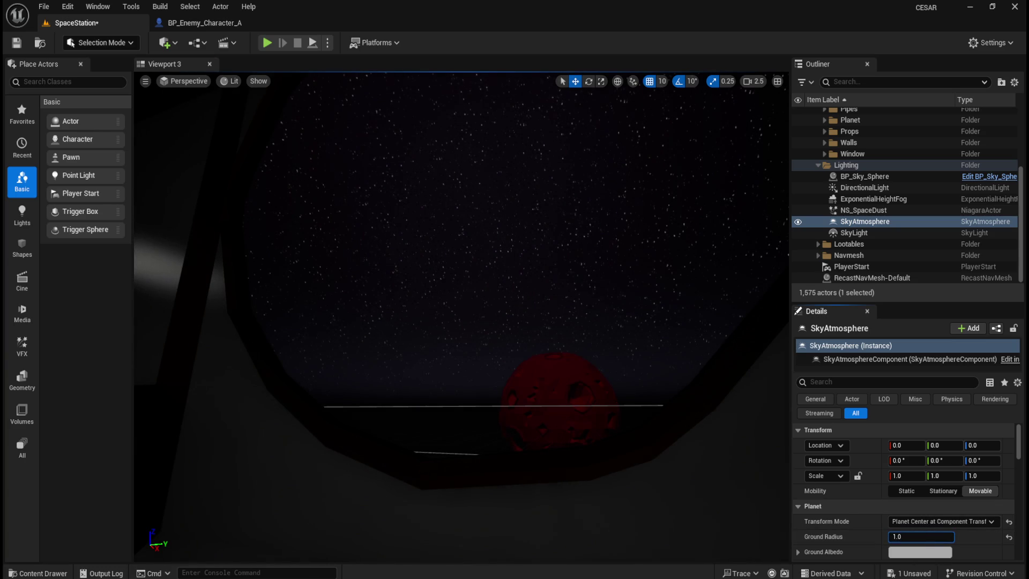
# Compare the transform modes again and settle on Planet Top at Absolute World Origin.
pyautogui.click(961, 523)
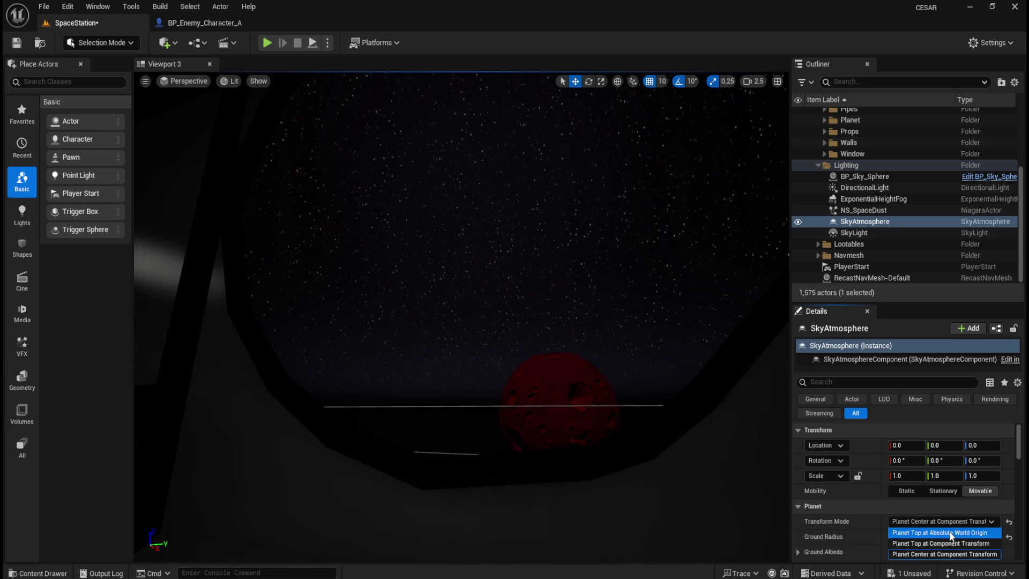
pyautogui.click(952, 534)
pyautogui.click(915, 519)
pyautogui.click(922, 544)
pyautogui.click(929, 522)
pyautogui.click(928, 554)
pyautogui.moveTo(673, 416)
pyautogui.mouseDown()
pyautogui.moveTo(674, 438)
pyautogui.moveTo(655, 319)
pyautogui.moveTo(233, 290)
pyautogui.moveTo(653, 333)
pyautogui.mouseUp()
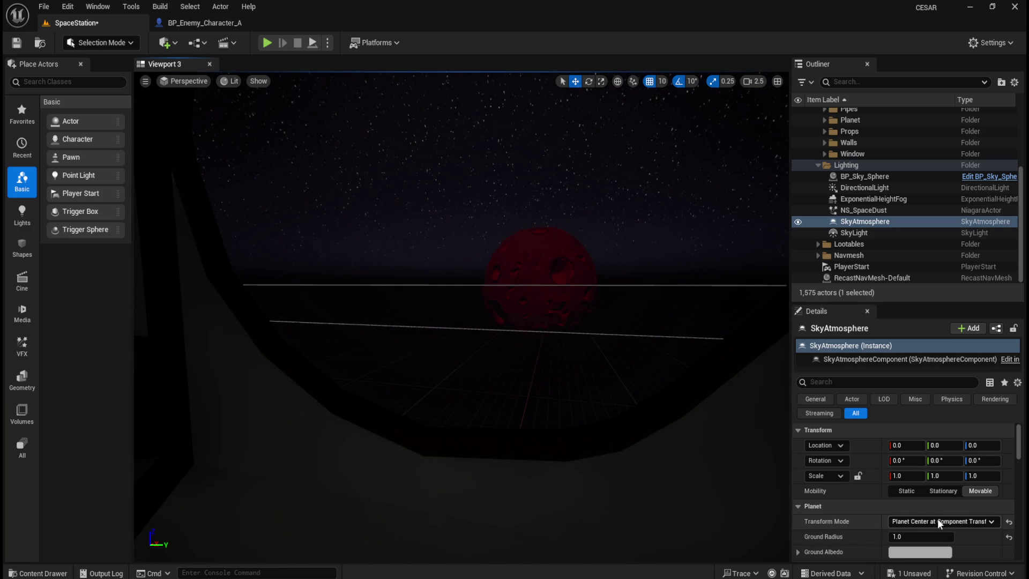
pyautogui.click(937, 521)
pyautogui.click(923, 534)
pyautogui.moveTo(654, 402)
pyautogui.mouseDown()
pyautogui.moveTo(135, 237)
pyautogui.moveTo(750, 255)
pyautogui.moveTo(616, 161)
pyautogui.moveTo(584, 214)
pyautogui.mouseUp()
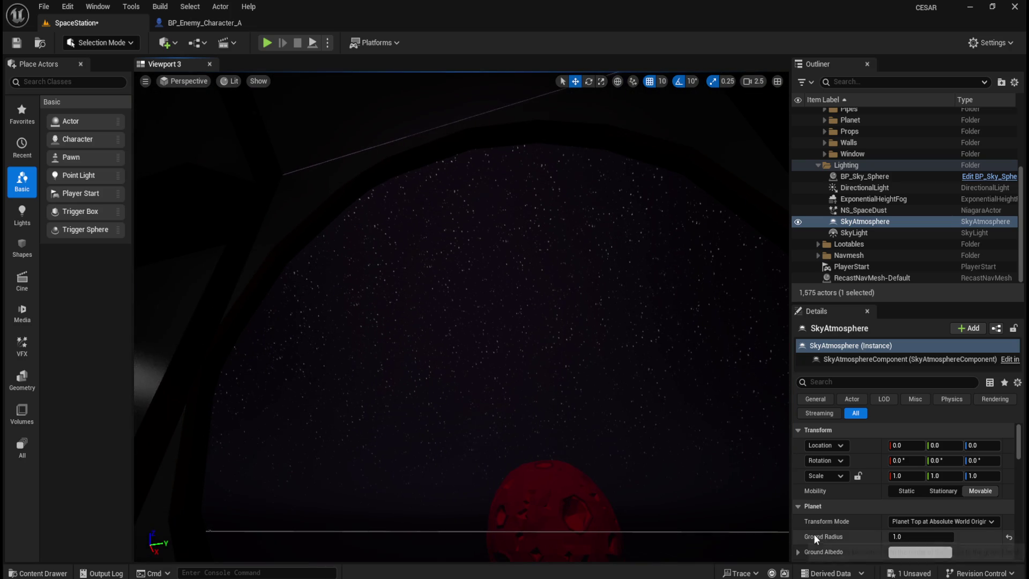
pyautogui.scroll(-5, 826, 532)
pyautogui.click(921, 474)
pyautogui.write('1')
pyautogui.press('Return')
pyautogui.moveTo(921, 475)
pyautogui.mouseDown()
pyautogui.moveTo(981, 474)
pyautogui.moveTo(922, 475)
pyautogui.mouseUp()
pyautogui.hotkey('ctrl', 'z')
pyautogui.moveTo(922, 489)
pyautogui.mouseDown()
pyautogui.moveTo(911, 489)
pyautogui.moveTo(922, 490)
pyautogui.mouseUp()
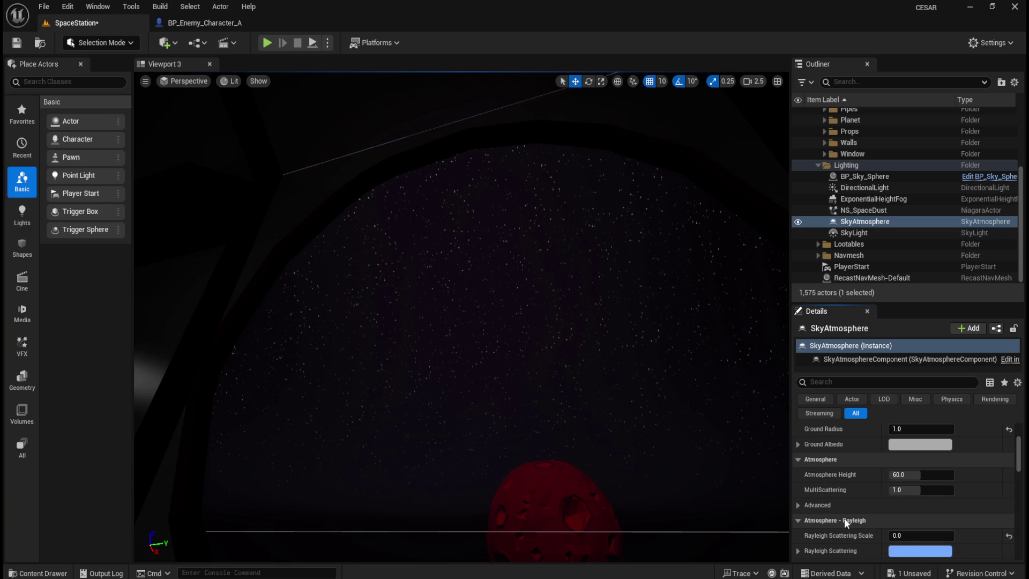
pyautogui.moveTo(920, 536); pyautogui.dragTo(924, 535)
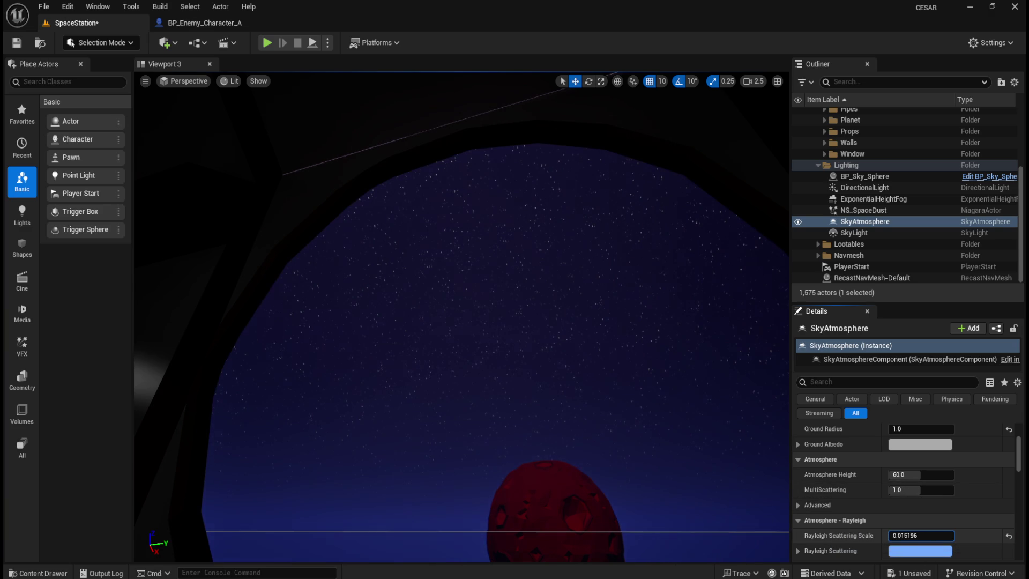
pyautogui.moveTo(625, 443); pyautogui.dragTo(625, 477)
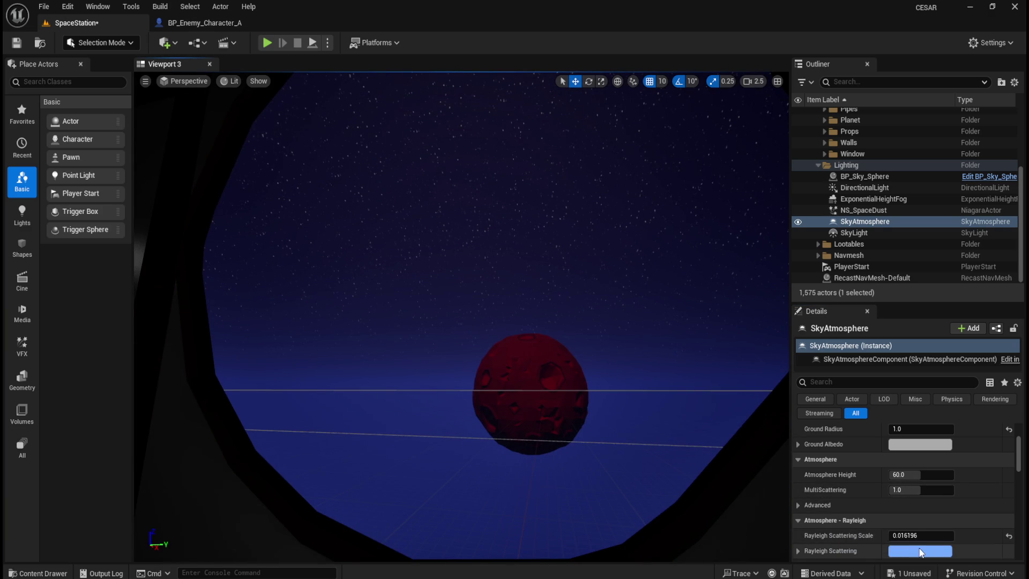
pyautogui.click(913, 551)
pyautogui.moveTo(777, 376)
pyautogui.mouseDown()
pyautogui.moveTo(758, 391)
pyautogui.moveTo(767, 375)
pyautogui.mouseUp()
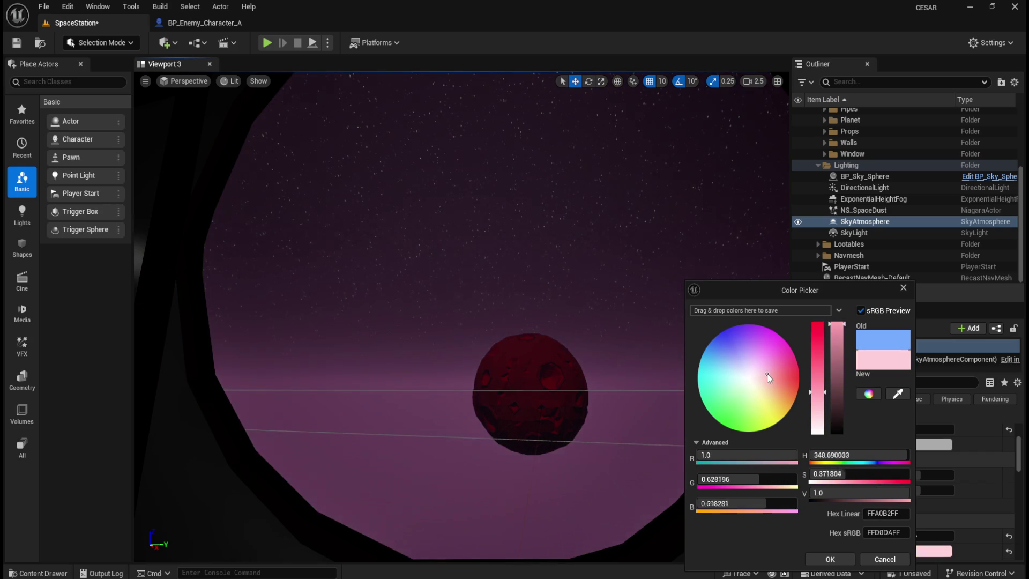
pyautogui.moveTo(844, 493); pyautogui.dragTo(804, 492)
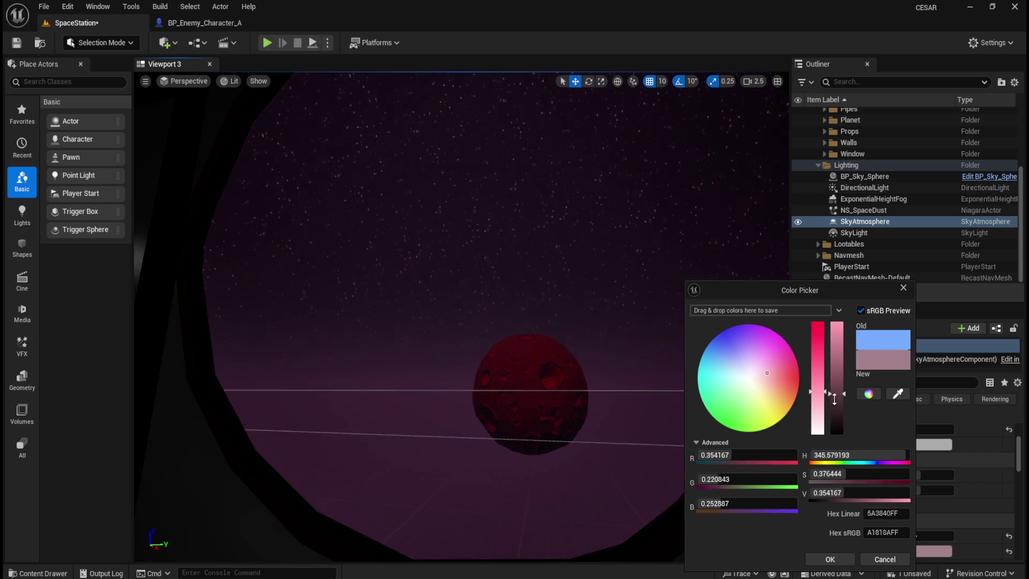
pyautogui.click(885, 560)
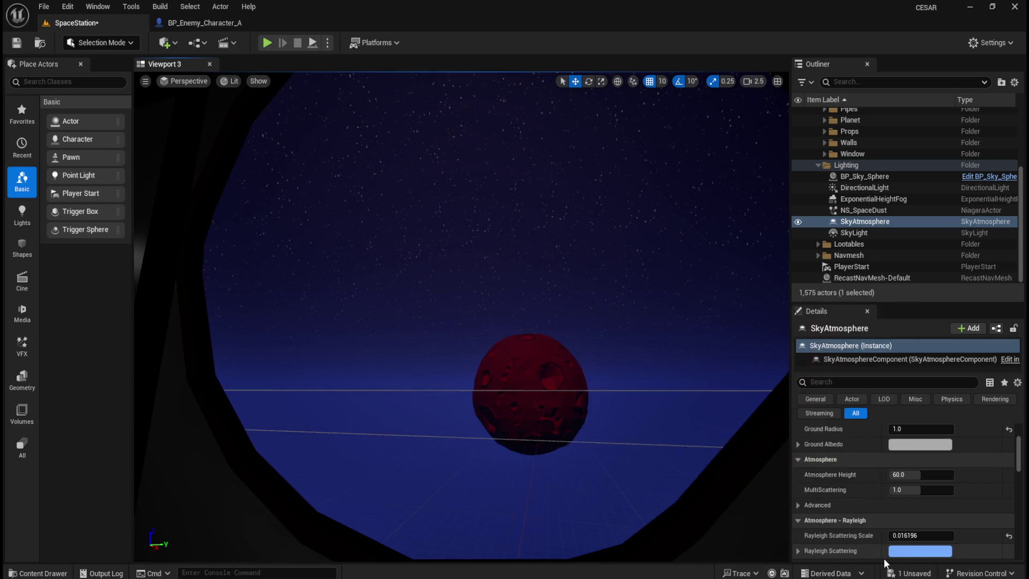
pyautogui.click(1009, 537)
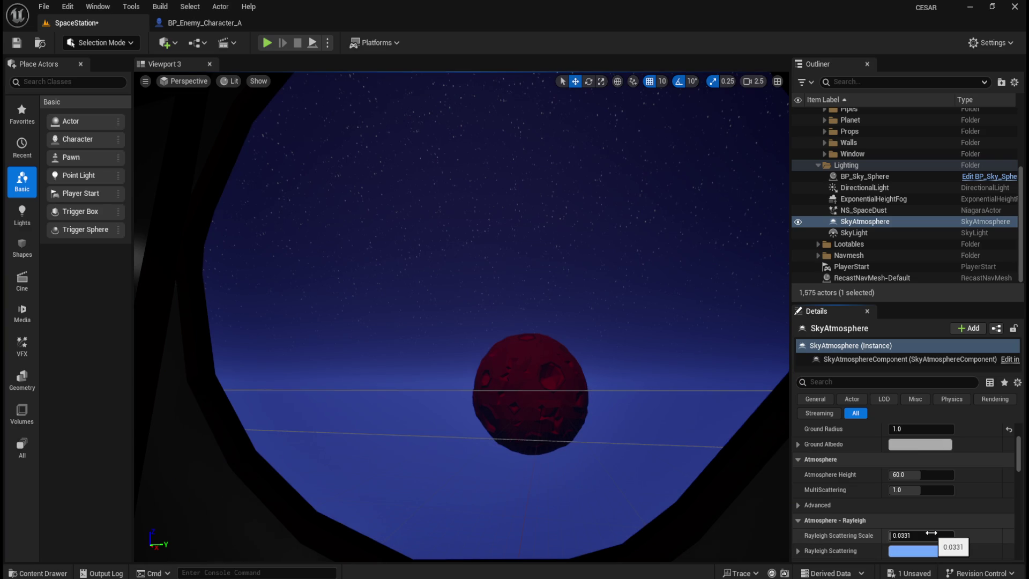
pyautogui.moveTo(932, 532); pyautogui.dragTo(906, 533)
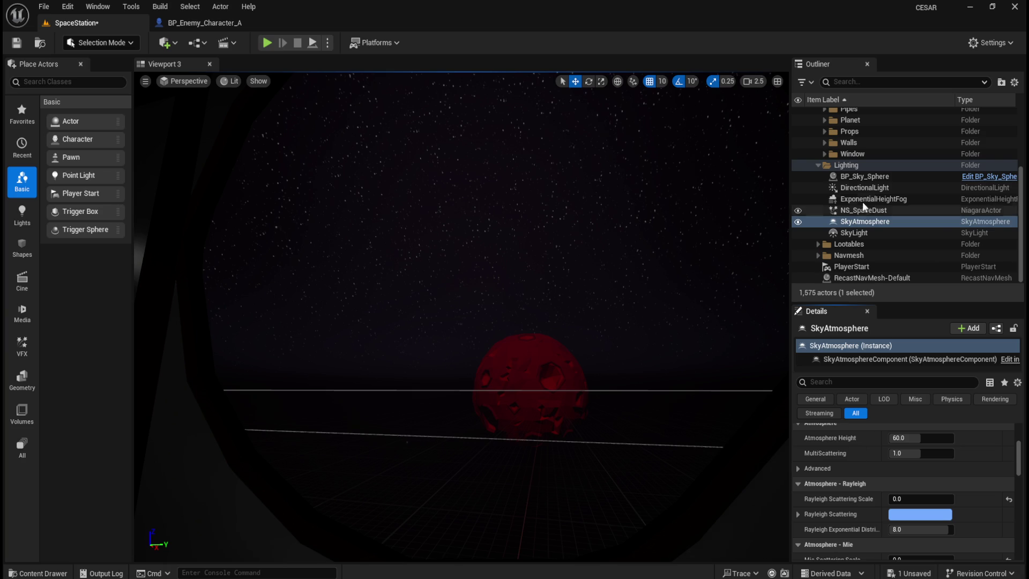
# On BP_Sky_Sphere, undo a Sun Height test and set Stars Brightness to 0.58.
pyautogui.click(872, 177)
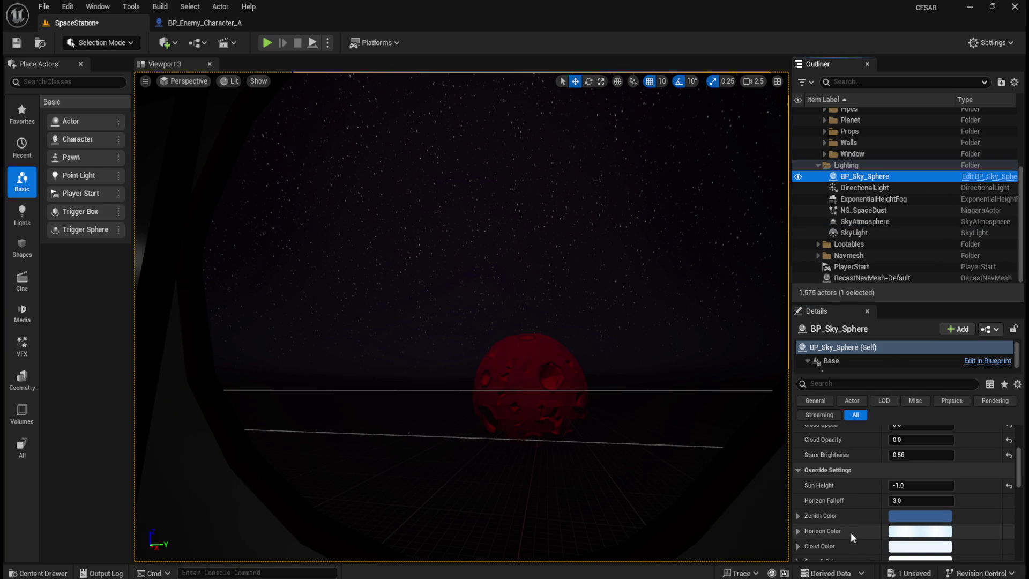
pyautogui.scroll(-1, 857, 536)
pyautogui.moveTo(586, 351)
pyautogui.mouseDown()
pyautogui.moveTo(586, 330)
pyautogui.moveTo(530, 324)
pyautogui.moveTo(627, 336)
pyautogui.mouseUp()
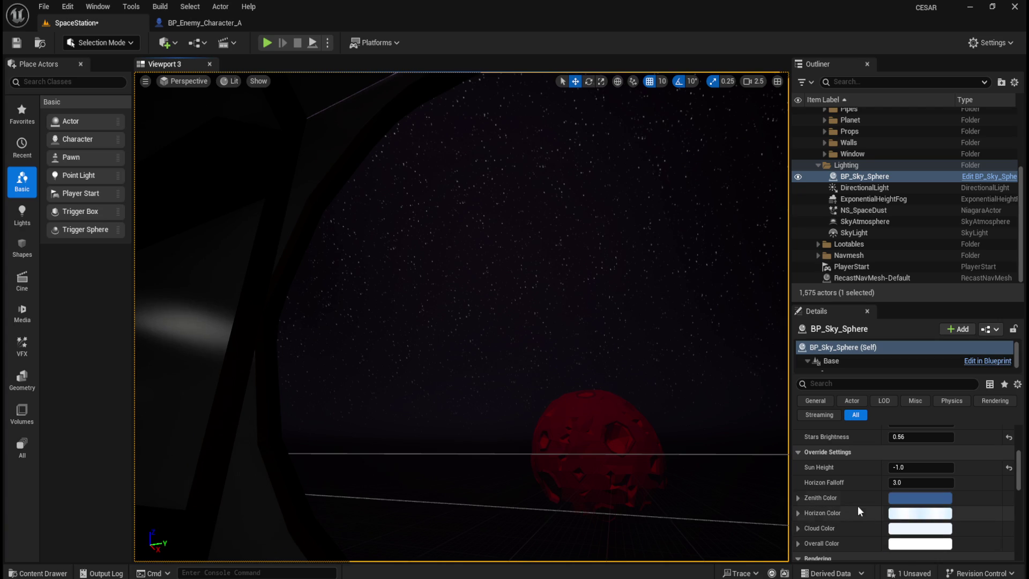
pyautogui.moveTo(901, 467)
pyautogui.mouseDown()
pyautogui.moveTo(933, 467)
pyautogui.moveTo(893, 467)
pyautogui.moveTo(925, 483)
pyautogui.moveTo(904, 482)
pyautogui.mouseUp()
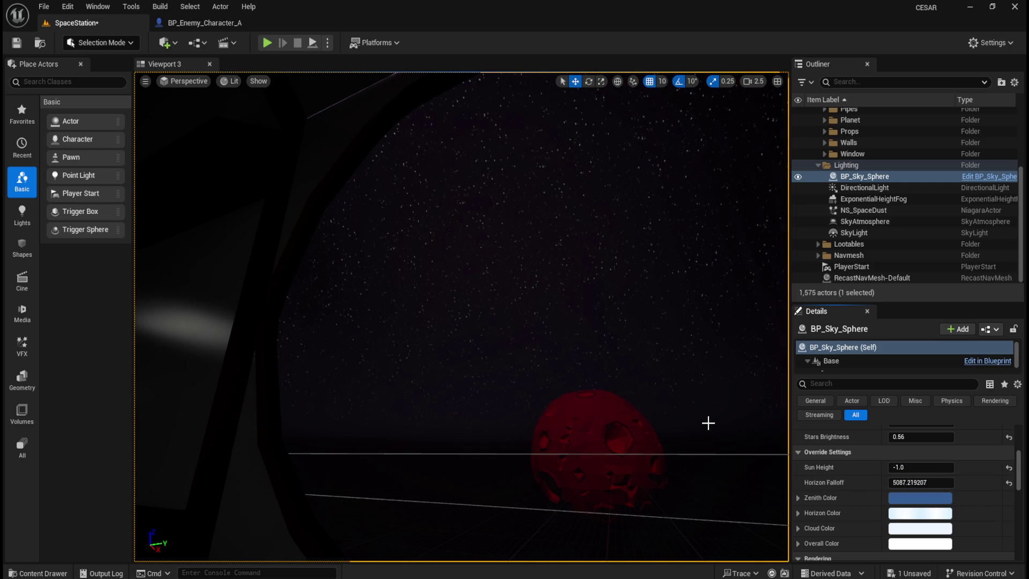
pyautogui.hotkey('ctrl', 'z')
pyautogui.click(911, 437)
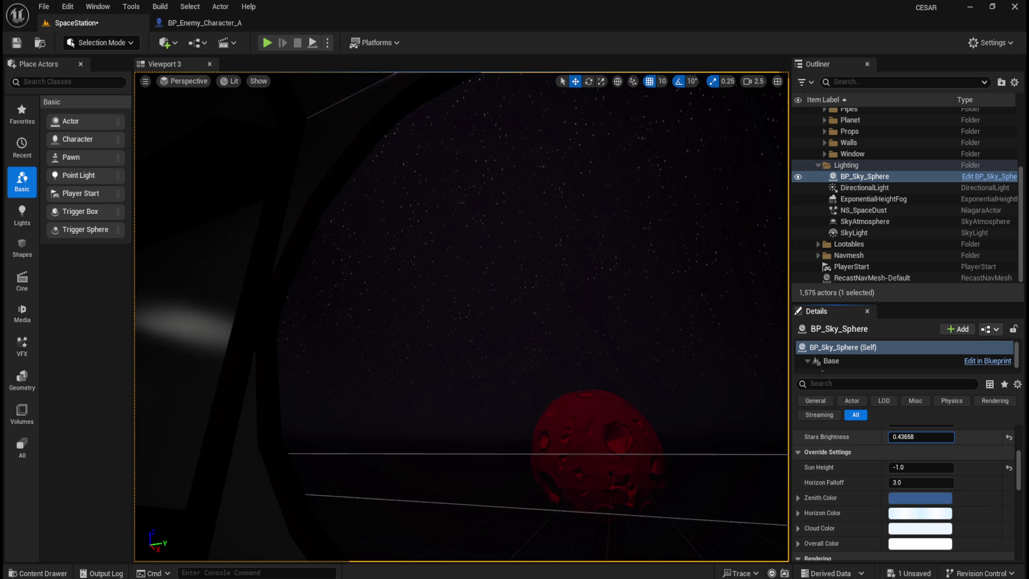
pyautogui.click(914, 438)
pyautogui.write('0.58')
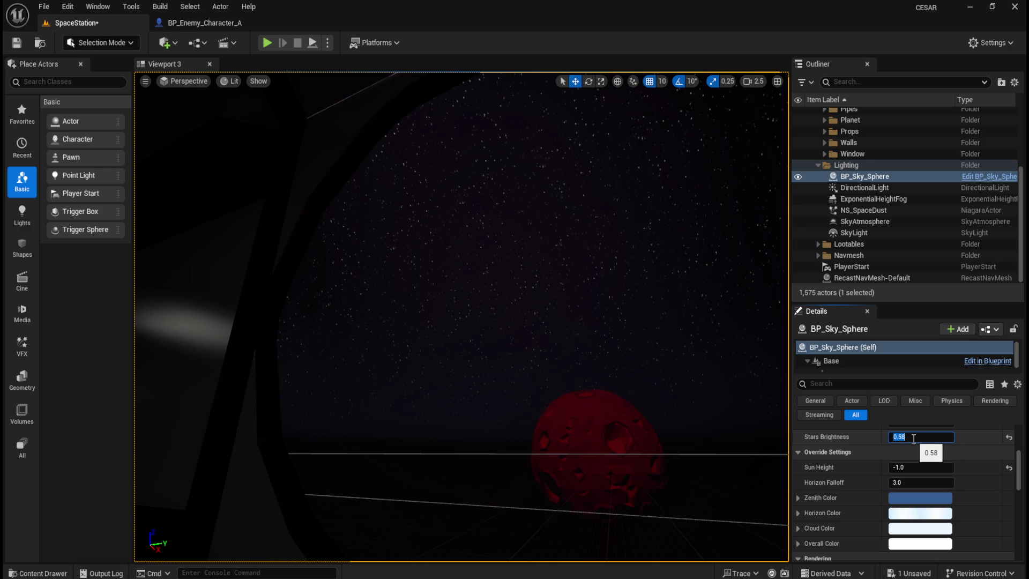
pyautogui.moveTo(555, 299)
pyautogui.mouseDown()
pyautogui.moveTo(536, 290)
pyautogui.moveTo(568, 279)
pyautogui.moveTo(542, 300)
pyautogui.moveTo(525, 293)
pyautogui.moveTo(558, 291)
pyautogui.mouseUp()
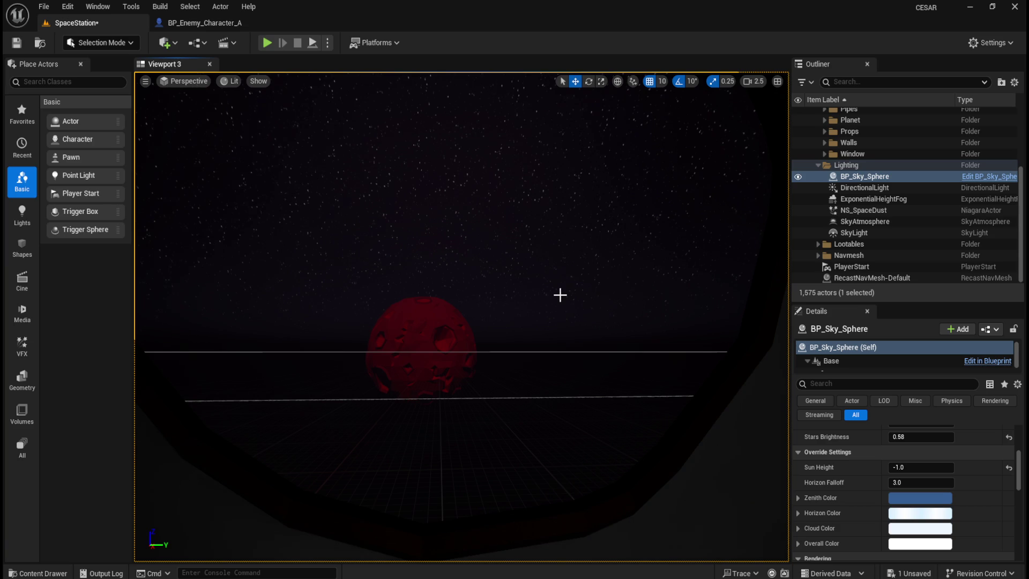
# Review the sky actors, toggle SkyAtmosphere visibility off and back, then select the SkyLight.
pyautogui.click(871, 189)
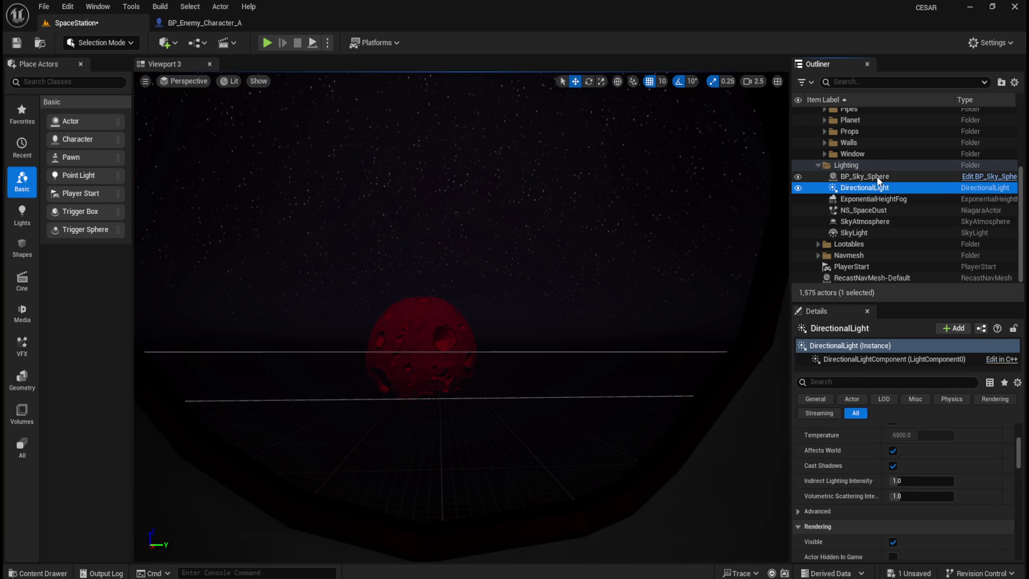
pyautogui.click(877, 176)
pyautogui.click(888, 223)
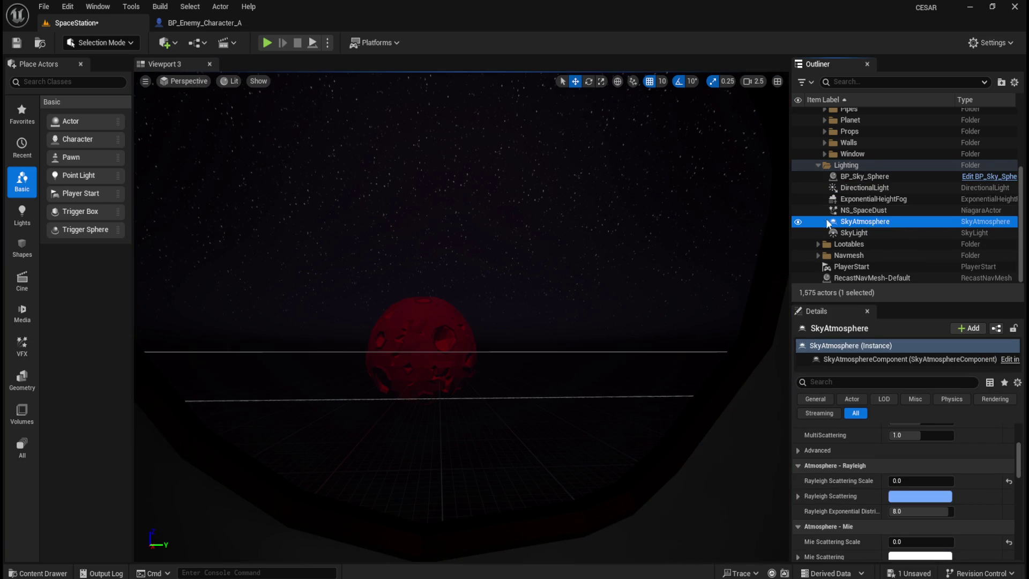
pyautogui.click(799, 221)
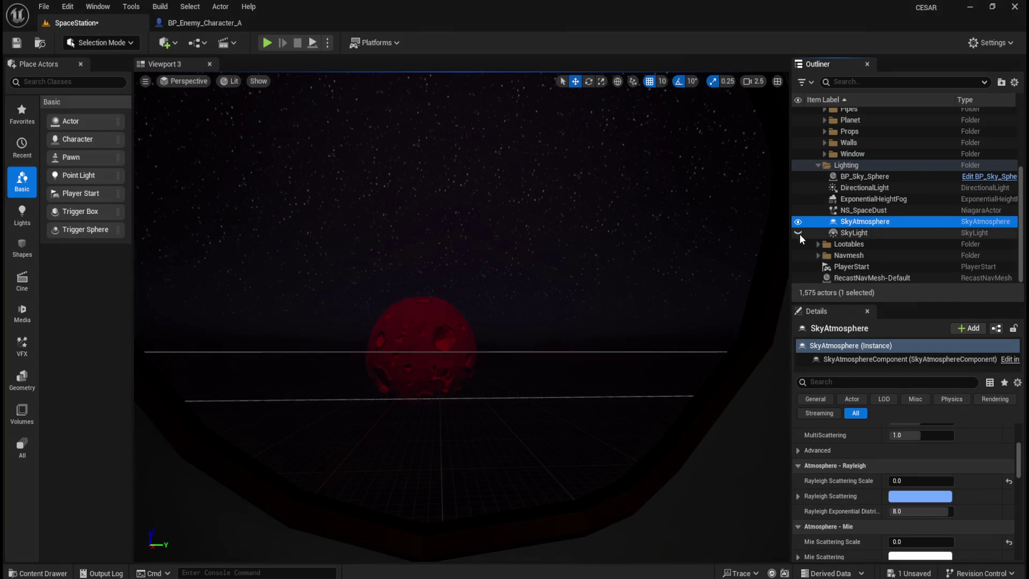
pyautogui.click(861, 244)
pyautogui.click(860, 232)
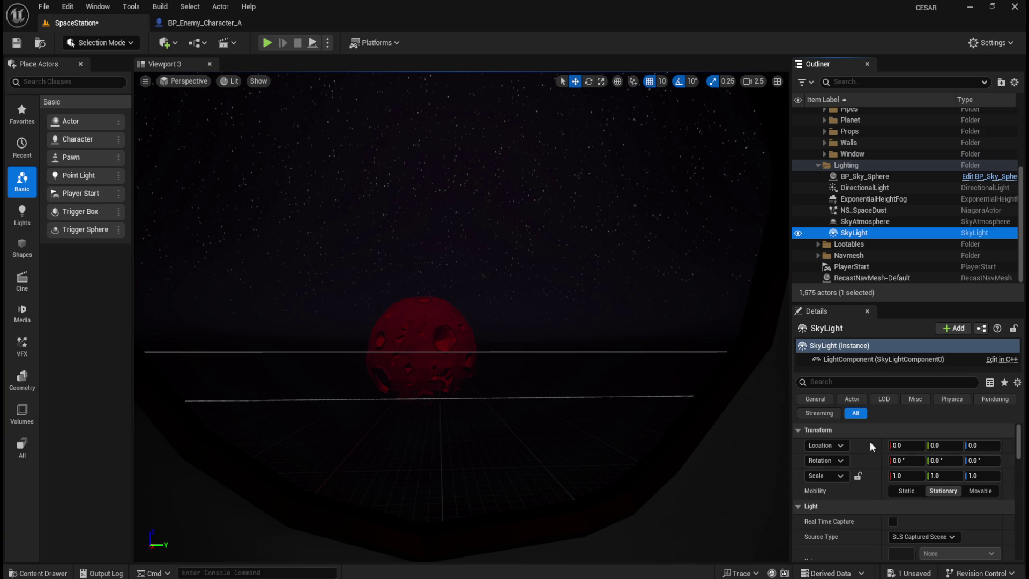
# Keep SkyLight shadow casting on and raise Indirect Lighting Intensity to about 1.96.
pyautogui.scroll(-2, 876, 521)
pyautogui.scroll(-5, 851, 519)
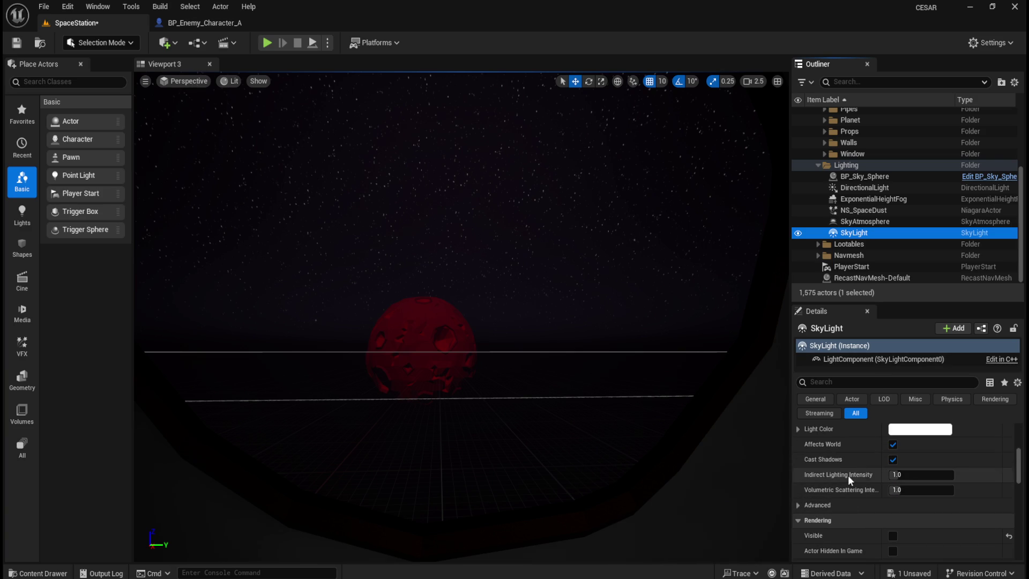
pyautogui.click(893, 446)
pyautogui.click(893, 446)
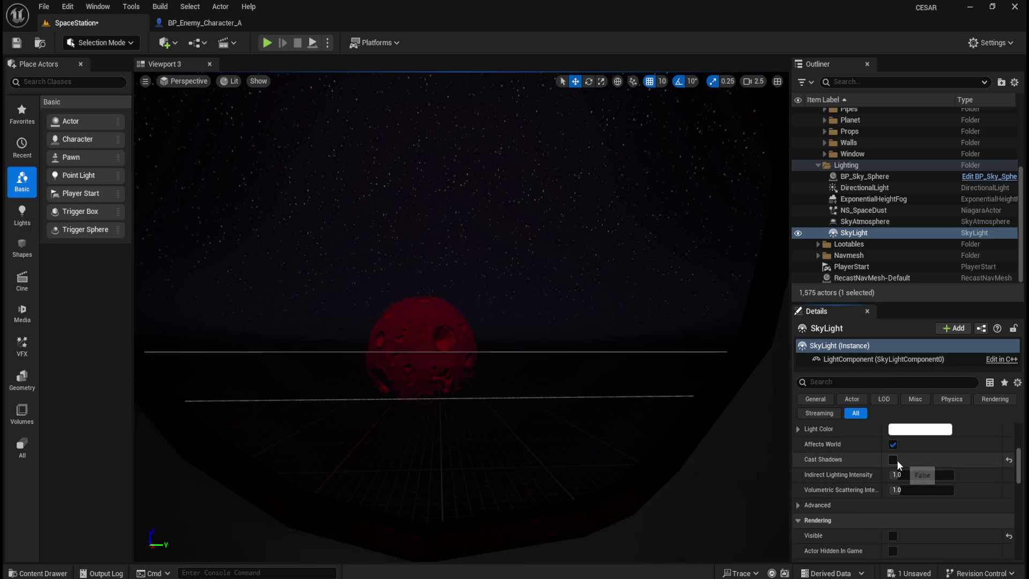
pyautogui.moveTo(896, 475); pyautogui.dragTo(901, 474)
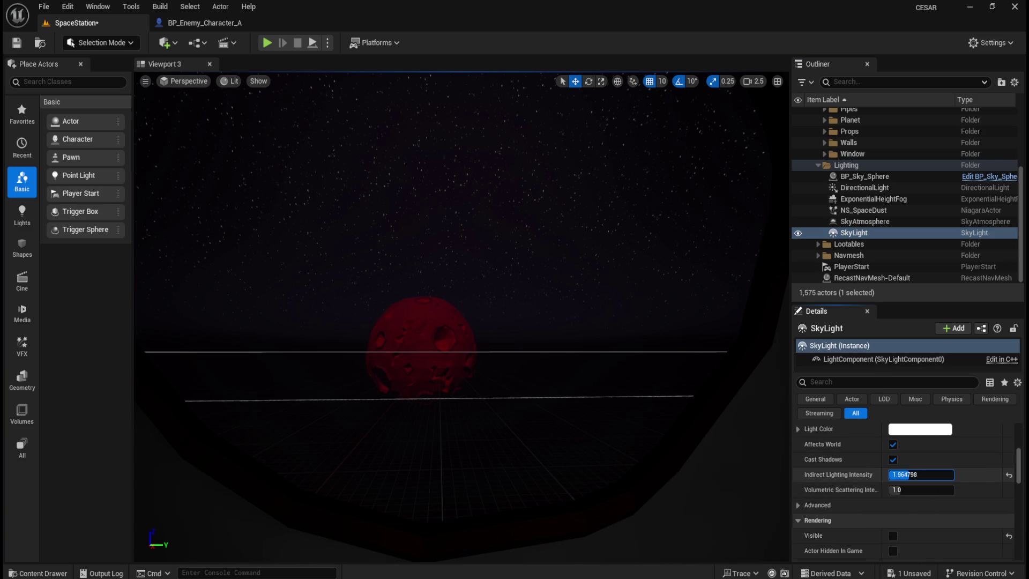
# Raise the SkyLight's Occlusion Exponent to about 1.26.
pyautogui.click(885, 221)
pyautogui.click(880, 234)
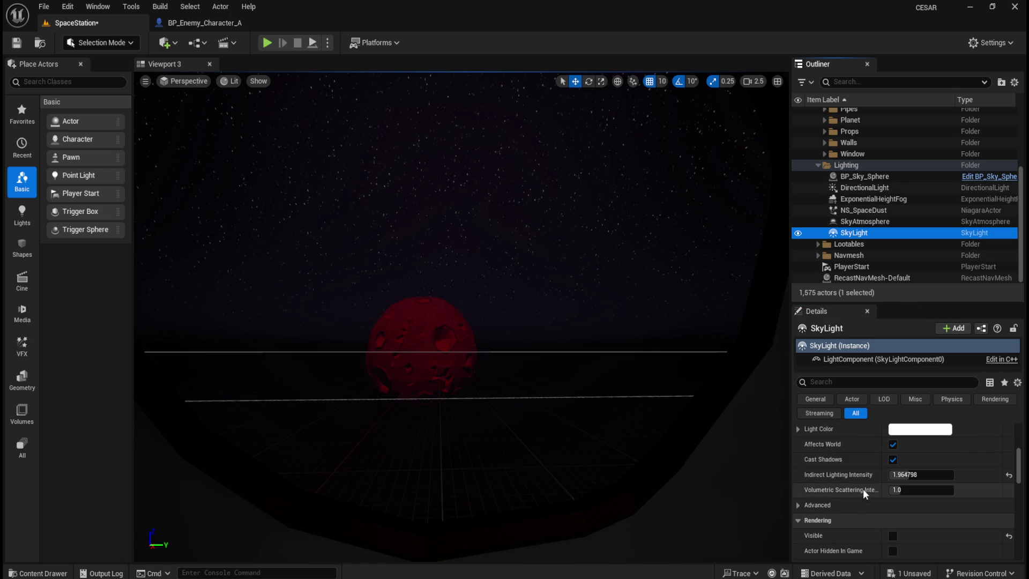
pyautogui.scroll(-5, 863, 488)
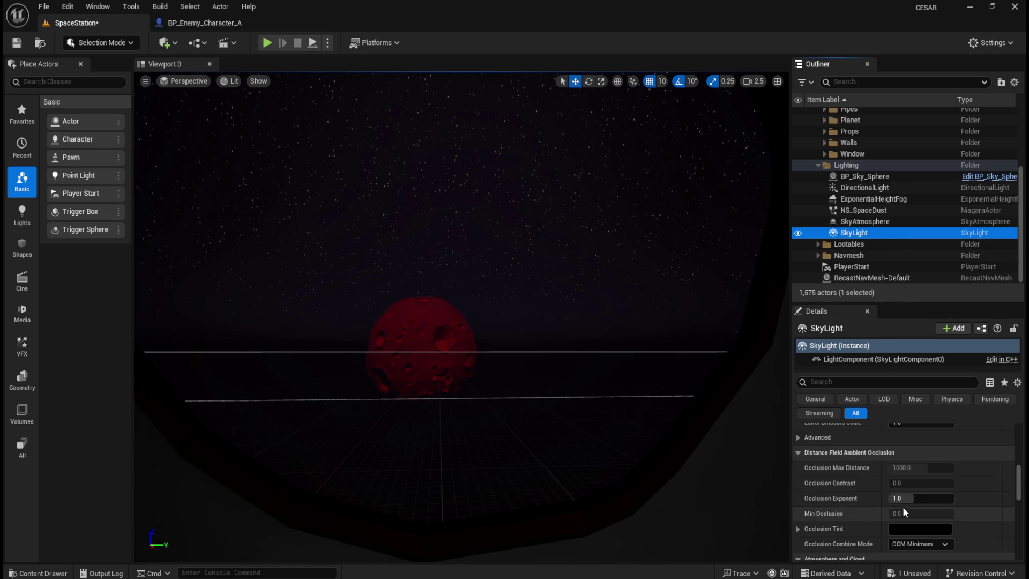
pyautogui.moveTo(906, 498); pyautogui.dragTo(927, 498)
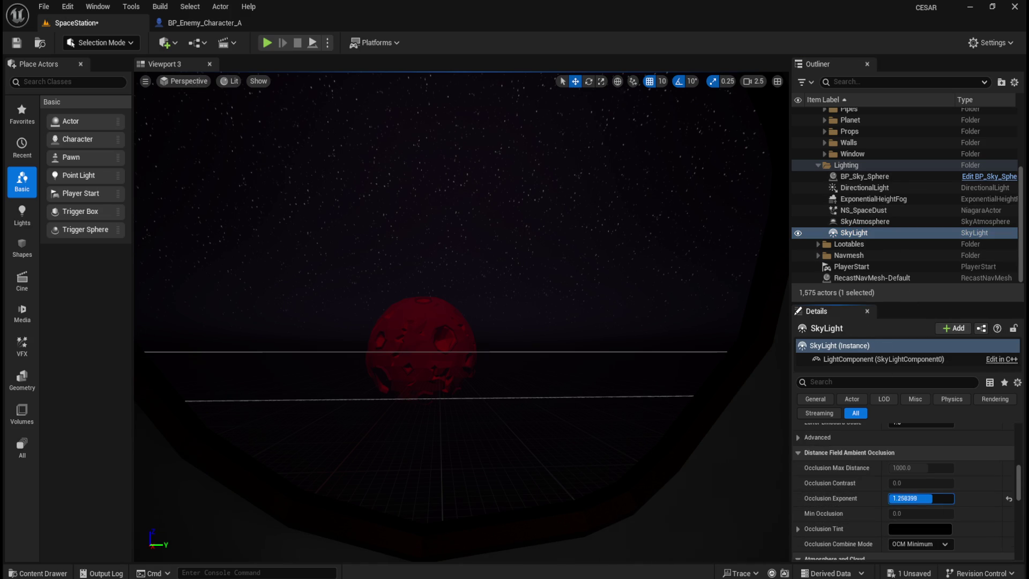
# Enable Cloud Ambient Occlusion on the SkyLight and enlarge its extent to 1183.51.
pyautogui.scroll(-3, 825, 509)
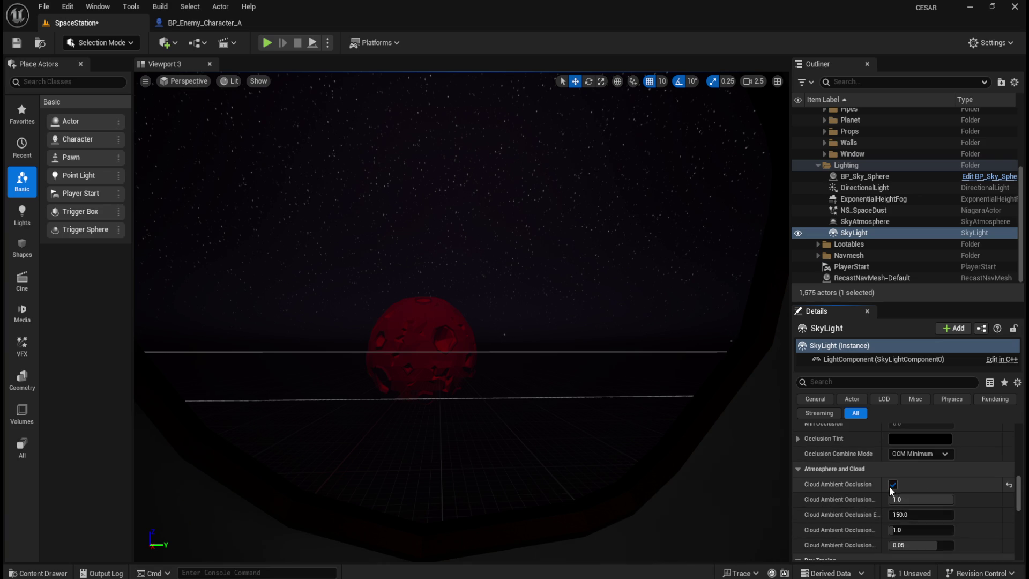
pyautogui.scroll(-1, 858, 505)
pyautogui.click(893, 466)
pyautogui.moveTo(912, 497)
pyautogui.mouseDown()
pyautogui.moveTo(954, 496)
pyautogui.moveTo(911, 497)
pyautogui.moveTo(902, 512)
pyautogui.mouseUp()
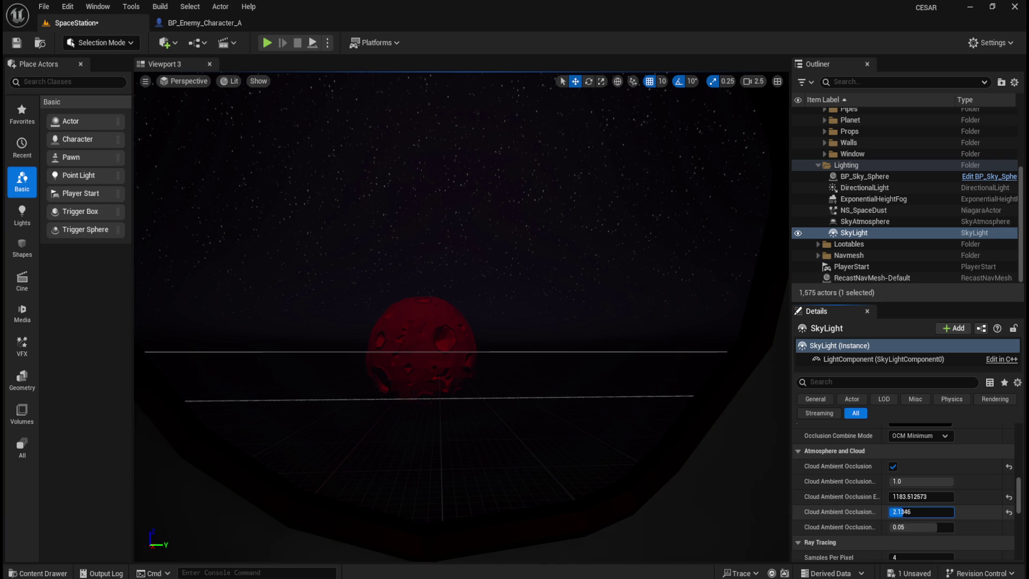
# Recapture the scene into the SkyLight and compare against the SkyAtmosphere settings.
pyautogui.scroll(-5, 857, 507)
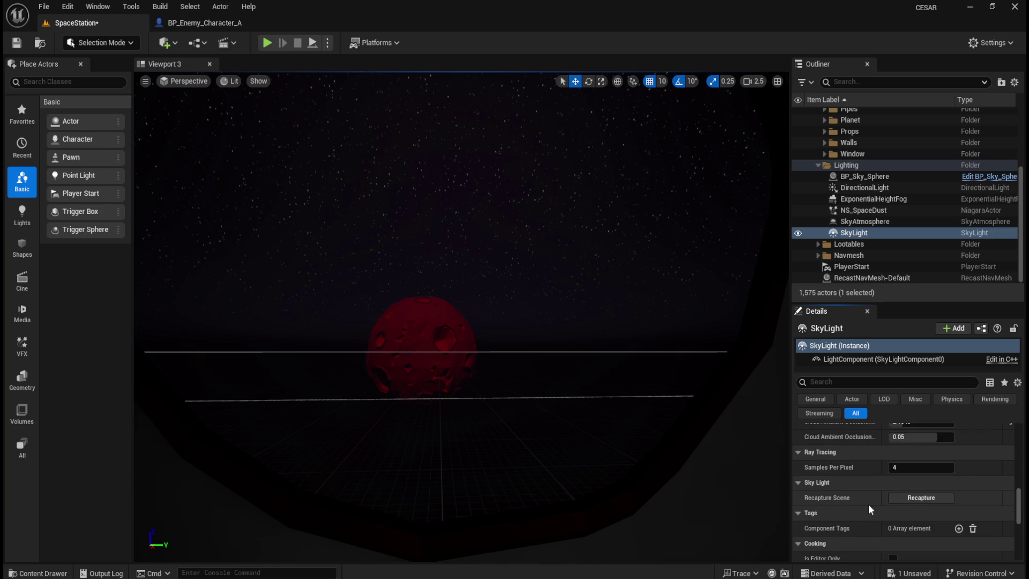
pyautogui.click(909, 497)
pyautogui.scroll(4, 872, 500)
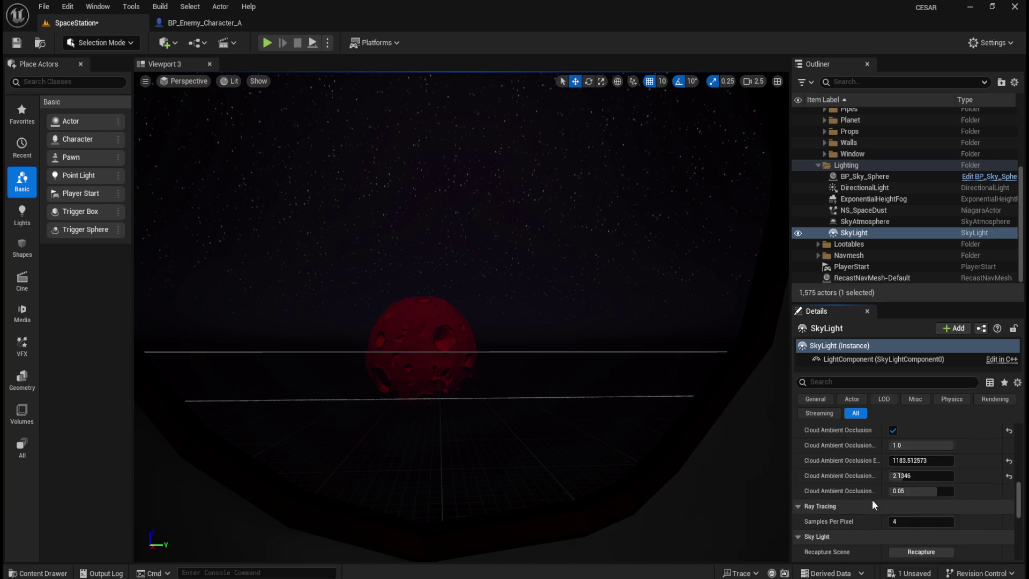
pyautogui.click(853, 222)
pyautogui.click(857, 232)
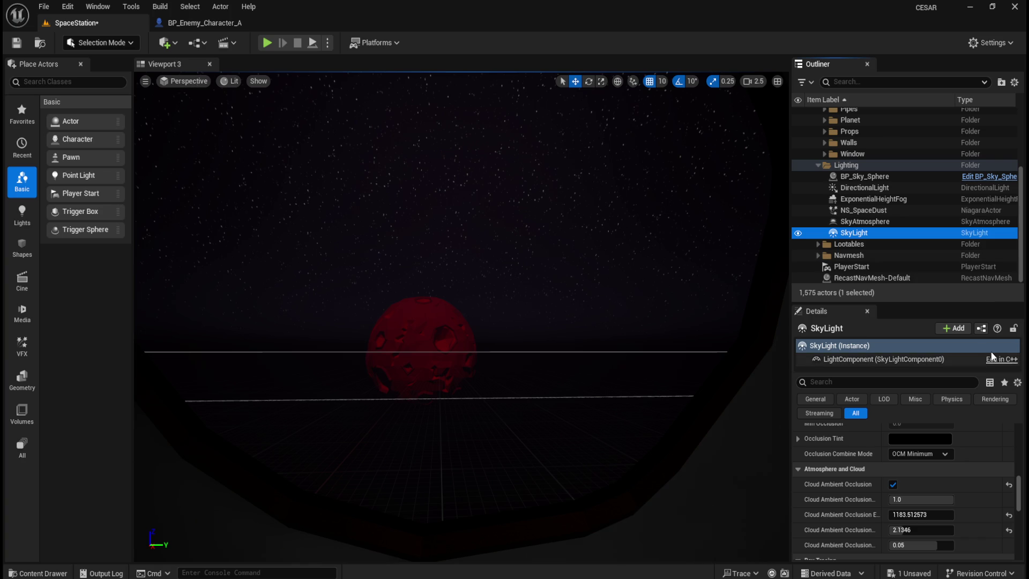
pyautogui.click(879, 220)
pyautogui.click(873, 234)
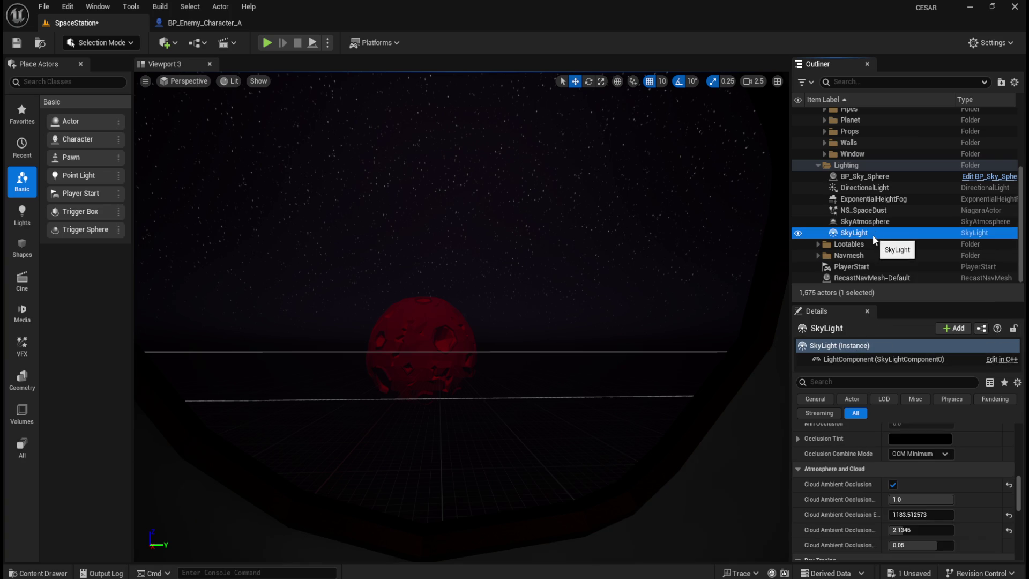
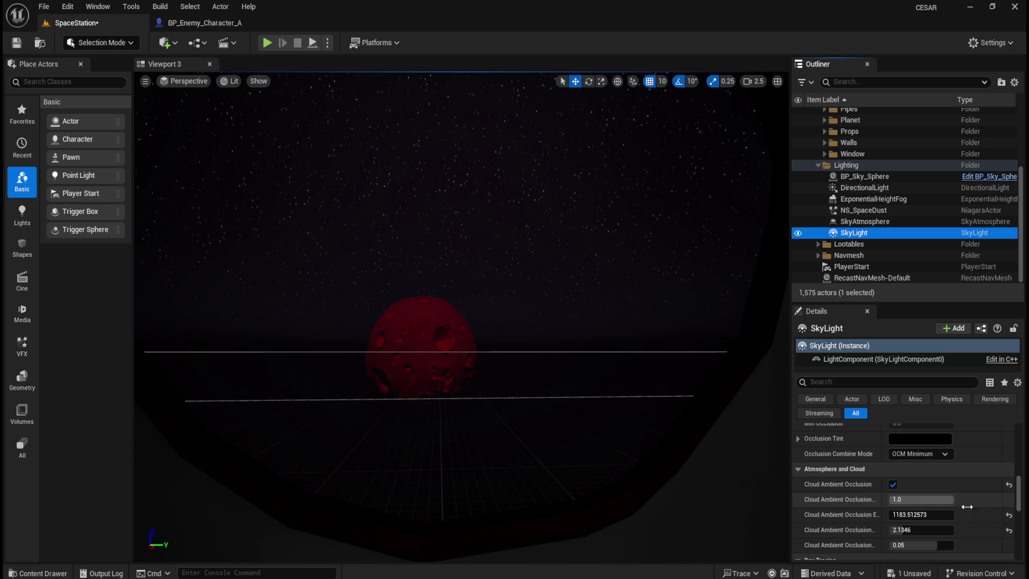
# Restore the SkyLight's cloud ambient occlusion settings to defaults: extent 150.0, next value 1.0.
pyautogui.click(1010, 486)
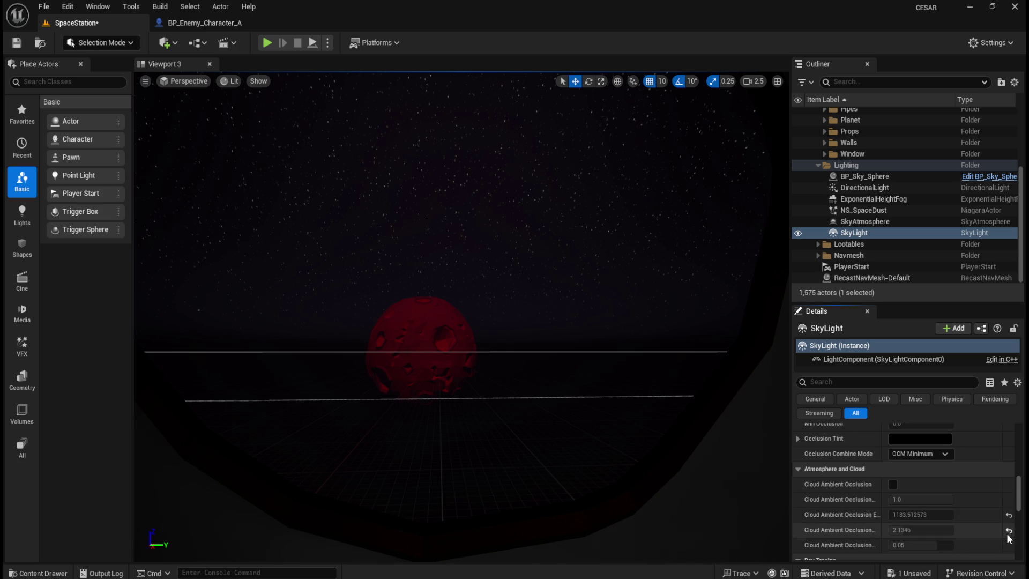
pyautogui.click(893, 485)
pyautogui.click(1009, 515)
pyautogui.click(1009, 530)
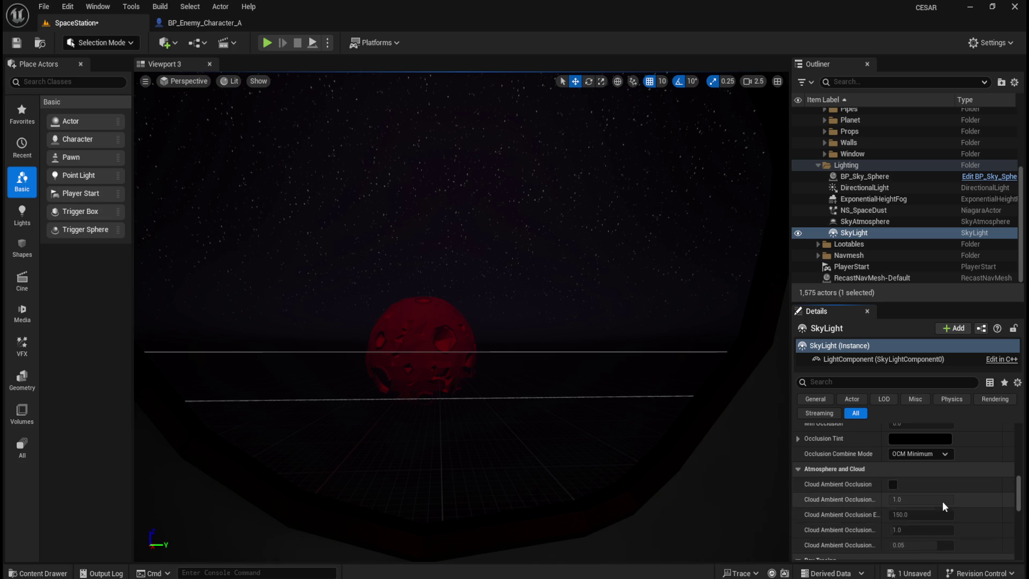
# Reset the SkyLight's Indirect Lighting Intensity to 1.0.
pyautogui.scroll(-3, 943, 501)
pyautogui.scroll(4, 859, 486)
pyautogui.scroll(1, 920, 520)
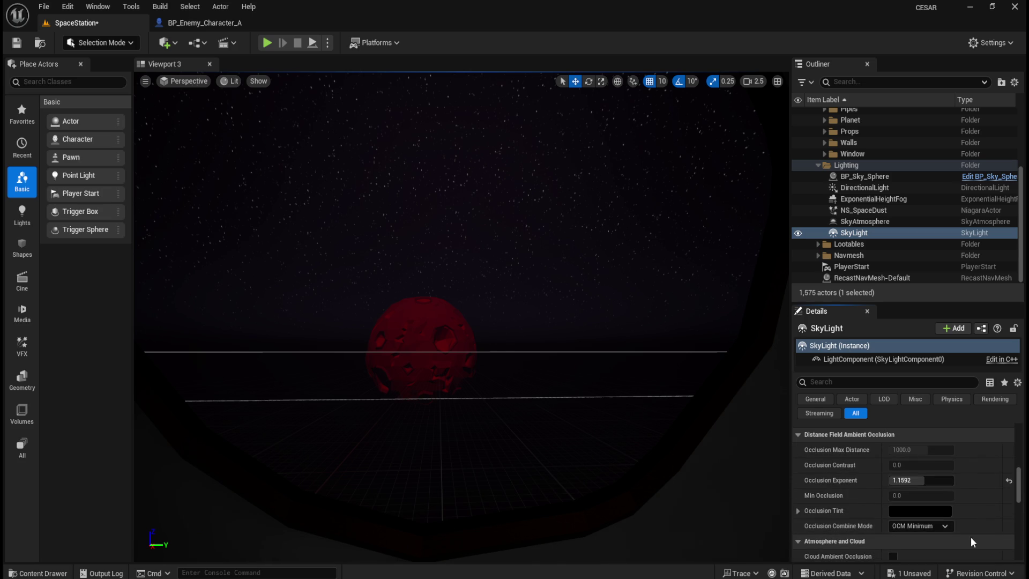
pyautogui.scroll(5, 980, 539)
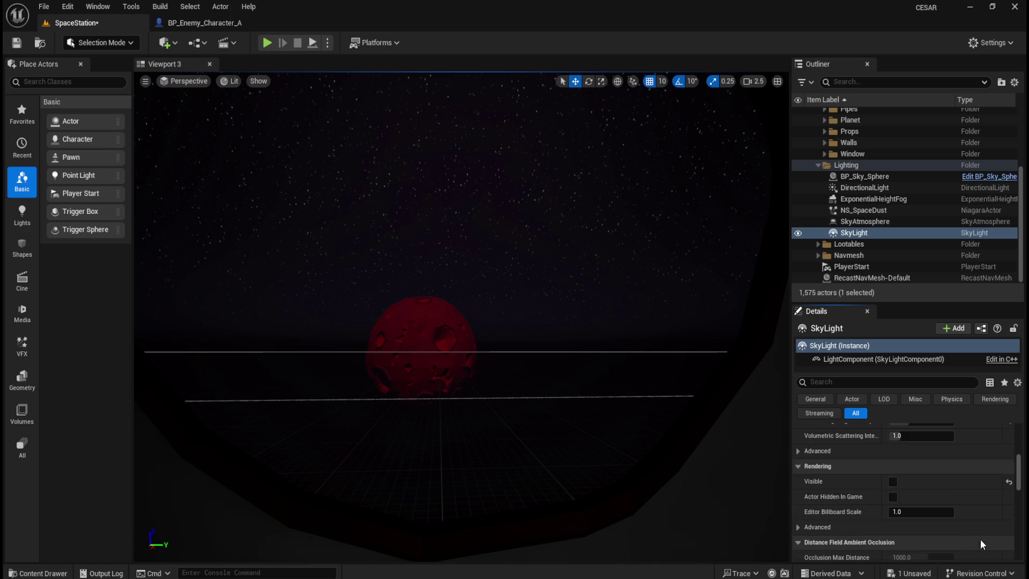
pyautogui.click(1010, 493)
# Select the SkyAtmosphere actor in the Outliner.
pyautogui.scroll(2, 976, 516)
pyautogui.scroll(2, 977, 517)
pyautogui.scroll(1, 977, 516)
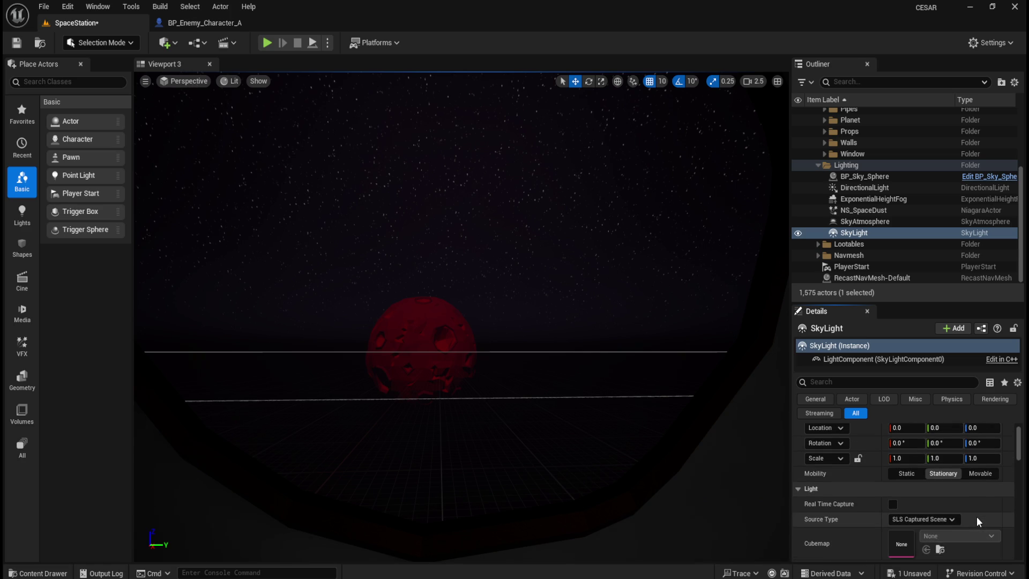
pyautogui.scroll(-1, 973, 508)
pyautogui.click(864, 222)
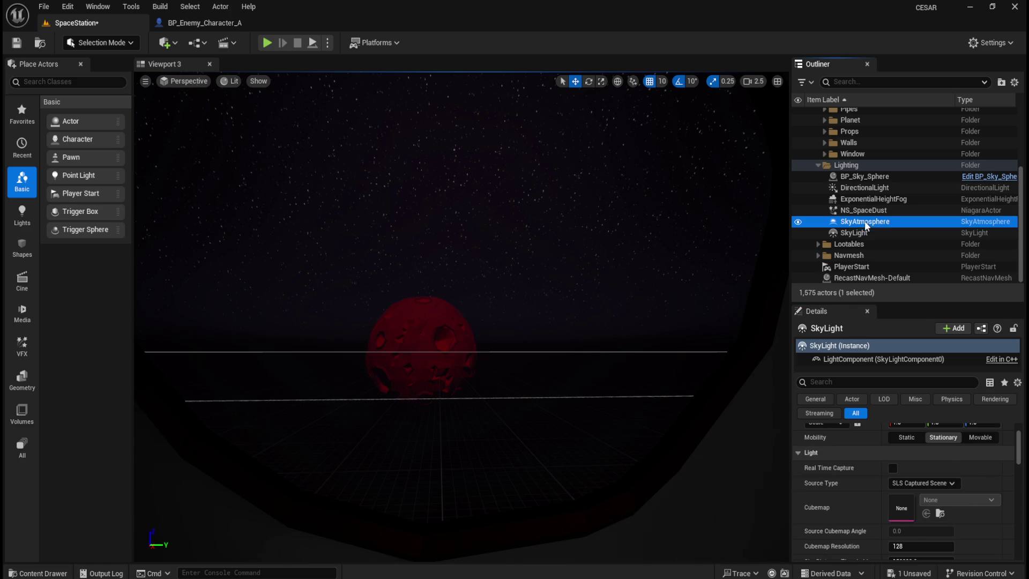
# Fly the view down the corridor and select the DirectionalLight to show its 10 lux Stationary settings.
pyautogui.click(799, 221)
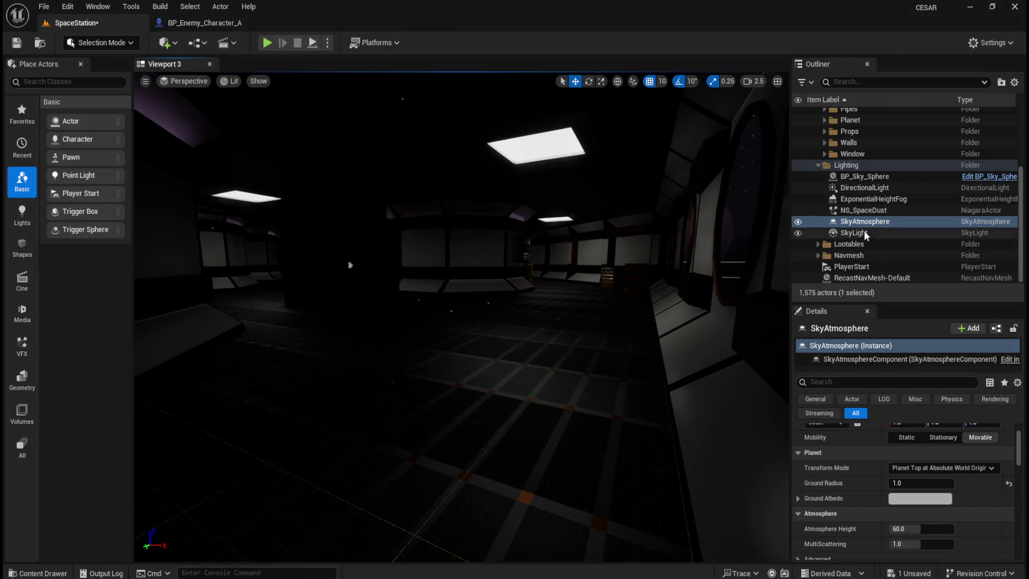
pyautogui.click(798, 234)
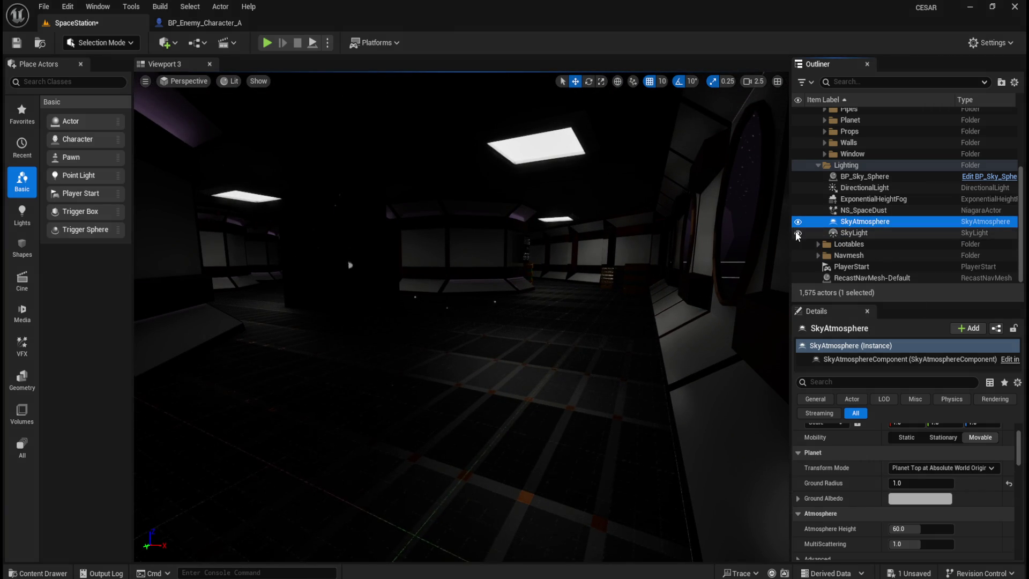
pyautogui.moveTo(670, 293)
pyautogui.mouseDown()
pyautogui.moveTo(670, 279)
pyautogui.moveTo(702, 292)
pyautogui.mouseUp()
pyautogui.click(798, 188)
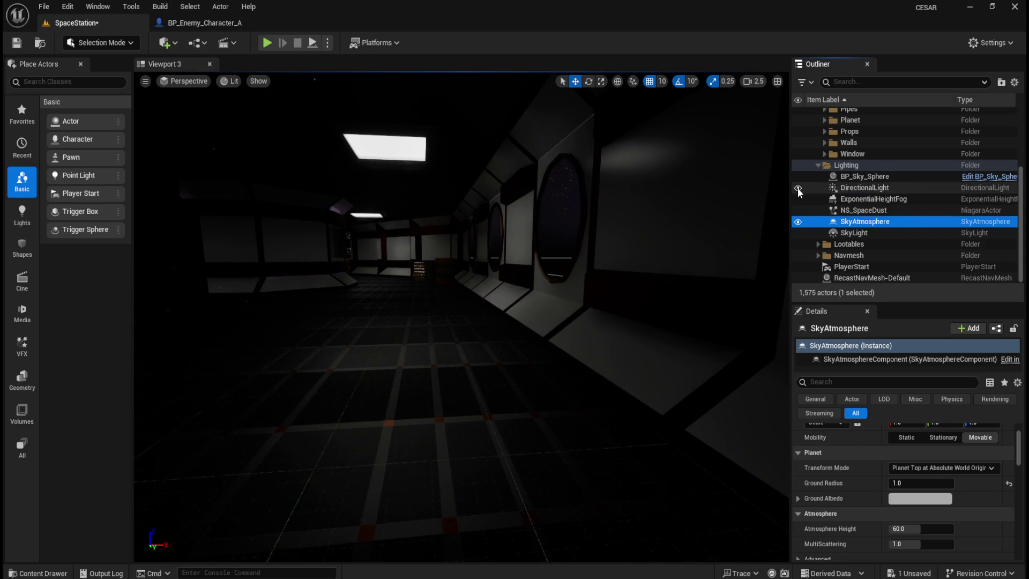
pyautogui.click(841, 187)
pyautogui.moveTo(547, 340); pyautogui.dragTo(589, 301)
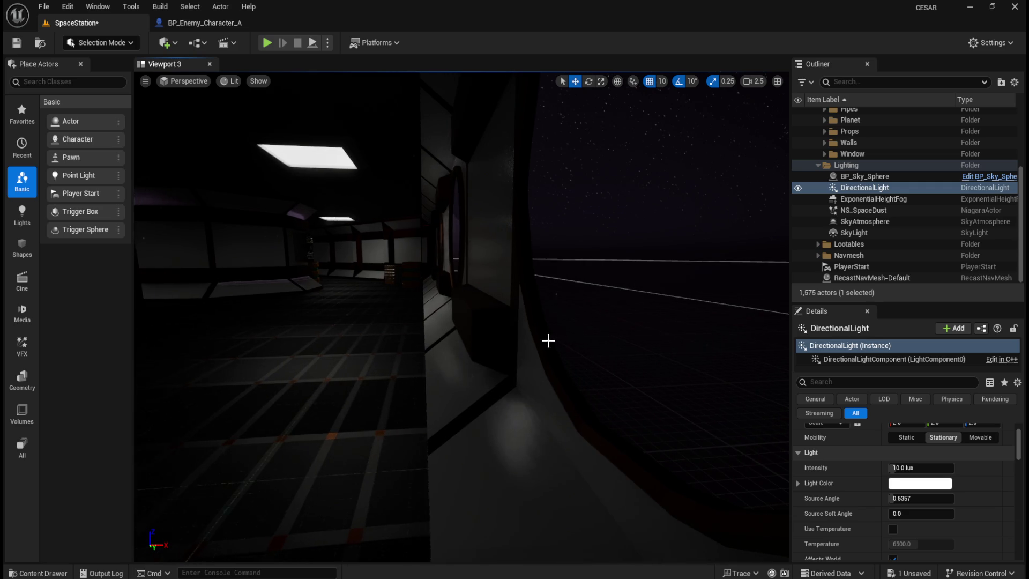
# Raise the DirectionalLight intensity from 10 to 88.518295 lux, undoing an accidental light move.
pyautogui.moveTo(922, 468); pyautogui.dragTo(967, 468)
pyautogui.moveTo(629, 352)
pyautogui.mouseDown()
pyautogui.moveTo(534, 332)
pyautogui.moveTo(520, 306)
pyautogui.moveTo(593, 345)
pyautogui.moveTo(498, 306)
pyautogui.moveTo(480, 242)
pyautogui.mouseUp()
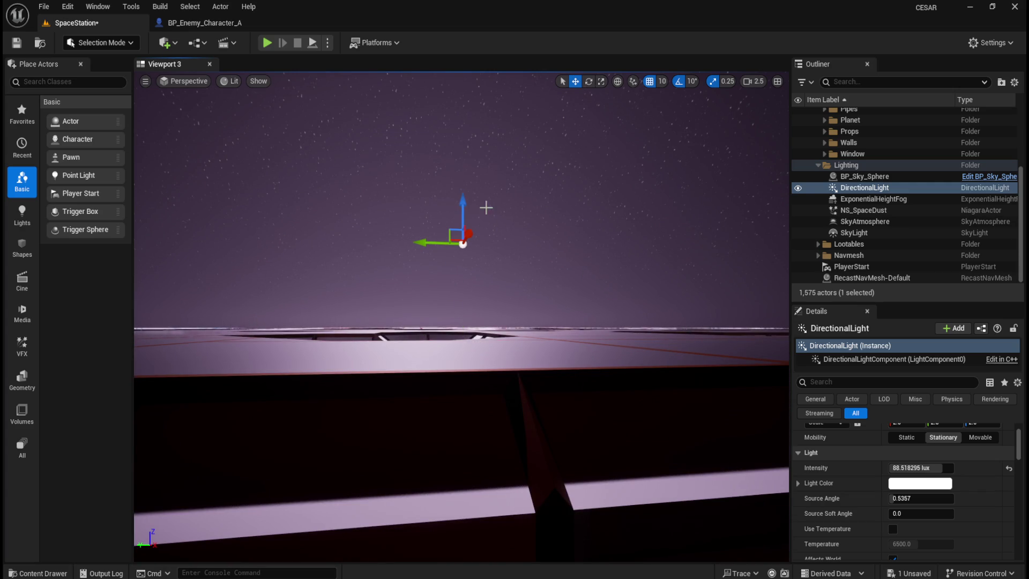
pyautogui.hotkey('ctrl', 'z')
pyautogui.moveTo(619, 349)
pyautogui.mouseDown()
pyautogui.moveTo(608, 258)
pyautogui.moveTo(504, 258)
pyautogui.mouseUp()
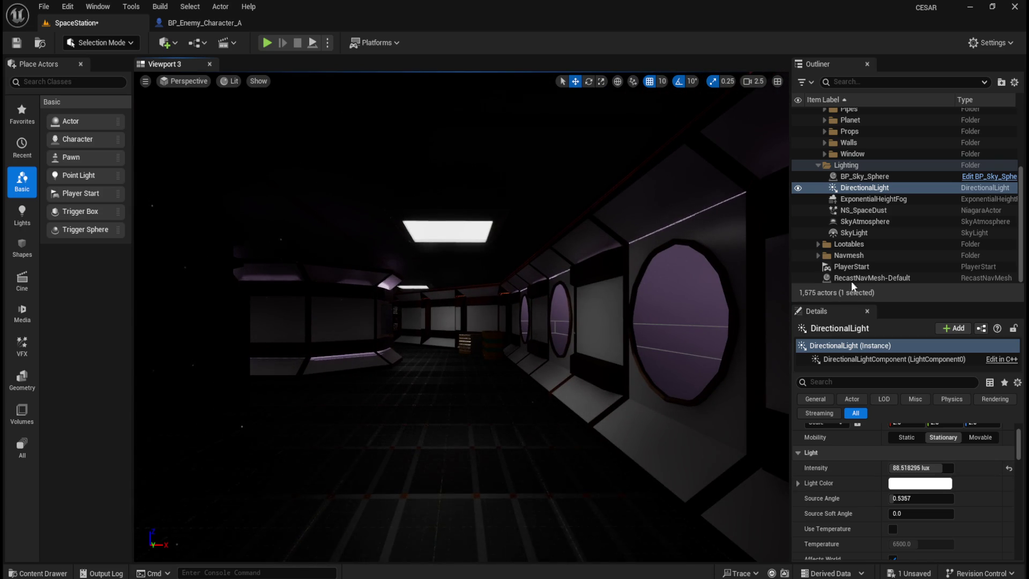
pyautogui.click(865, 177)
# Hide and show the DirectionalLight to compare, then reset its intensity to 10 lux.
pyautogui.click(874, 188)
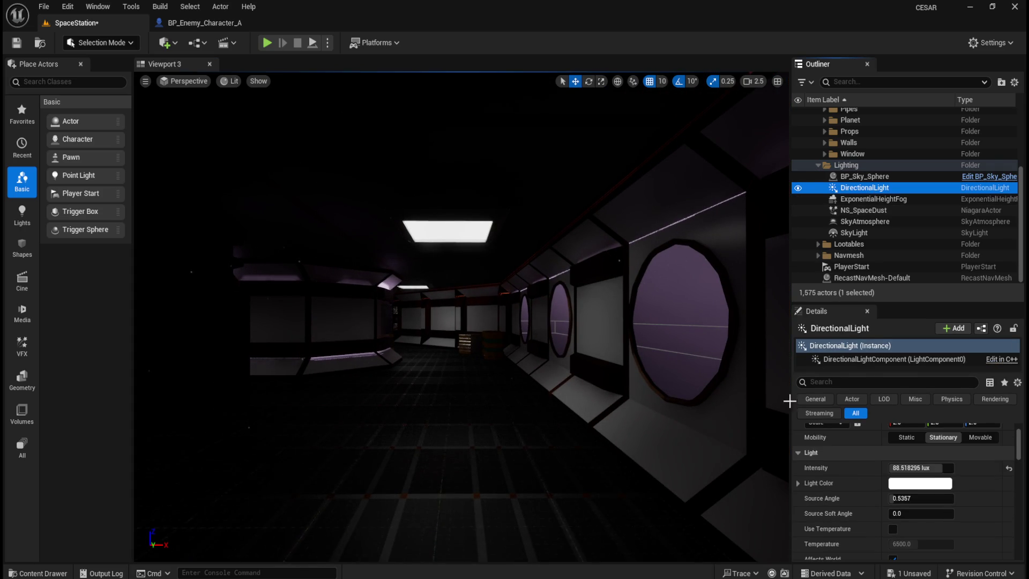
pyautogui.click(797, 188)
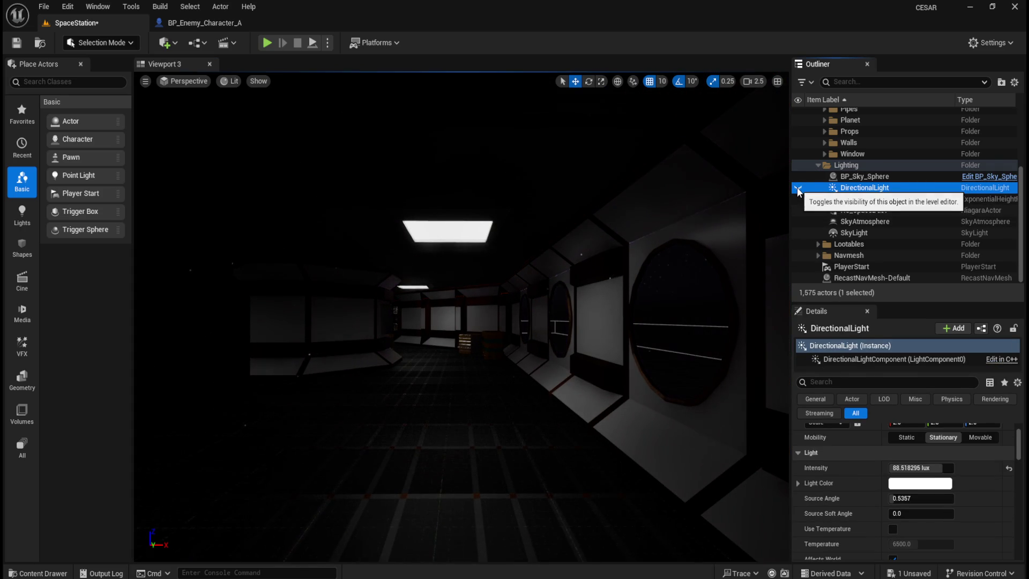
pyautogui.moveTo(731, 226)
pyautogui.mouseDown()
pyautogui.moveTo(761, 212)
pyautogui.moveTo(645, 281)
pyautogui.moveTo(696, 300)
pyautogui.mouseUp()
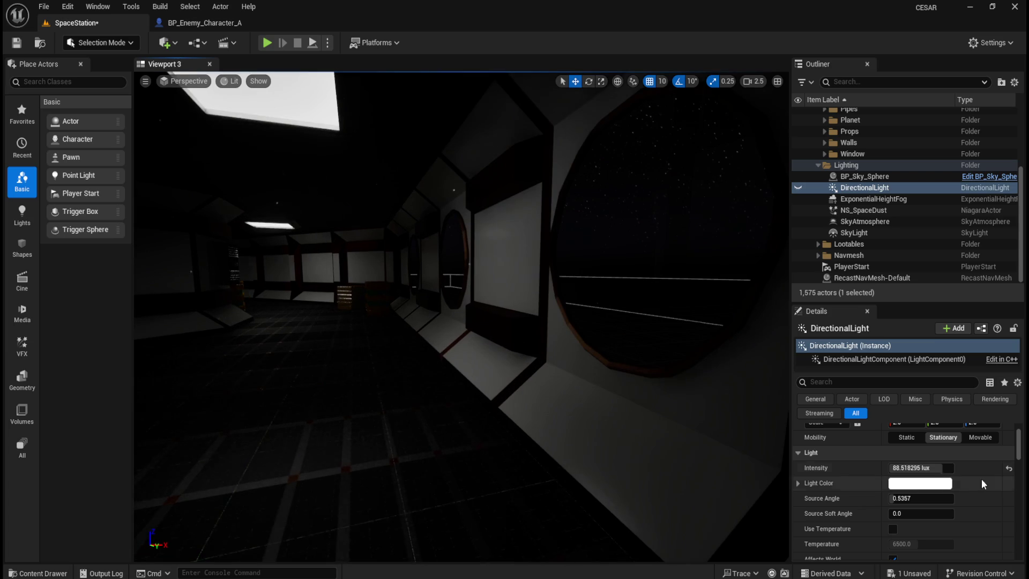
pyautogui.click(868, 201)
pyautogui.click(870, 192)
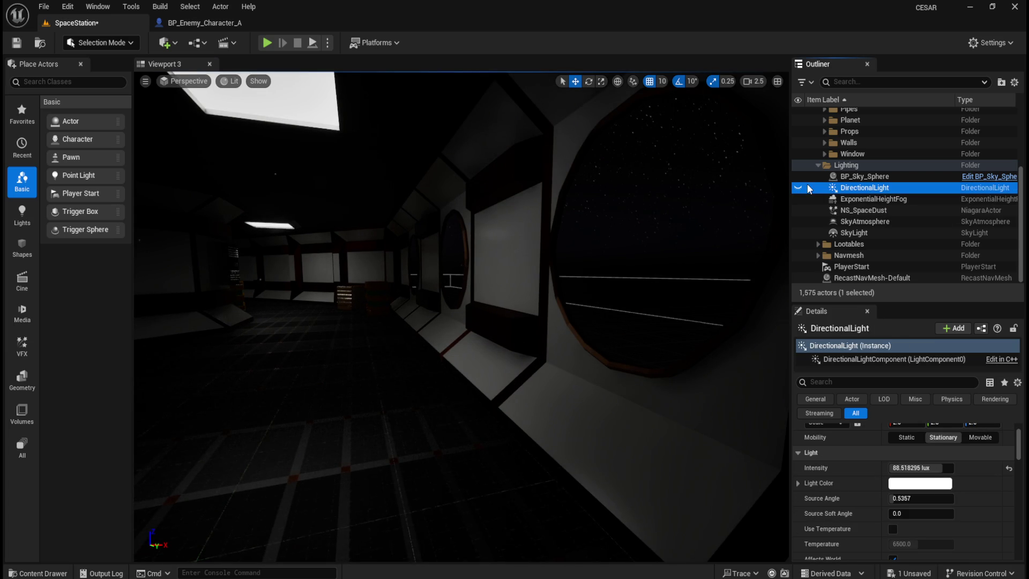
pyautogui.click(798, 187)
pyautogui.click(1009, 468)
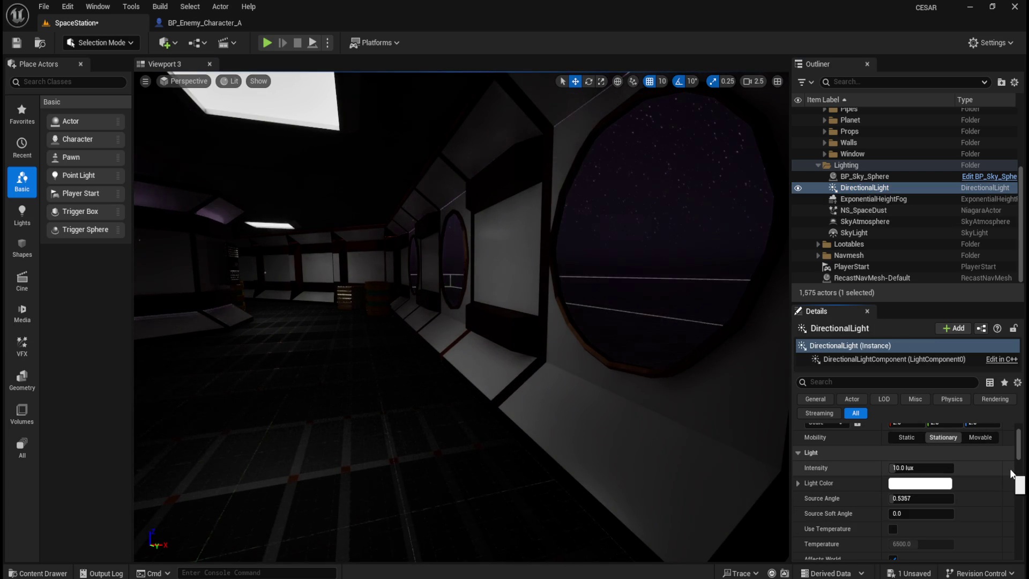
# Hide and show BP_Sky_Sphere, ExponentialHeightFog and SkyAtmosphere to compare their effects.
pyautogui.click(799, 177)
pyautogui.click(799, 177)
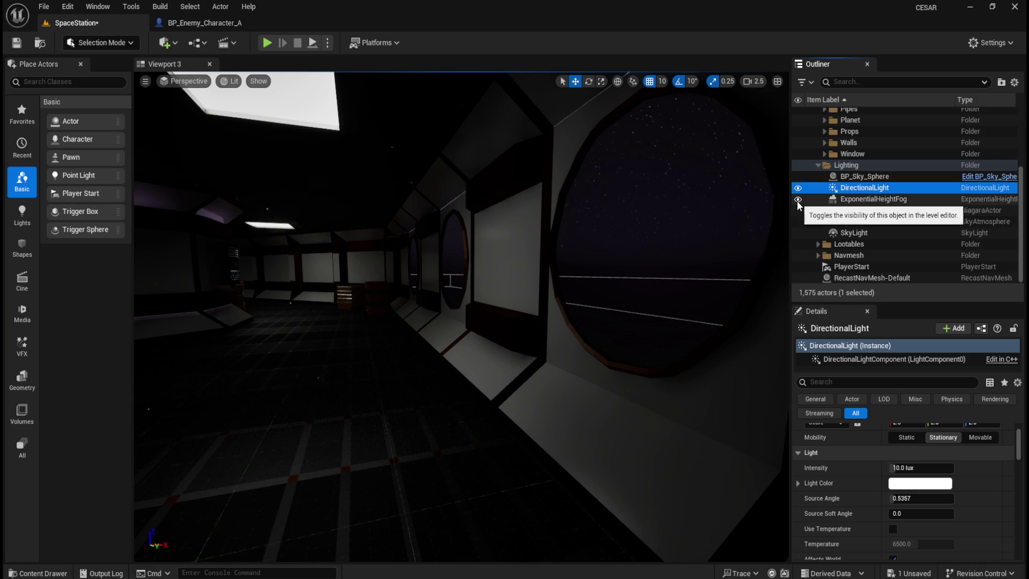
pyautogui.click(798, 199)
pyautogui.click(797, 200)
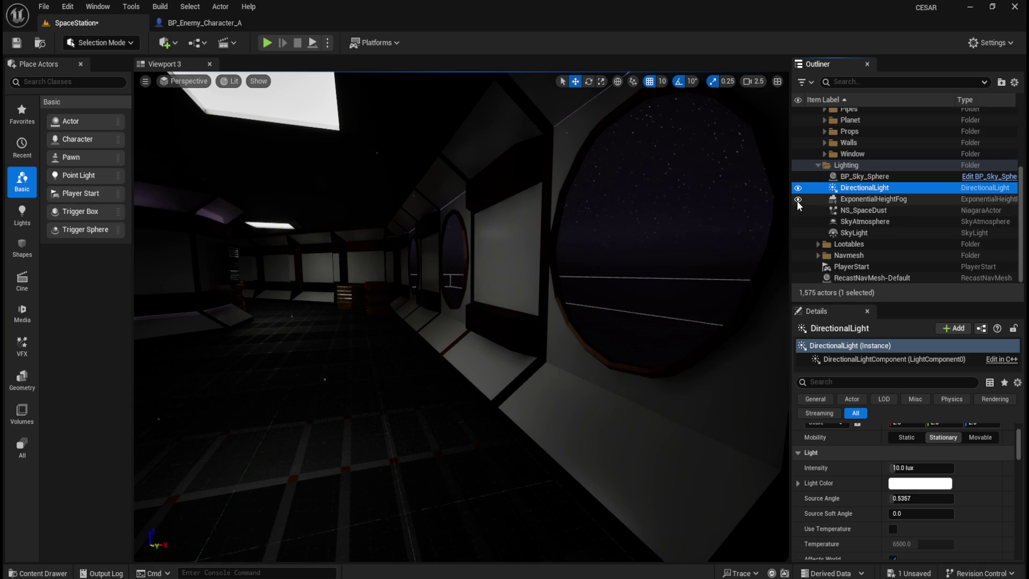
pyautogui.click(798, 200)
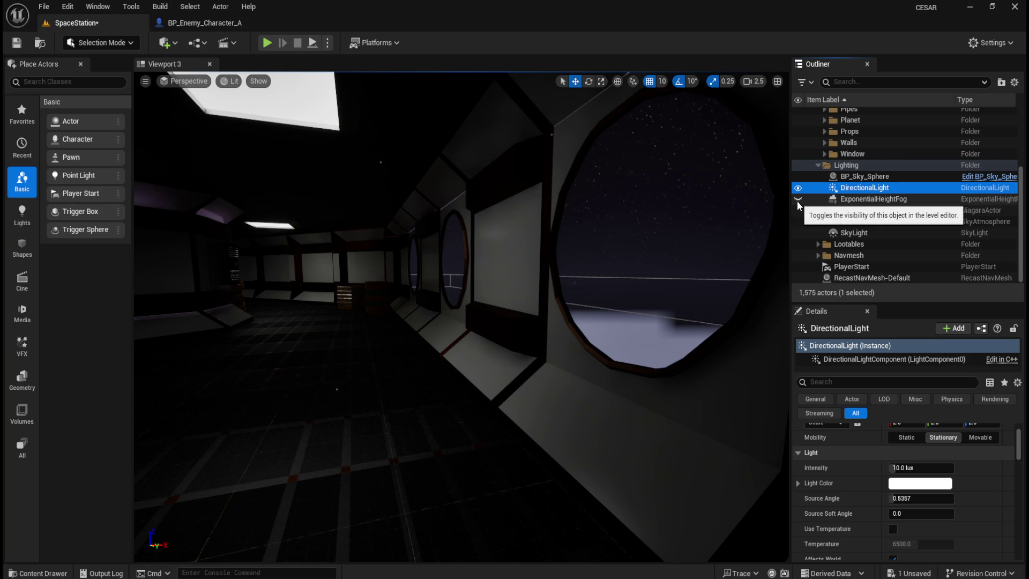
pyautogui.moveTo(710, 228)
pyautogui.mouseDown()
pyautogui.moveTo(697, 203)
pyautogui.moveTo(718, 230)
pyautogui.mouseUp()
pyautogui.click(798, 198)
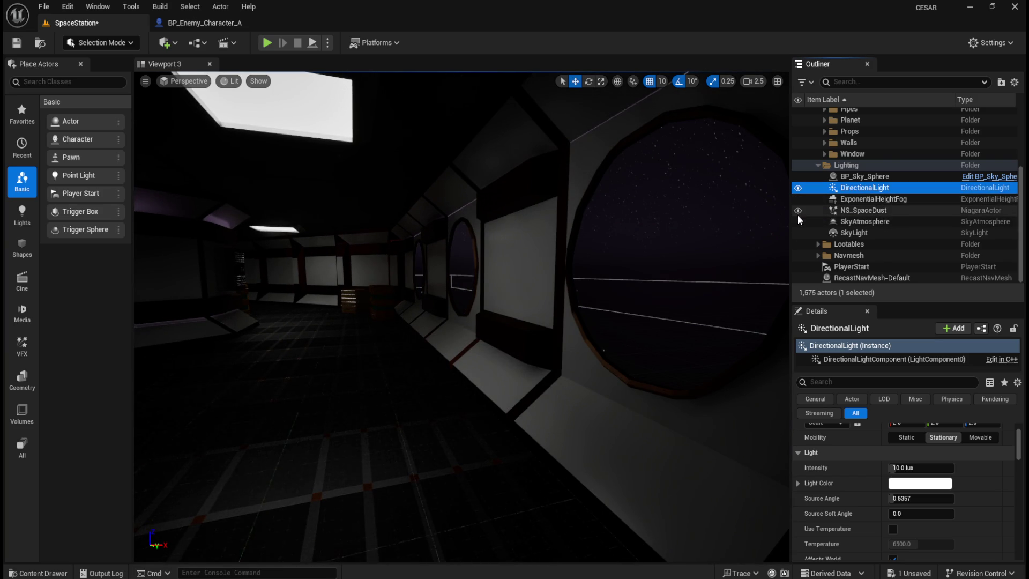
pyautogui.click(797, 222)
pyautogui.click(797, 221)
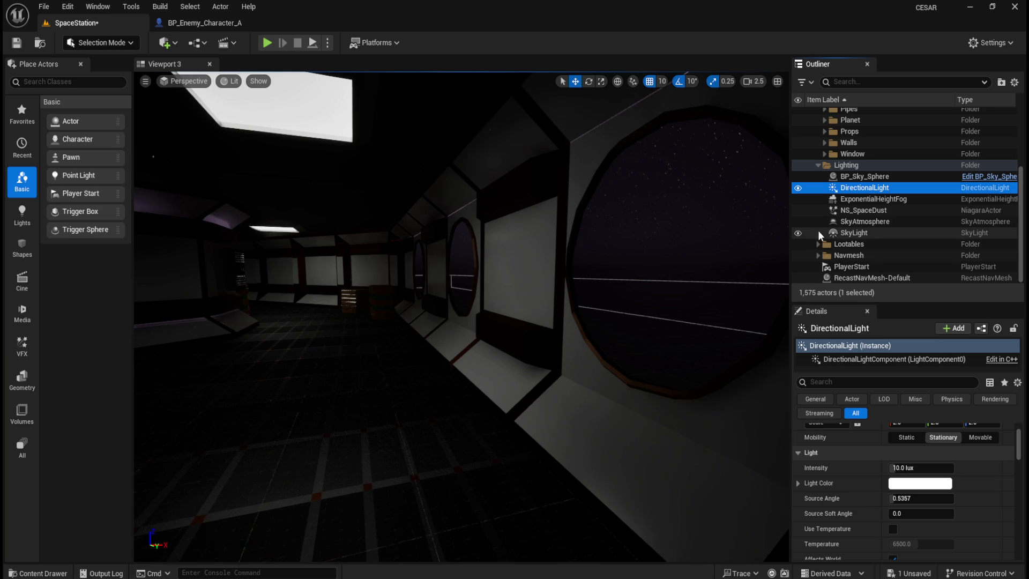
# Reselect the DirectionalLight and save the SpaceStation level with File > Save All.
pyautogui.click(873, 199)
pyautogui.click(866, 189)
pyautogui.moveTo(437, 281)
pyautogui.mouseDown()
pyautogui.moveTo(496, 298)
pyautogui.moveTo(738, 278)
pyautogui.mouseUp()
pyautogui.click(865, 178)
pyautogui.click(867, 188)
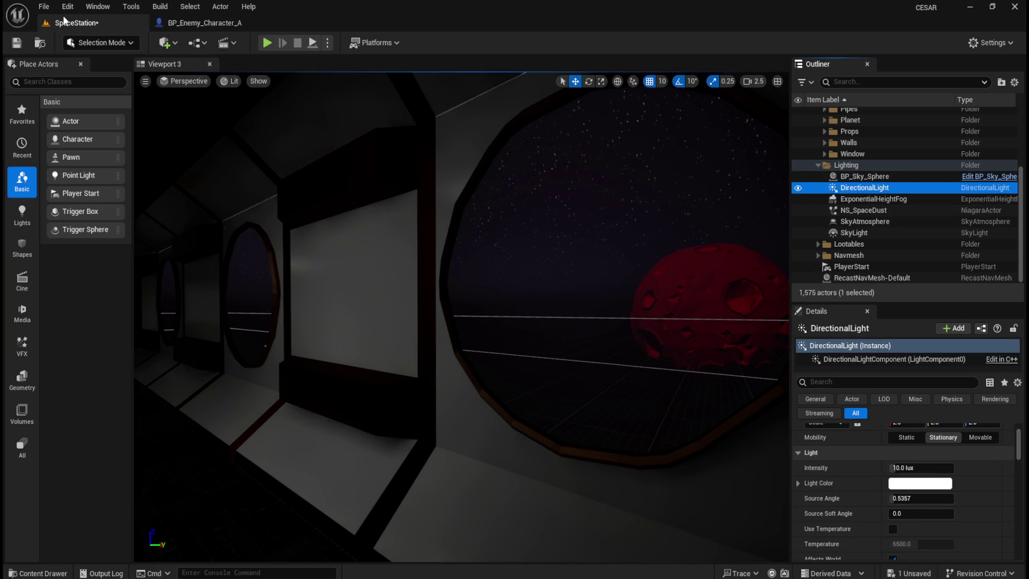
pyautogui.click(44, 6)
pyautogui.click(78, 166)
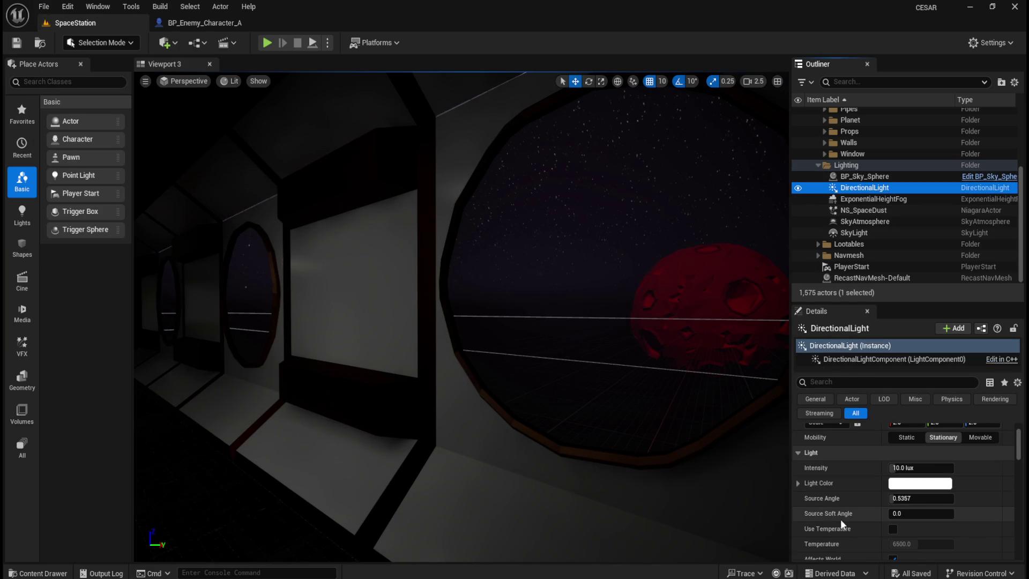
pyautogui.scroll(2, 857, 482)
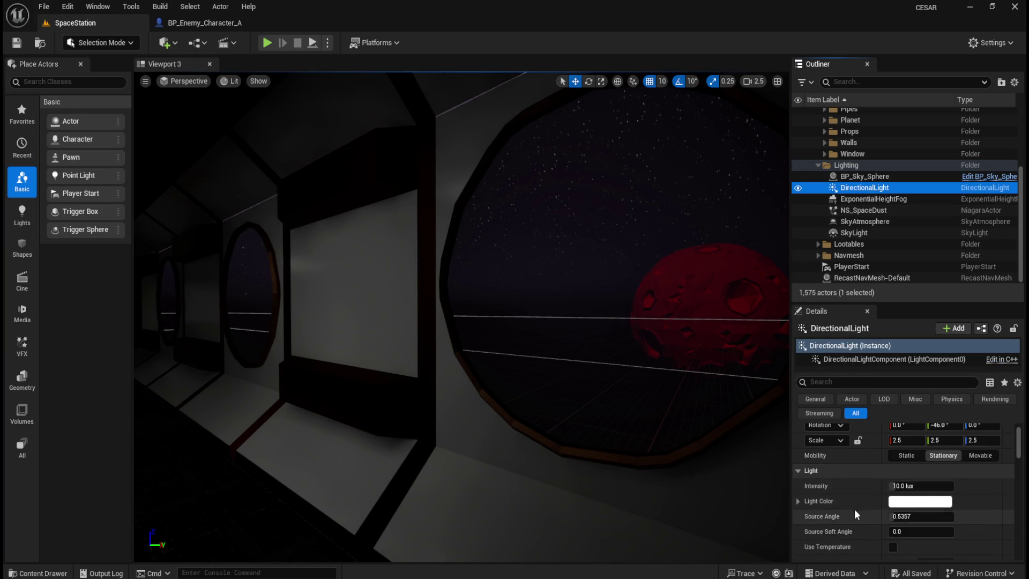
# Try different DirectionalLight Y rotations, watching the planet turn red and then darken.
pyautogui.moveTo(946, 461)
pyautogui.mouseDown()
pyautogui.moveTo(1028, 461)
pyautogui.moveTo(935, 461)
pyautogui.mouseUp()
pyautogui.moveTo(461, 322); pyautogui.dragTo(375, 290)
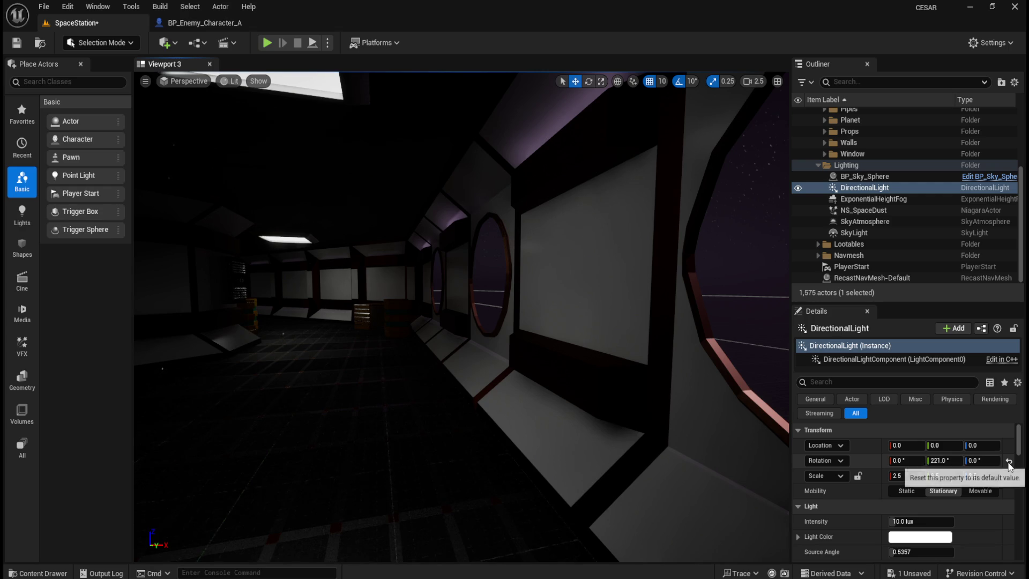
pyautogui.moveTo(949, 462)
pyautogui.mouseDown()
pyautogui.moveTo(906, 461)
pyautogui.moveTo(971, 461)
pyautogui.moveTo(956, 461)
pyautogui.mouseUp()
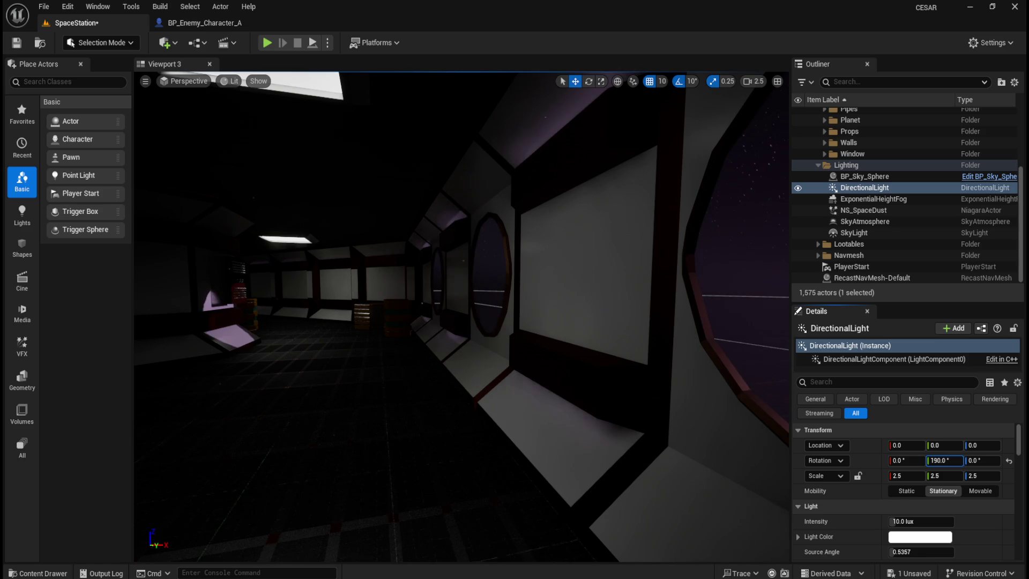
pyautogui.moveTo(606, 371)
pyautogui.mouseDown()
pyautogui.moveTo(633, 343)
pyautogui.moveTo(611, 333)
pyautogui.moveTo(622, 322)
pyautogui.moveTo(579, 369)
pyautogui.mouseUp()
pyautogui.moveTo(944, 461); pyautogui.dragTo(1020, 460)
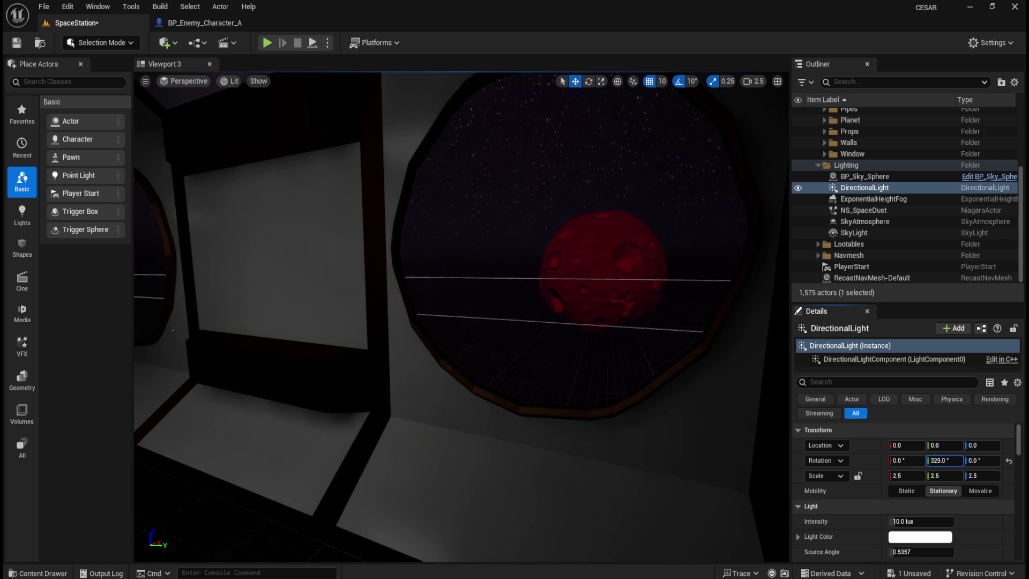
pyautogui.moveTo(945, 461); pyautogui.dragTo(1017, 461)
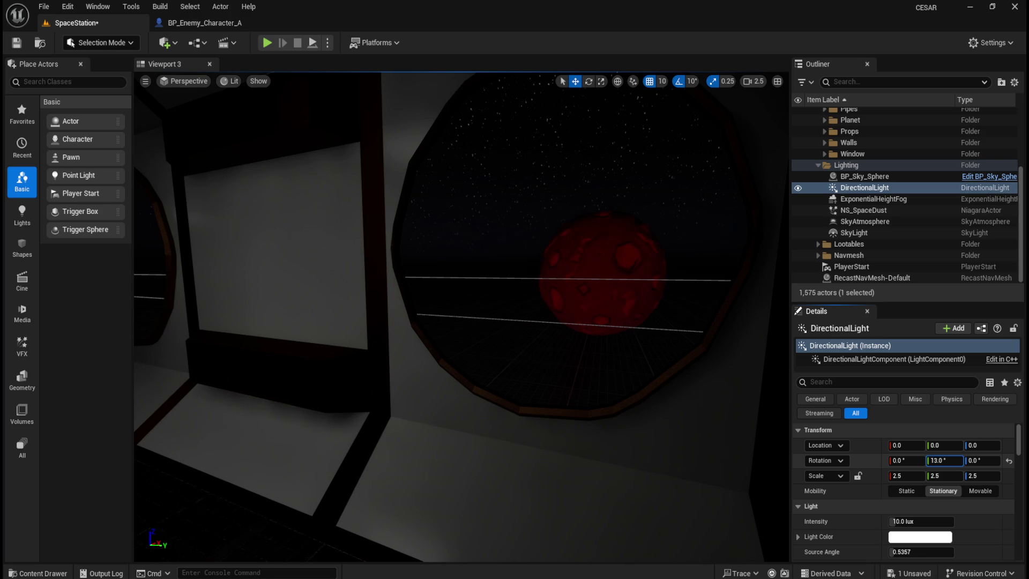
# Settle the light's Y rotation at about -159° and raise its intensity to about 82.9 lux.
pyautogui.moveTo(944, 461); pyautogui.dragTo(906, 460)
pyautogui.moveTo(556, 336); pyautogui.dragTo(515, 337)
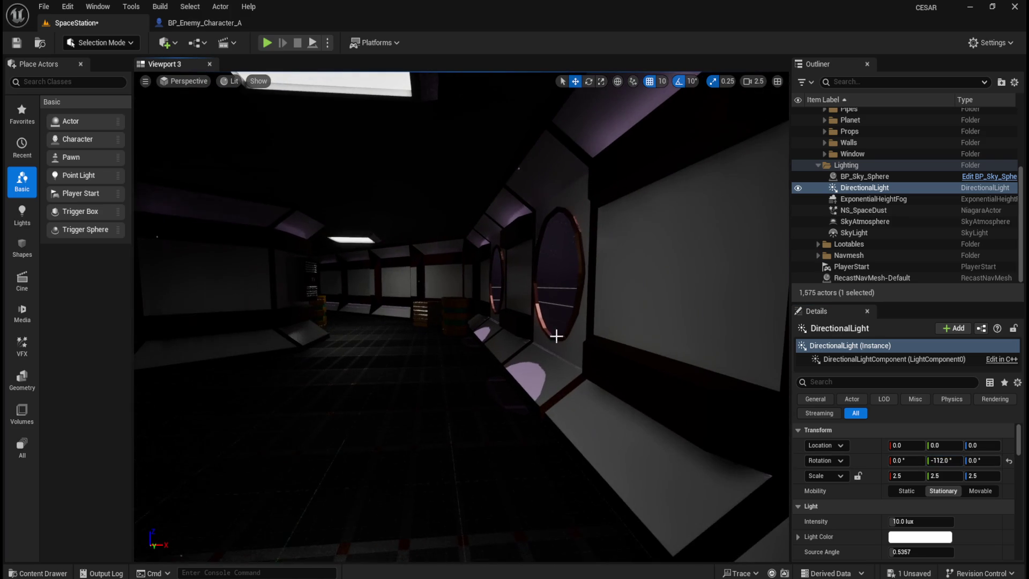
pyautogui.moveTo(906, 460); pyautogui.dragTo(875, 461)
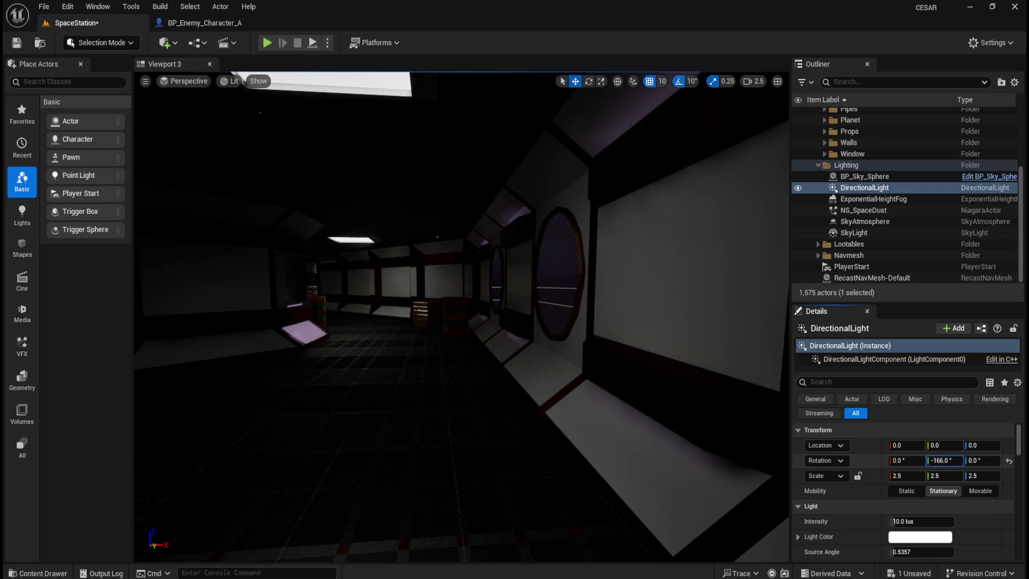
pyautogui.moveTo(679, 425); pyautogui.dragTo(553, 424)
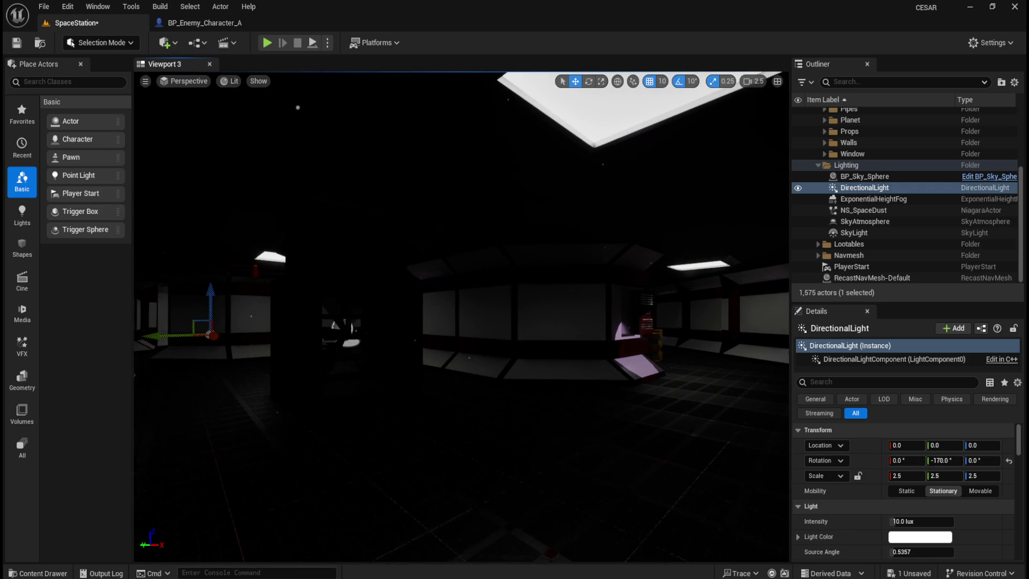
pyautogui.moveTo(950, 463); pyautogui.dragTo(962, 463)
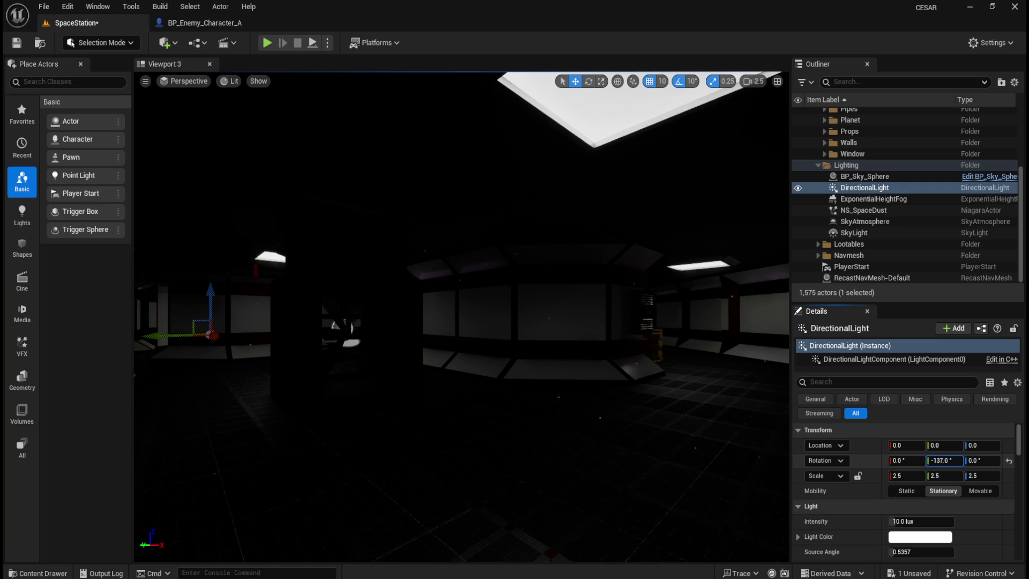
pyautogui.moveTo(617, 412)
pyautogui.mouseDown()
pyautogui.moveTo(590, 411)
pyautogui.moveTo(617, 411)
pyautogui.mouseUp()
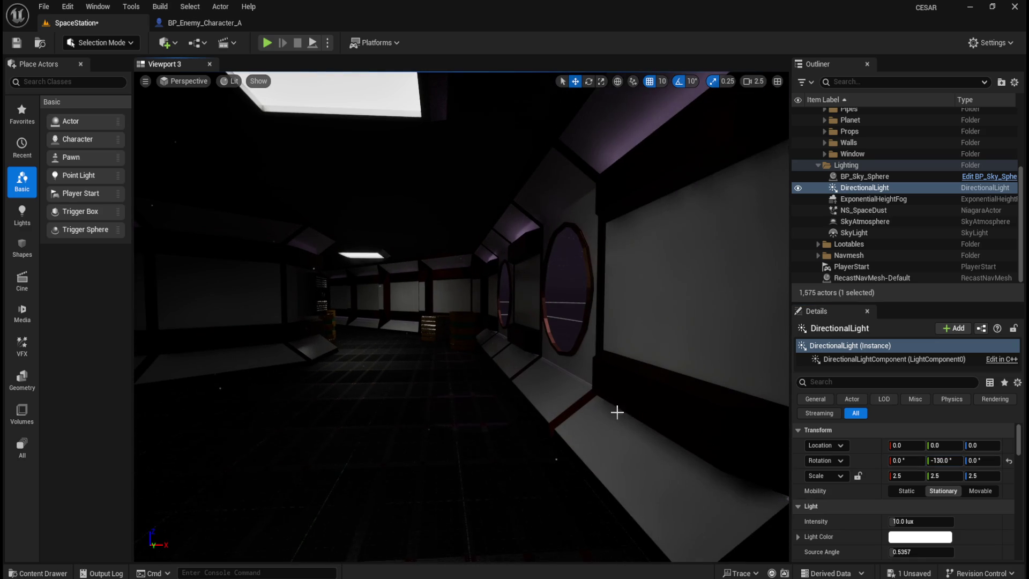
pyautogui.moveTo(944, 461); pyautogui.dragTo(930, 460)
pyautogui.moveTo(906, 518)
pyautogui.mouseDown()
pyautogui.moveTo(962, 517)
pyautogui.moveTo(941, 518)
pyautogui.mouseUp()
pyautogui.moveTo(570, 411)
pyautogui.mouseDown()
pyautogui.moveTo(595, 375)
pyautogui.moveTo(579, 397)
pyautogui.mouseUp()
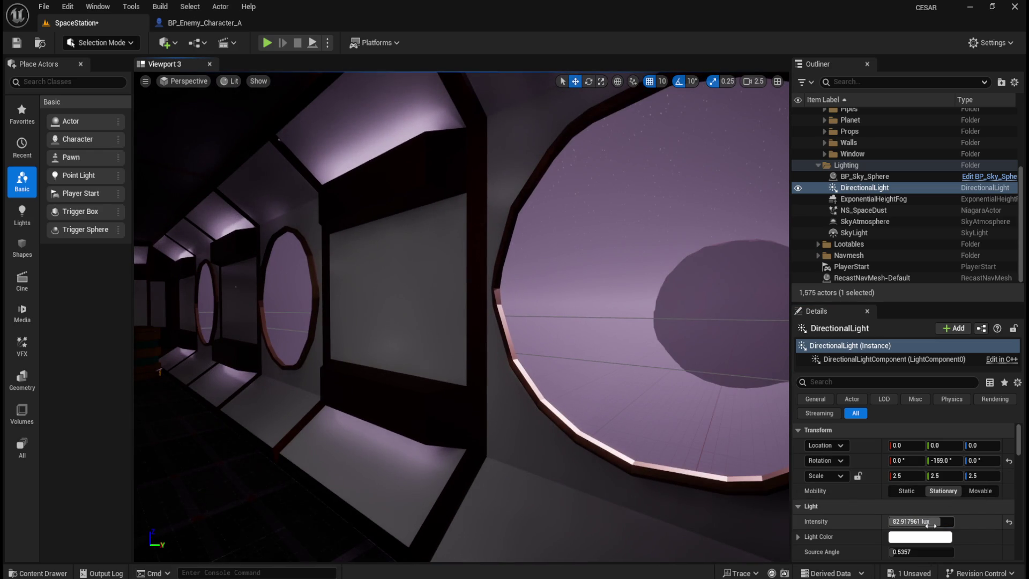
# Dim the DirectionalLight to 6.751934 lux, keeping Source Angle at 0.5357, until stars show.
pyautogui.moveTo(933, 521)
pyautogui.mouseDown()
pyautogui.moveTo(922, 521)
pyautogui.moveTo(931, 552)
pyautogui.mouseUp()
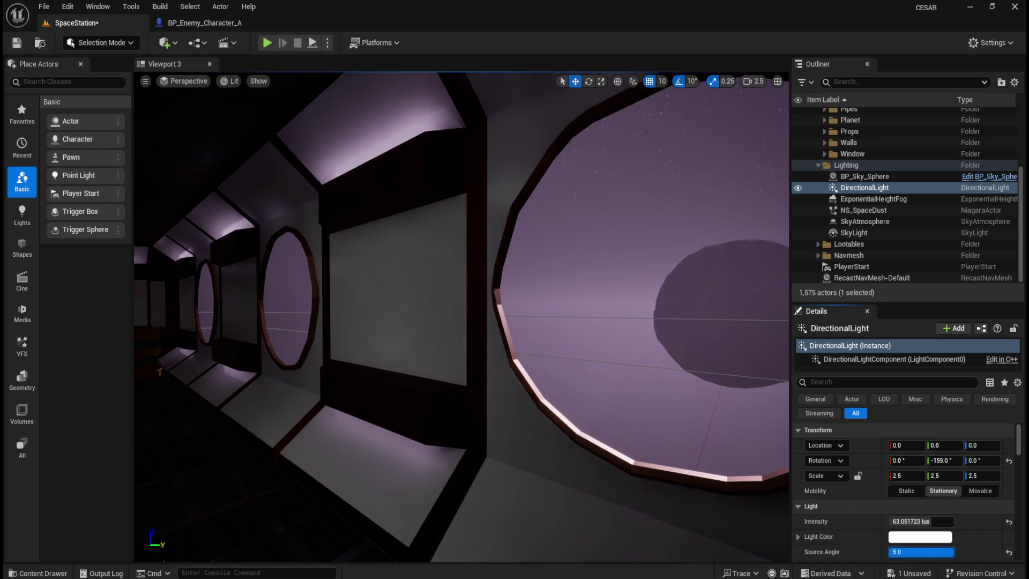
pyautogui.write('0.5357')
pyautogui.press('Return')
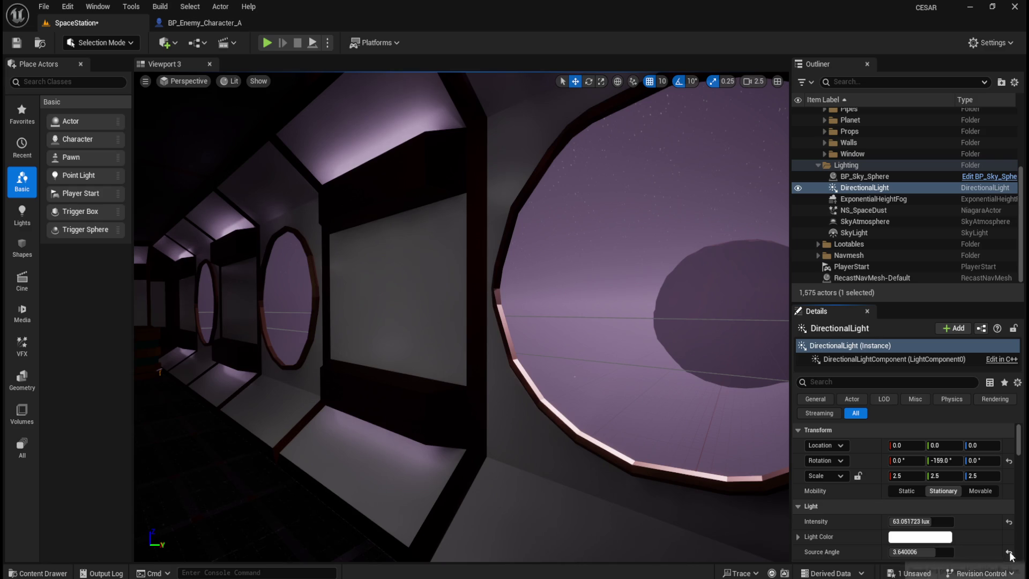
pyautogui.moveTo(901, 523); pyautogui.dragTo(871, 523)
pyautogui.moveTo(461, 316)
pyautogui.mouseDown()
pyautogui.moveTo(493, 316)
pyautogui.moveTo(343, 319)
pyautogui.moveTo(381, 319)
pyautogui.mouseUp()
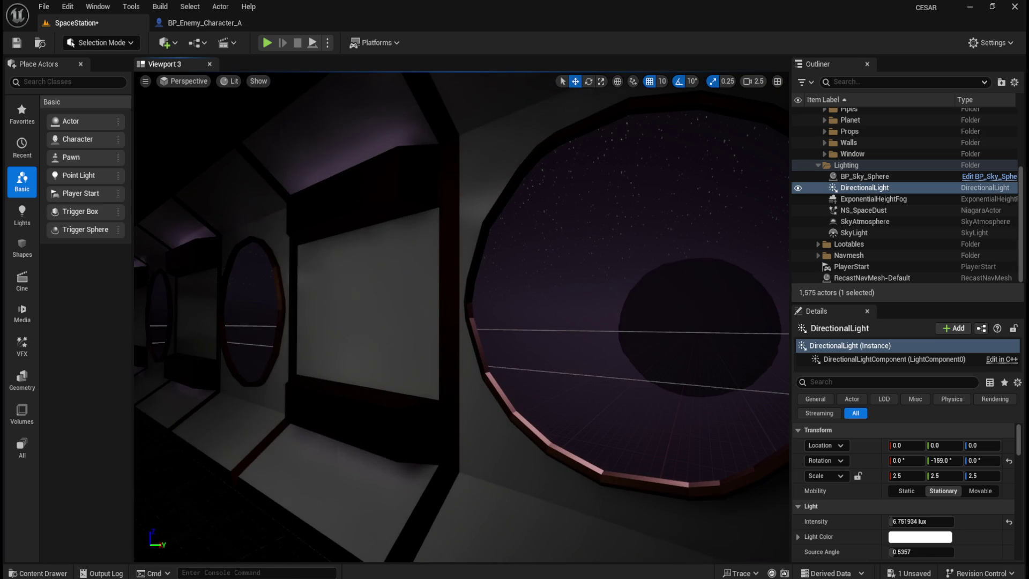
pyautogui.click(920, 537)
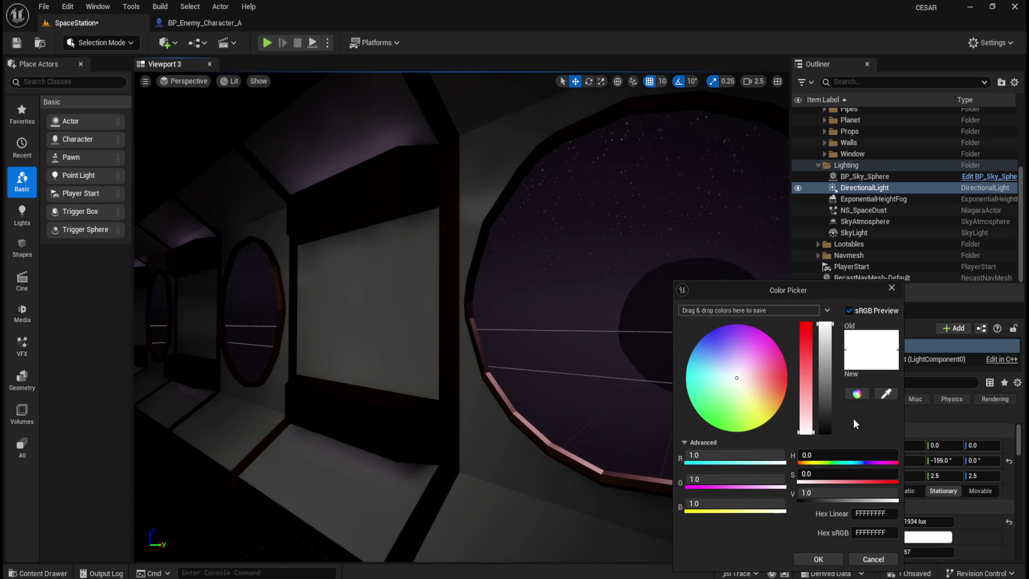
# Tint the DirectionalLight a darker saturated red (CB0027FF) and set source soft angle to 2.731999.
pyautogui.moveTo(773, 371)
pyautogui.mouseDown()
pyautogui.moveTo(794, 372)
pyautogui.moveTo(781, 336)
pyautogui.moveTo(773, 379)
pyautogui.moveTo(799, 374)
pyautogui.mouseUp()
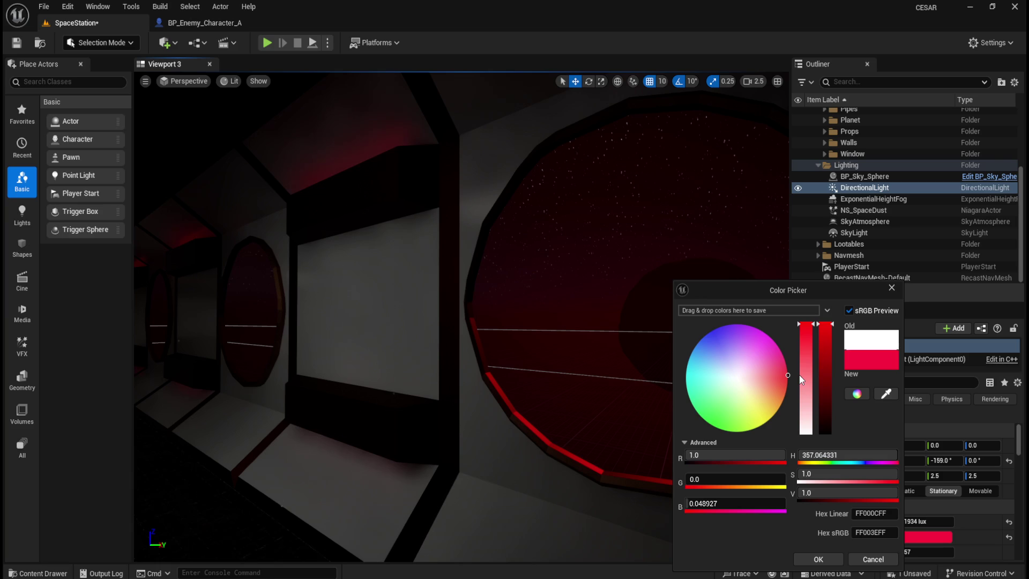
pyautogui.click(886, 394)
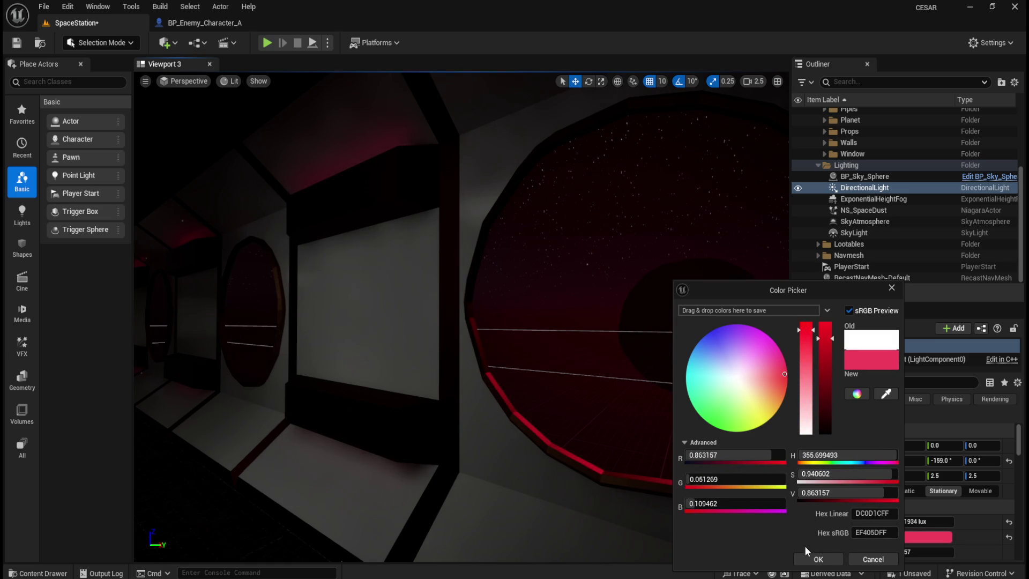
pyautogui.moveTo(588, 406); pyautogui.dragTo(525, 394)
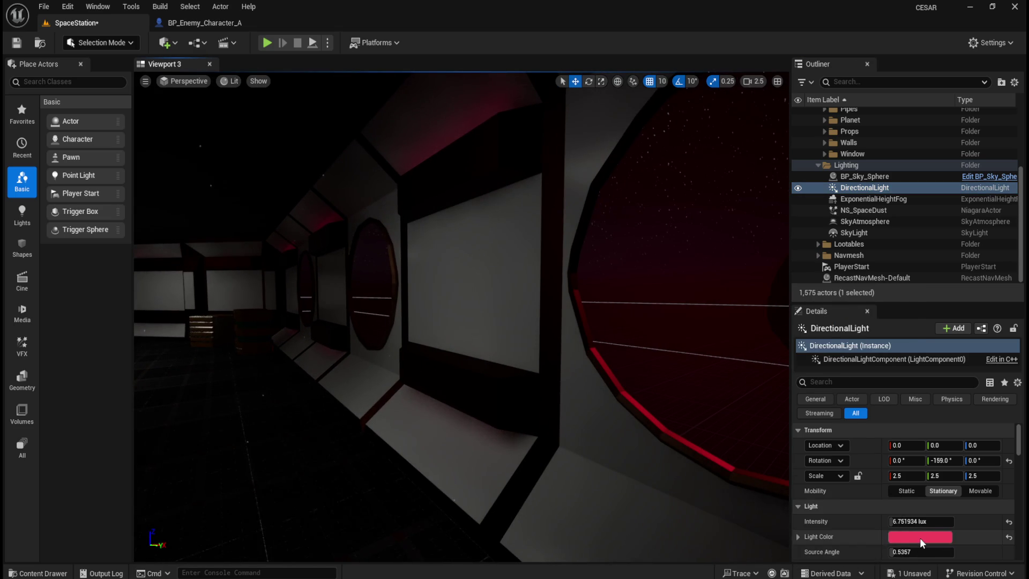
pyautogui.click(920, 537)
pyautogui.click(798, 376)
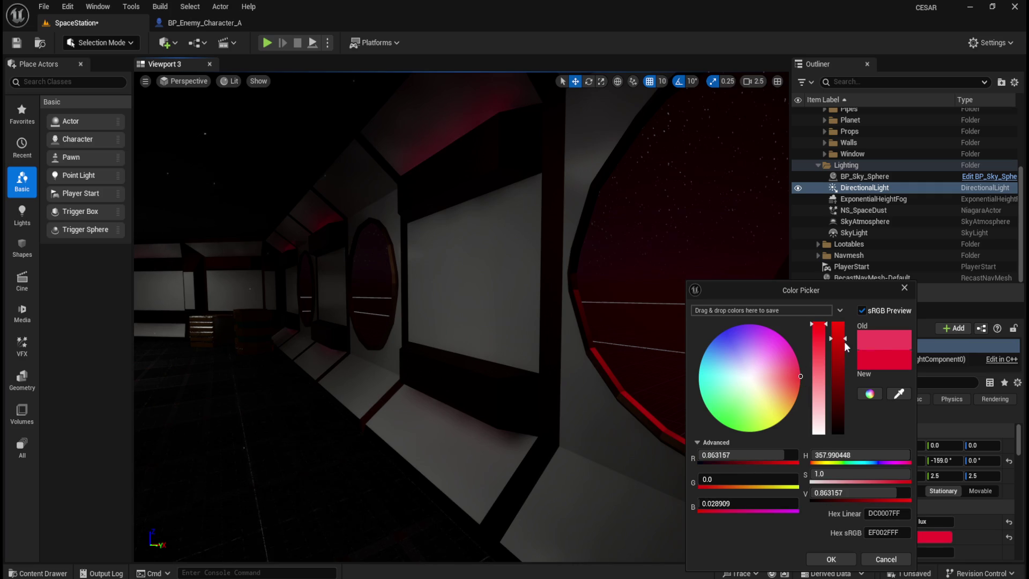
pyautogui.moveTo(847, 336); pyautogui.dragTo(841, 363)
pyautogui.click(842, 558)
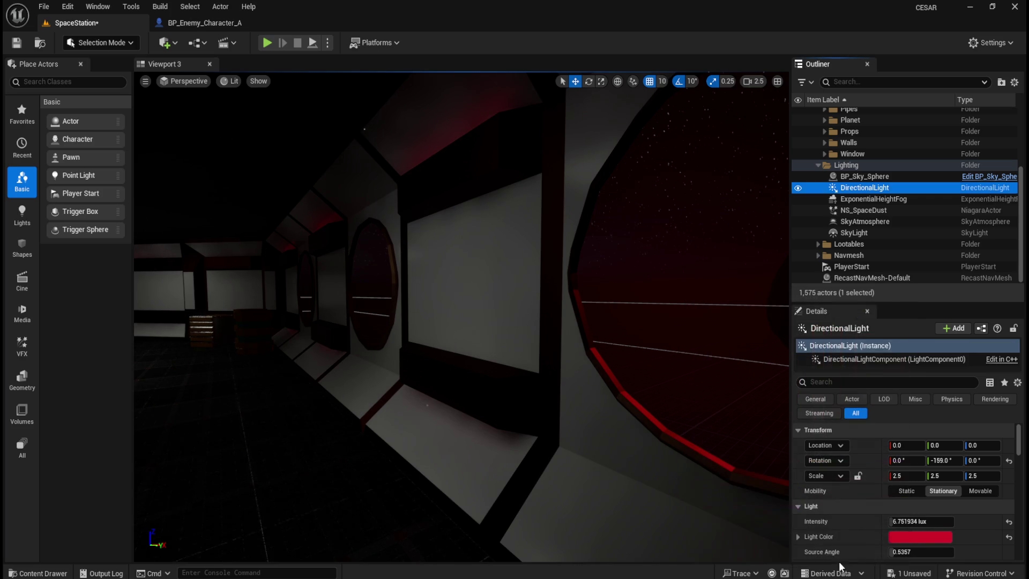
pyautogui.scroll(-2, 837, 529)
pyautogui.moveTo(912, 531); pyautogui.dragTo(944, 531)
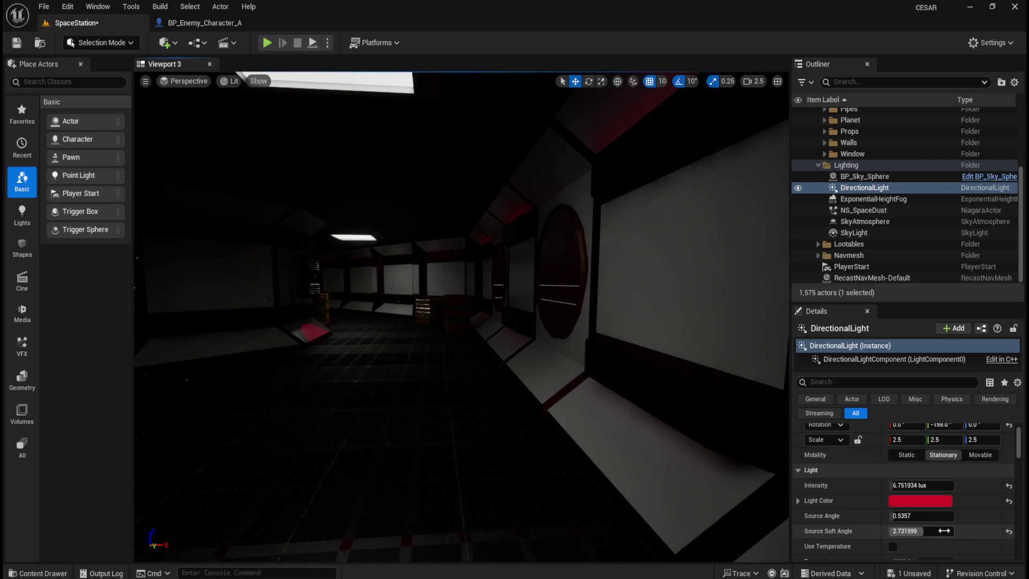
# Experiment with the source soft angle and source angle, entering a source angle of 5.
pyautogui.moveTo(919, 531)
pyautogui.mouseDown()
pyautogui.moveTo(931, 531)
pyautogui.moveTo(916, 515)
pyautogui.moveTo(952, 516)
pyautogui.mouseUp()
pyautogui.moveTo(407, 386)
pyautogui.mouseDown()
pyautogui.moveTo(486, 409)
pyautogui.moveTo(472, 413)
pyautogui.mouseUp()
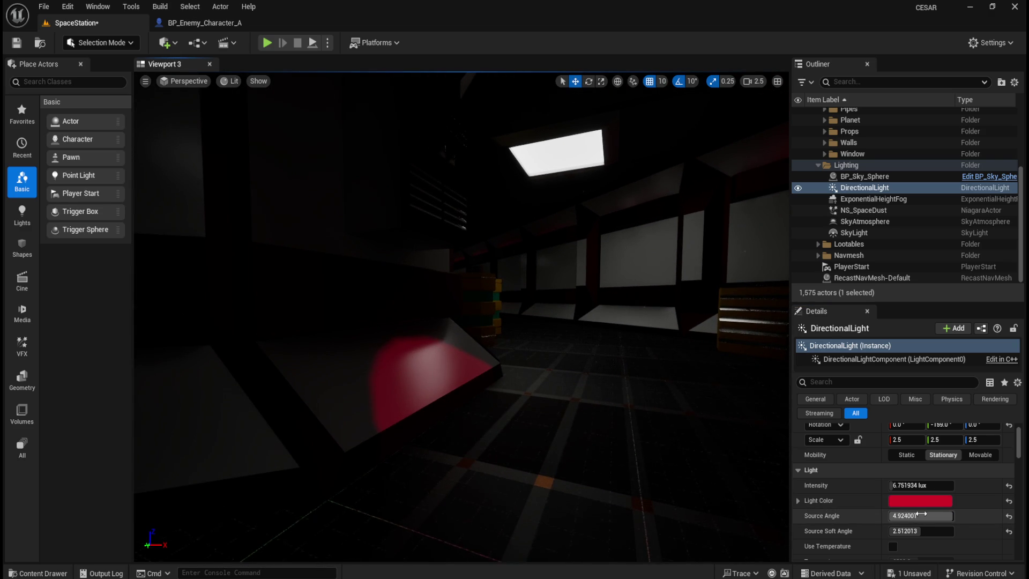
pyautogui.moveTo(933, 516); pyautogui.dragTo(901, 516)
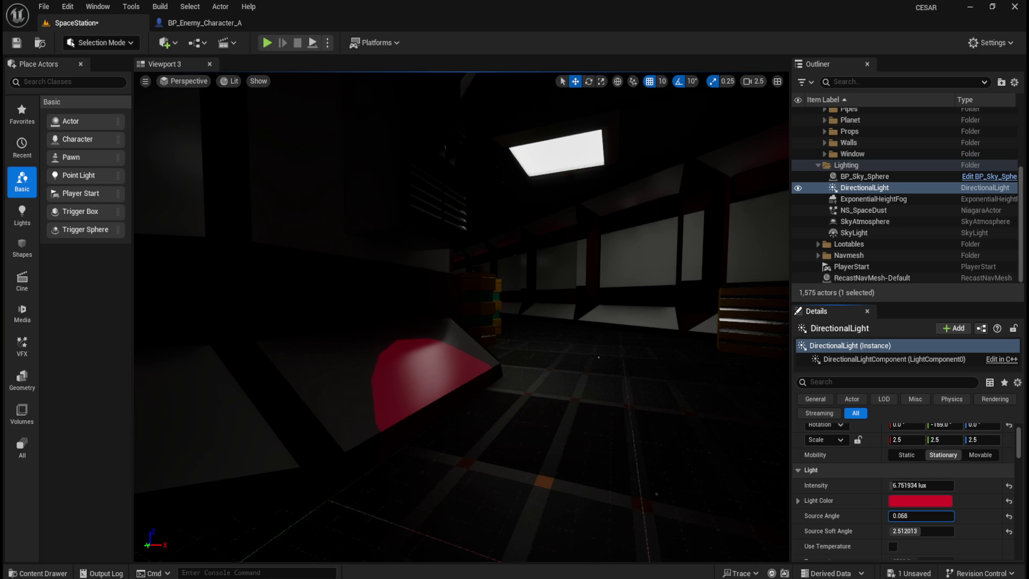
pyautogui.write('5')
pyautogui.press('Return')
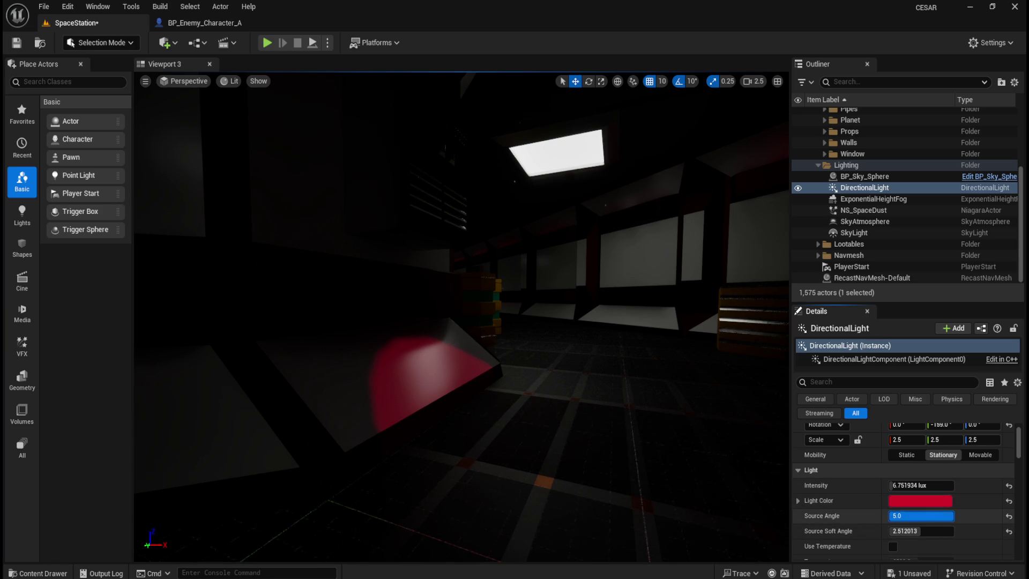
# Set Source Angle to 10 and Source Soft Angle to 0.0, with intensity at about 11.87 lux.
pyautogui.click(931, 516)
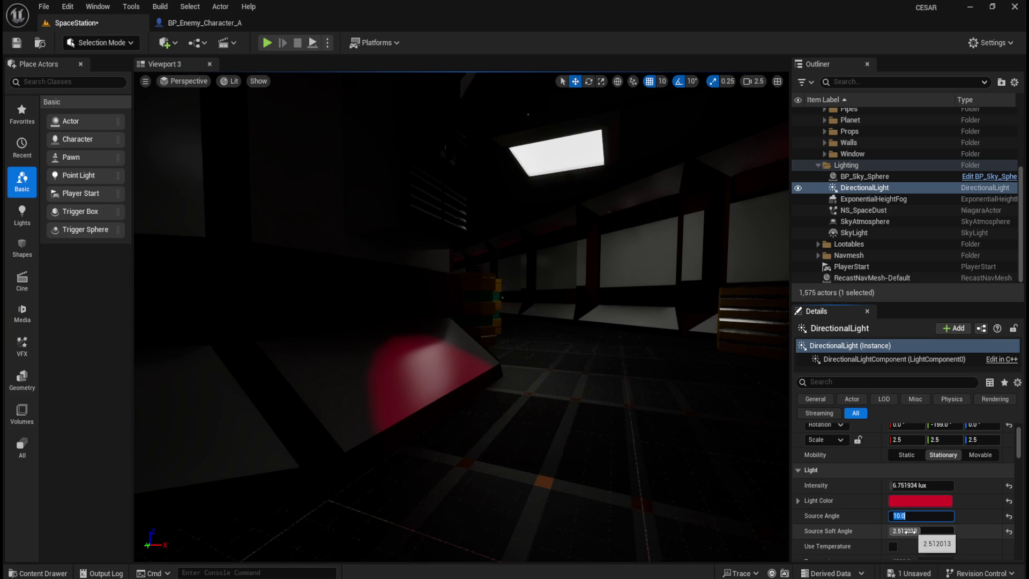
pyautogui.click(907, 531)
pyautogui.write('0.0')
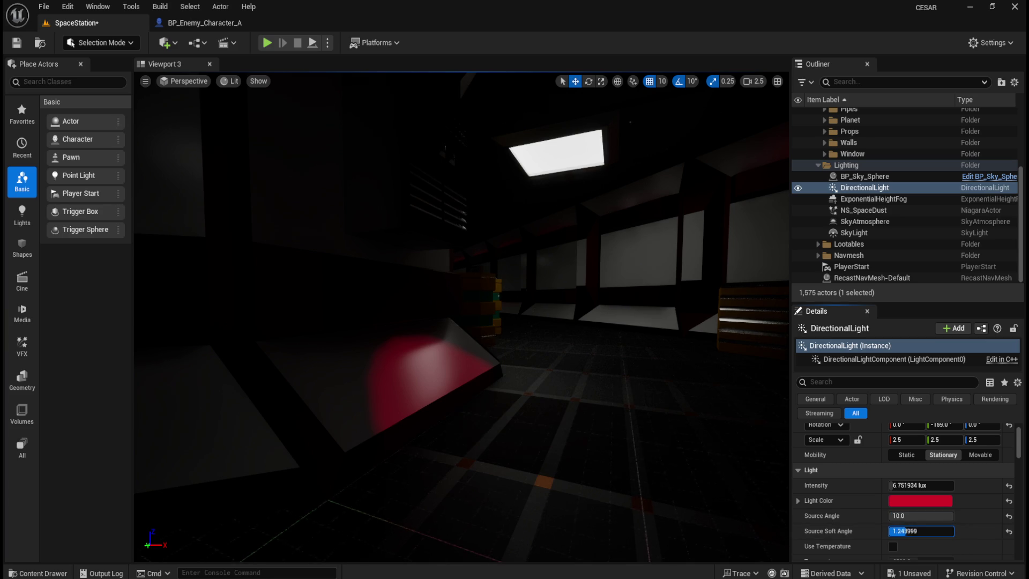
pyautogui.click(1017, 537)
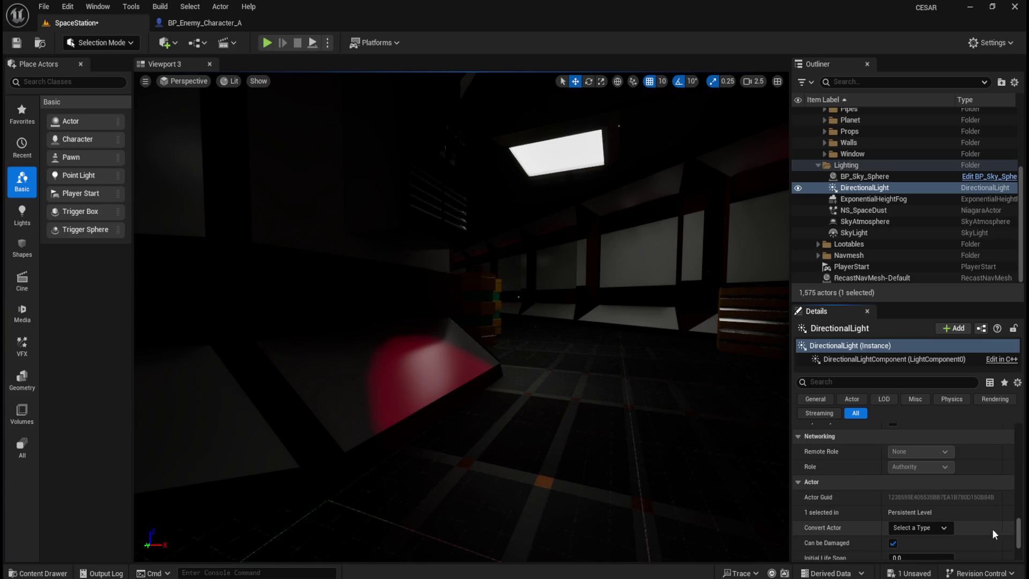
pyautogui.moveTo(1018, 535); pyautogui.dragTo(1022, 449)
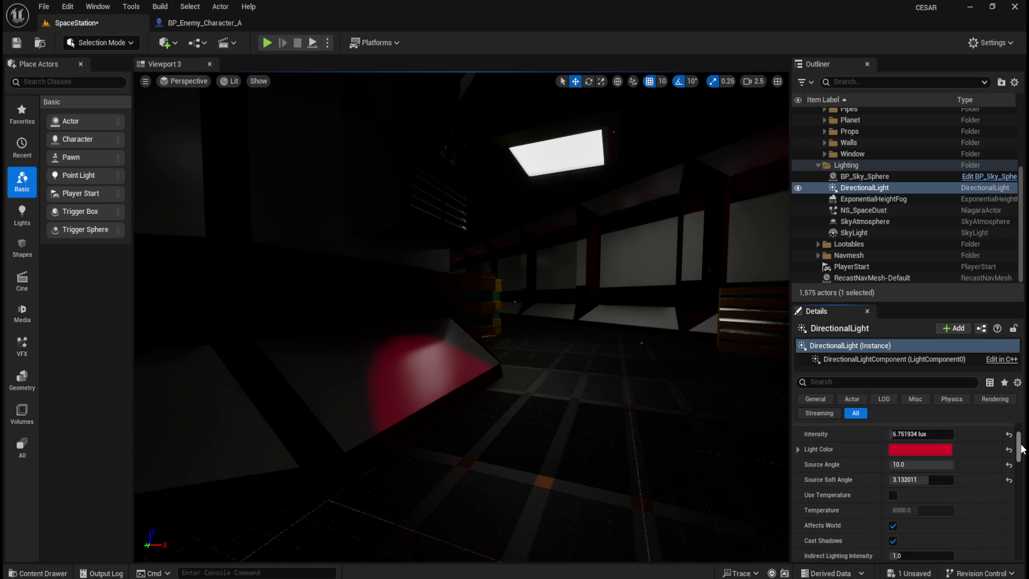
pyautogui.click(1010, 480)
pyautogui.scroll(1, 921, 515)
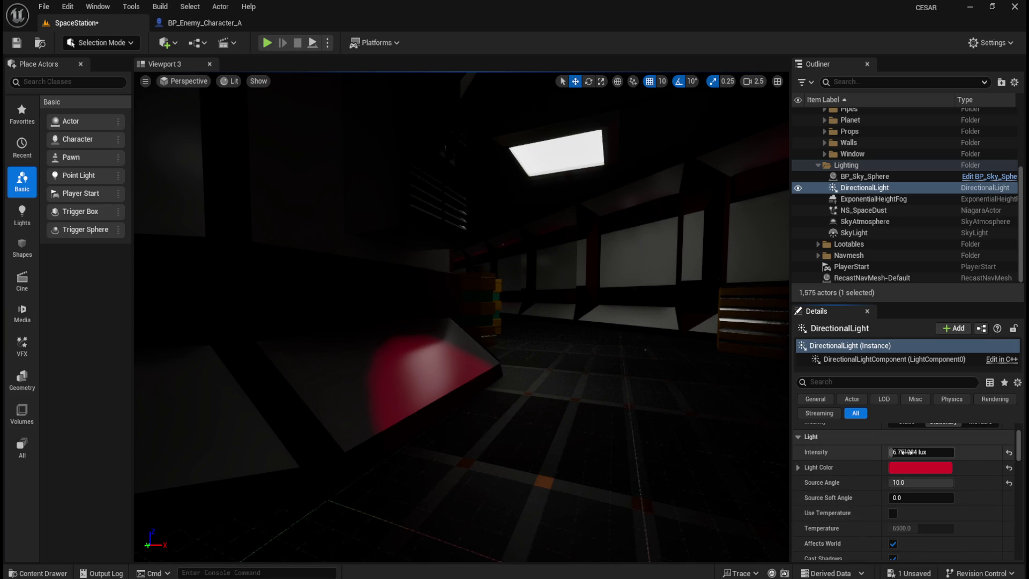
pyautogui.moveTo(921, 452)
pyautogui.mouseDown()
pyautogui.moveTo(933, 452)
pyautogui.moveTo(911, 452)
pyautogui.mouseUp()
# View the red-lit exterior and try two new light rotations, undoing both to keep -159°.
pyautogui.moveTo(517, 383)
pyautogui.mouseDown()
pyautogui.moveTo(547, 379)
pyautogui.moveTo(533, 386)
pyautogui.mouseUp()
pyautogui.scroll(5, 534, 397)
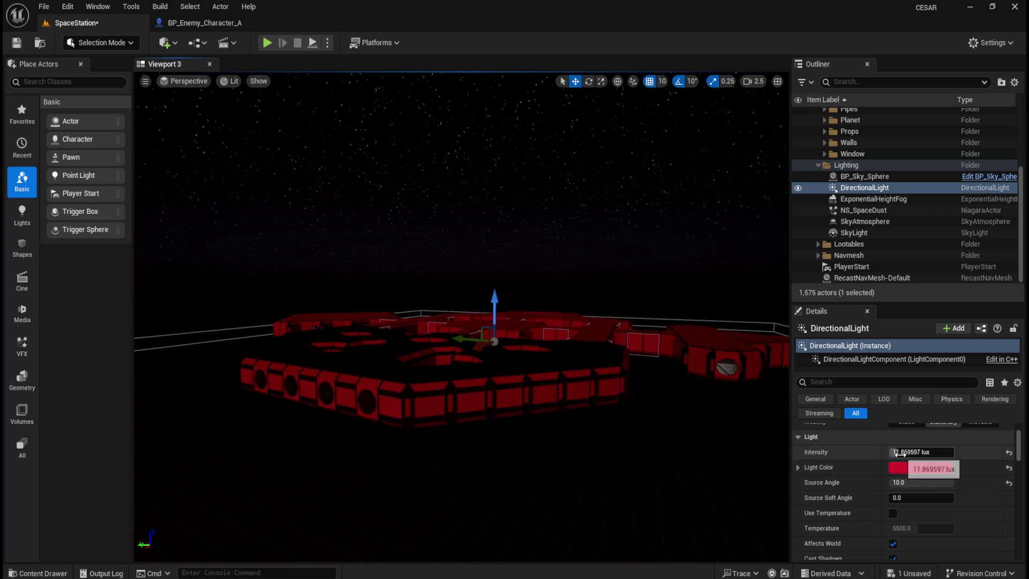
pyautogui.scroll(2, 946, 498)
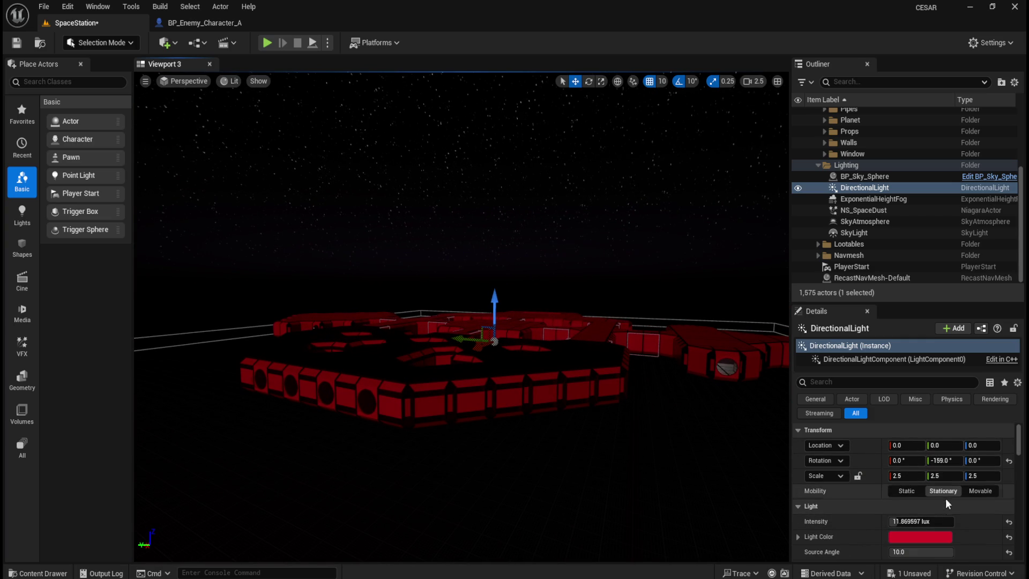
pyautogui.moveTo(906, 460); pyautogui.dragTo(905, 460)
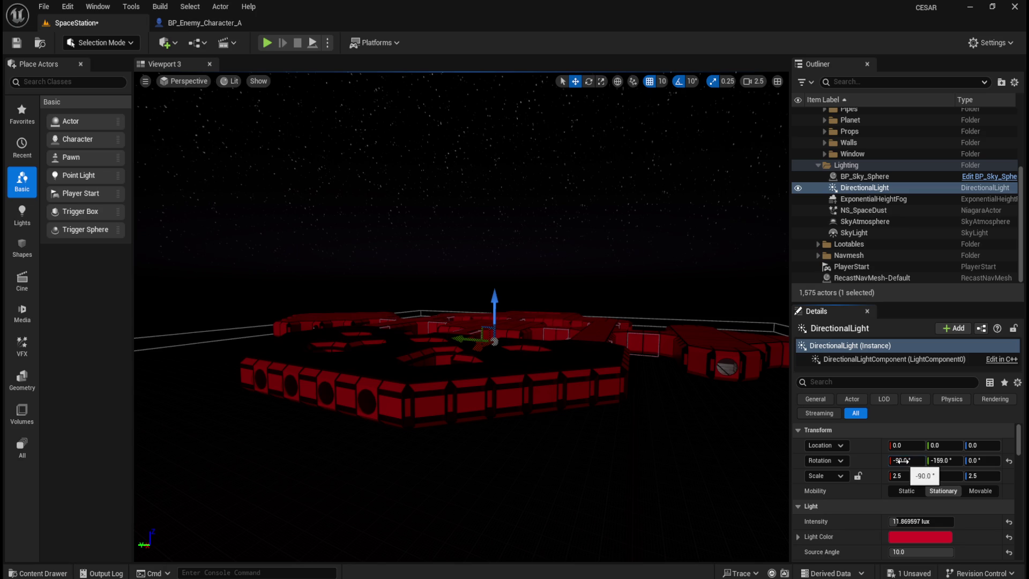
pyautogui.hotkey('ctrl', 'z')
pyautogui.moveTo(971, 460)
pyautogui.mouseDown()
pyautogui.moveTo(997, 460)
pyautogui.moveTo(978, 460)
pyautogui.mouseUp()
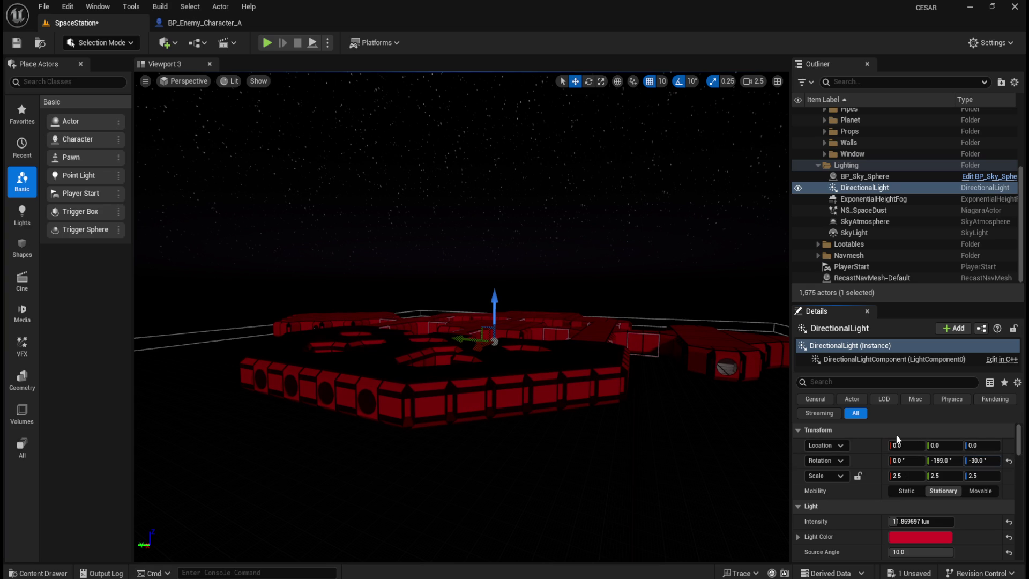
pyautogui.hotkey('ctrl', 'z')
pyautogui.scroll(5, 625, 393)
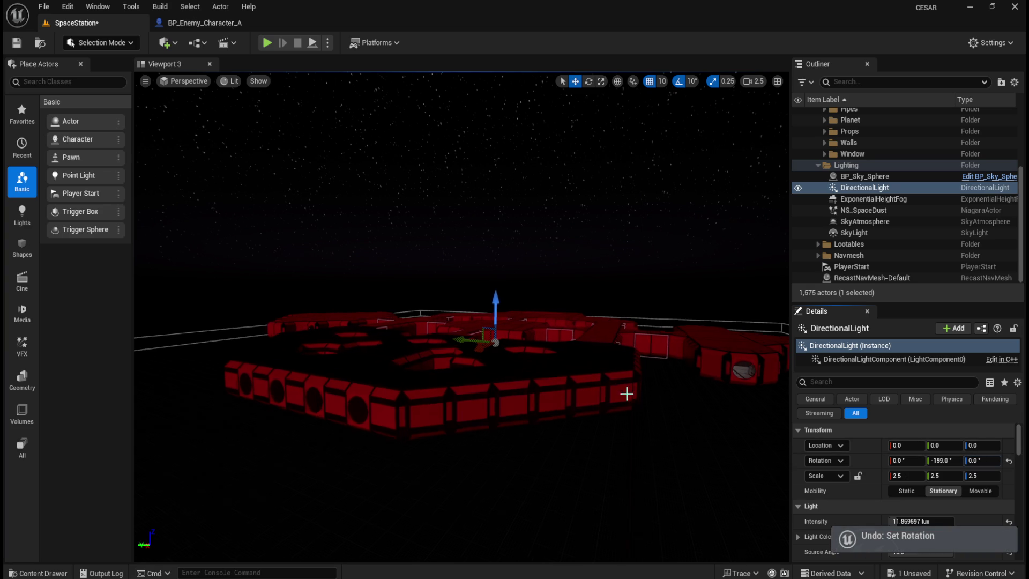
pyautogui.scroll(10, 545, 416)
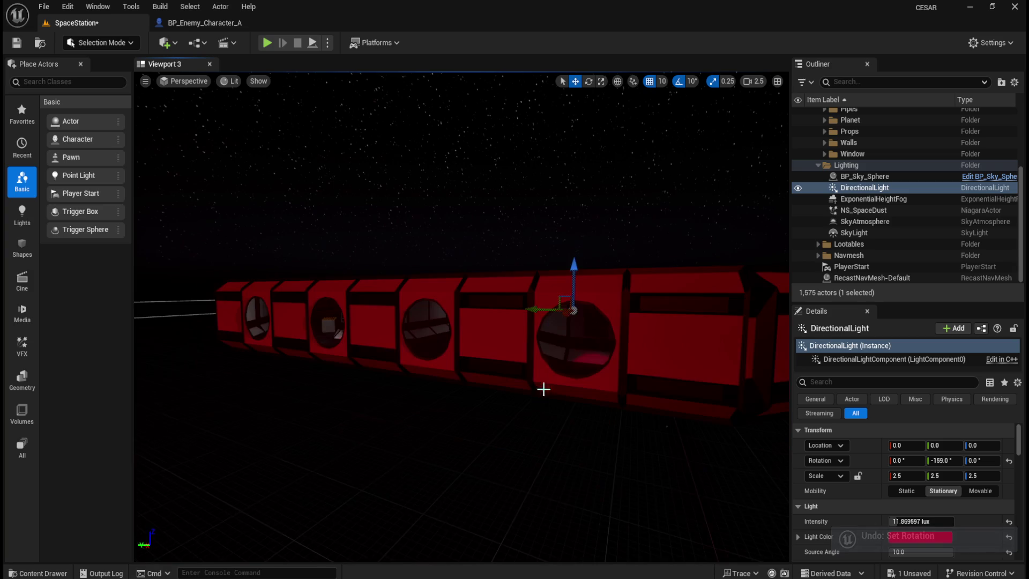
pyautogui.scroll(10, 557, 381)
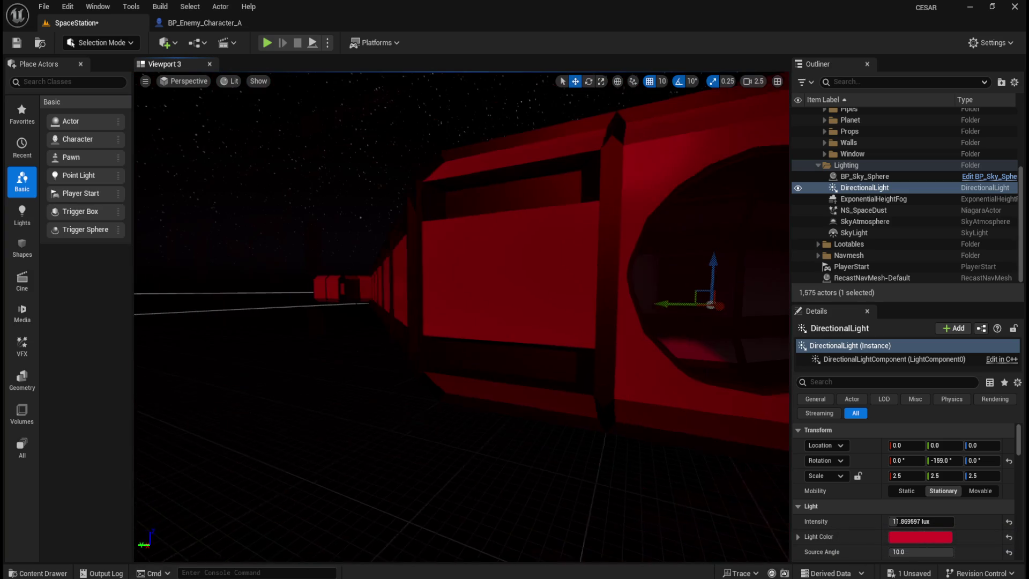
pyautogui.scroll(5, 565, 367)
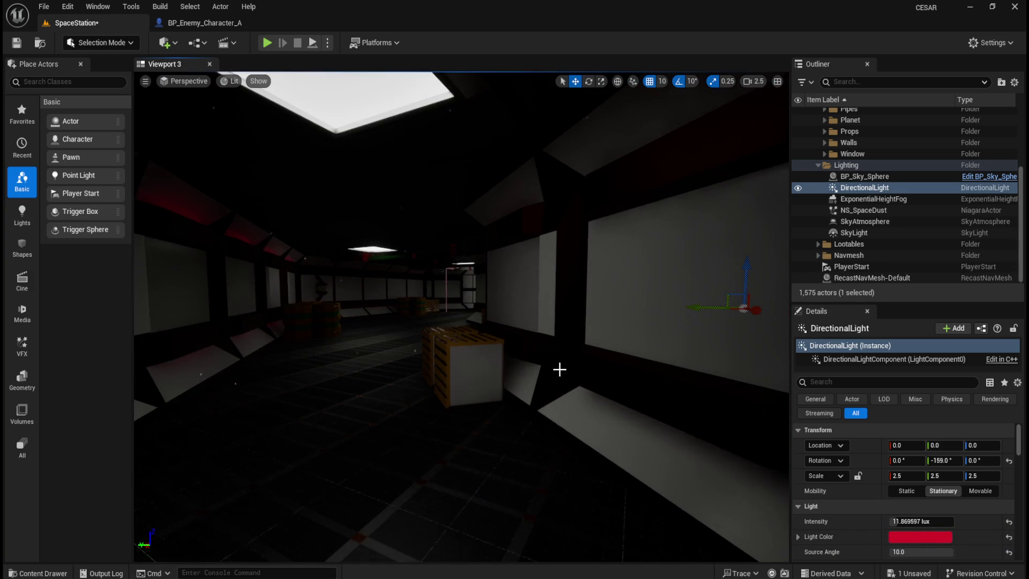
pyautogui.scroll(10, 542, 365)
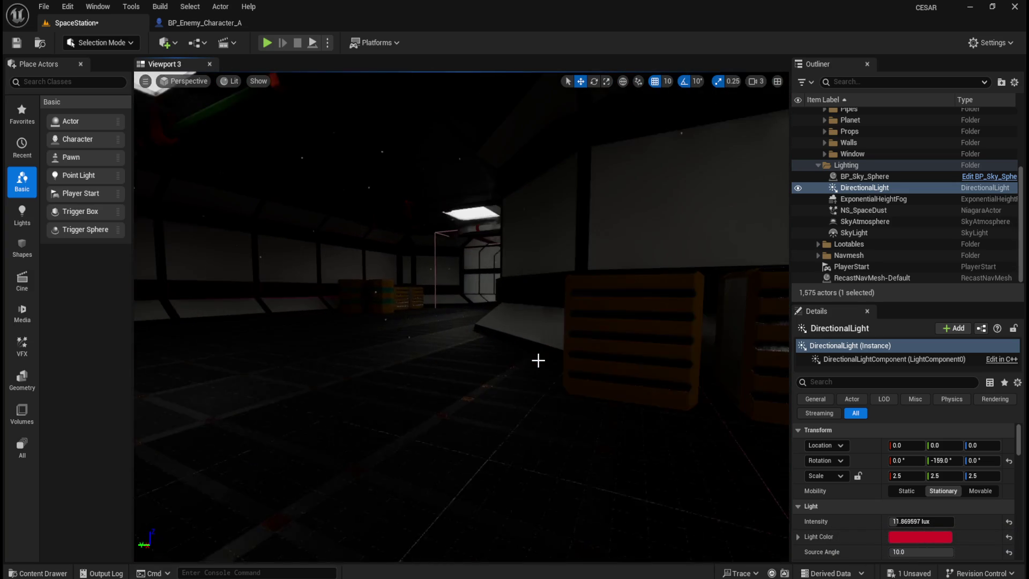
pyautogui.scroll(10, 538, 360)
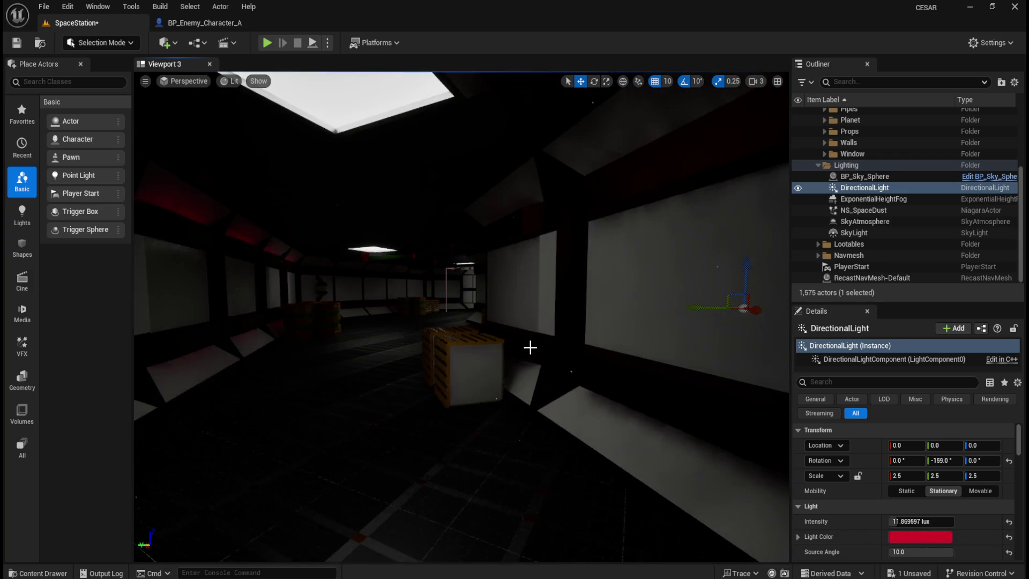
pyautogui.scroll(10, 538, 361)
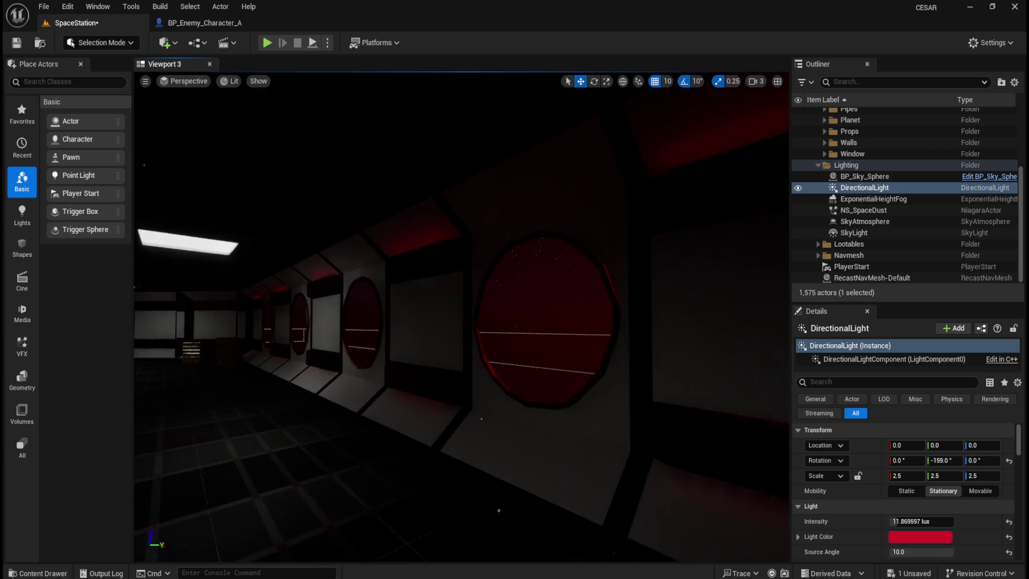
pyautogui.scroll(10, 529, 349)
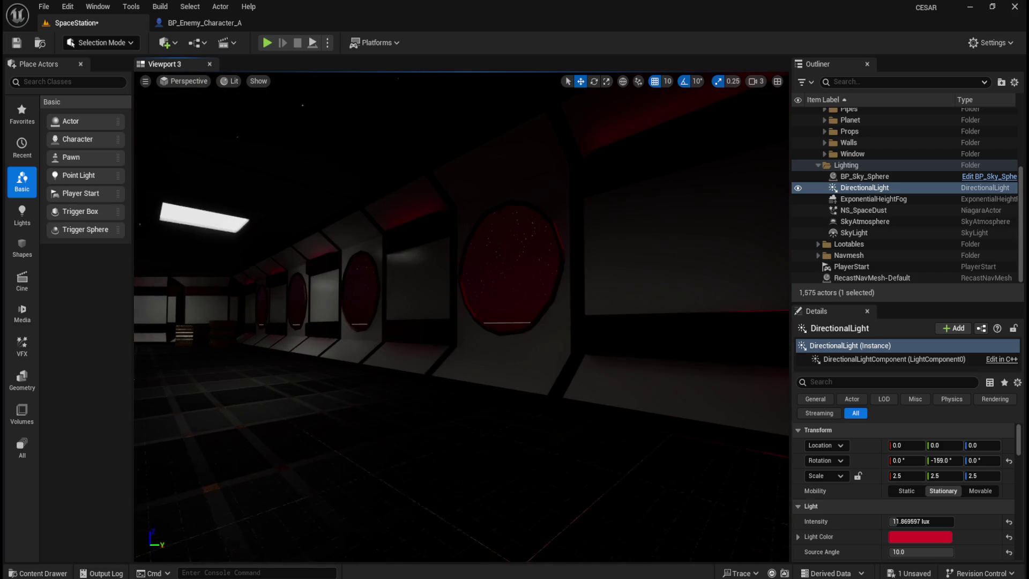
# Enter a 150 lux intensity for the DirectionalLight, then drag it down to about 15.8 lux.
pyautogui.click(900, 517)
pyautogui.write('150')
pyautogui.press('Return')
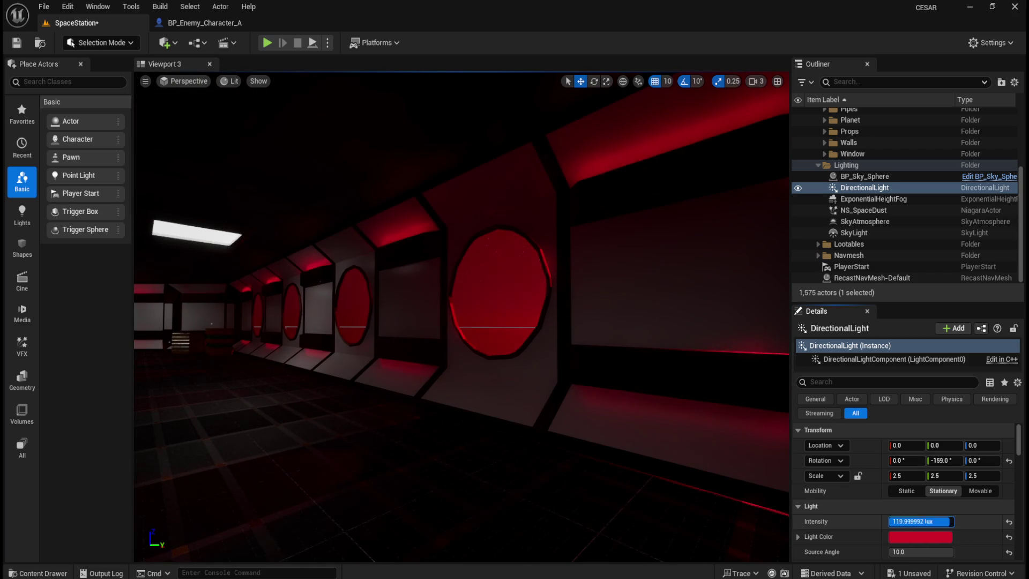
pyautogui.moveTo(920, 521); pyautogui.dragTo(905, 521)
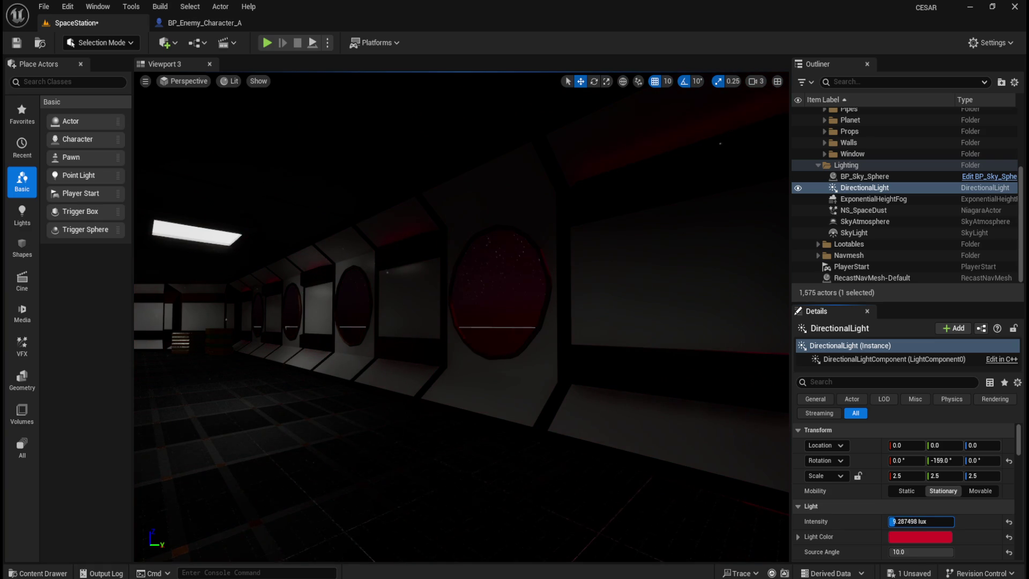
pyautogui.moveTo(677, 436); pyautogui.dragTo(680, 434)
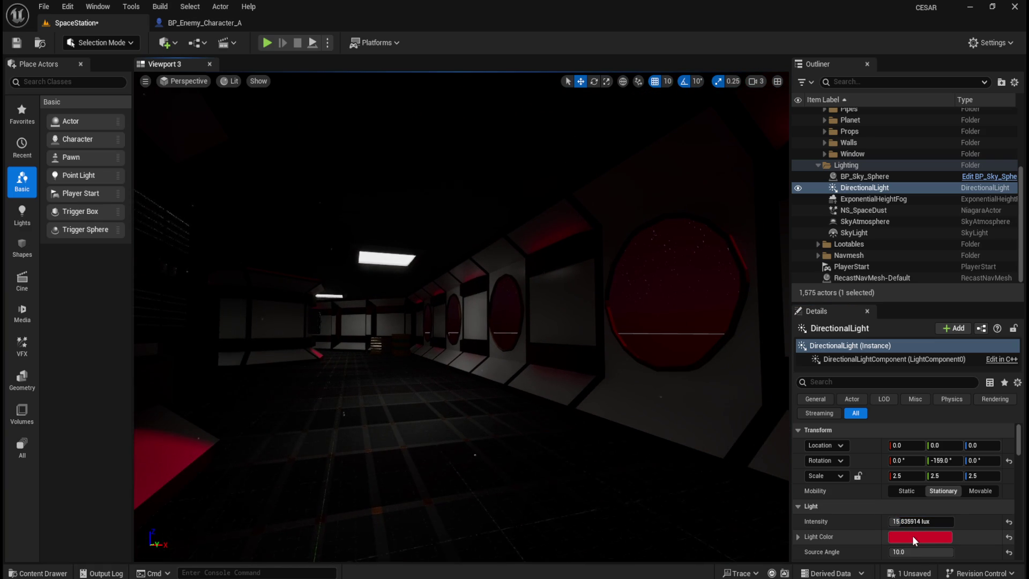
pyautogui.scroll(-3, 866, 540)
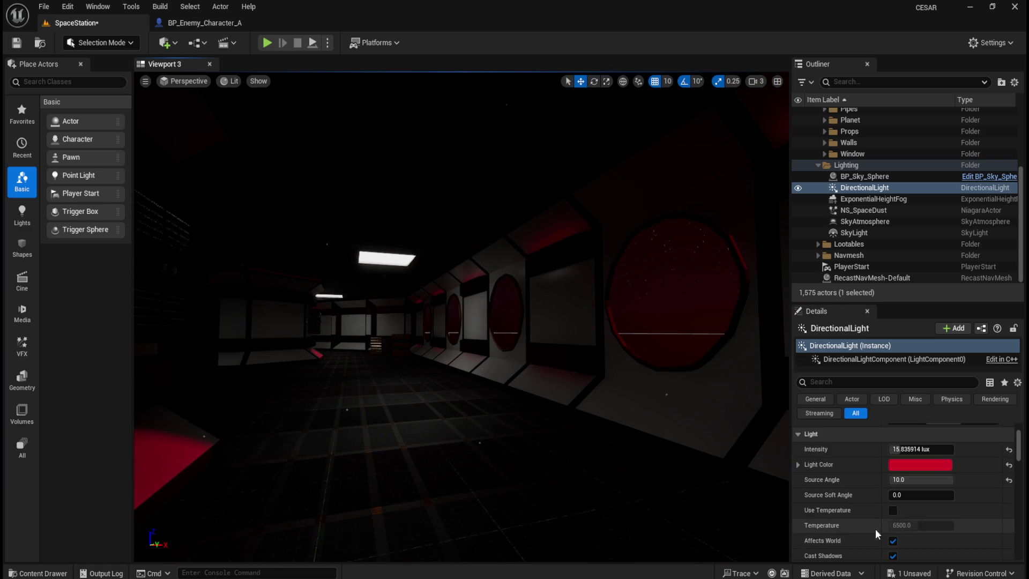
# Compare Use Temperature and Cast Shadows, leaving temperature off and shadows on; set indirect lighting to 0.0.
pyautogui.click(893, 511)
pyautogui.click(892, 510)
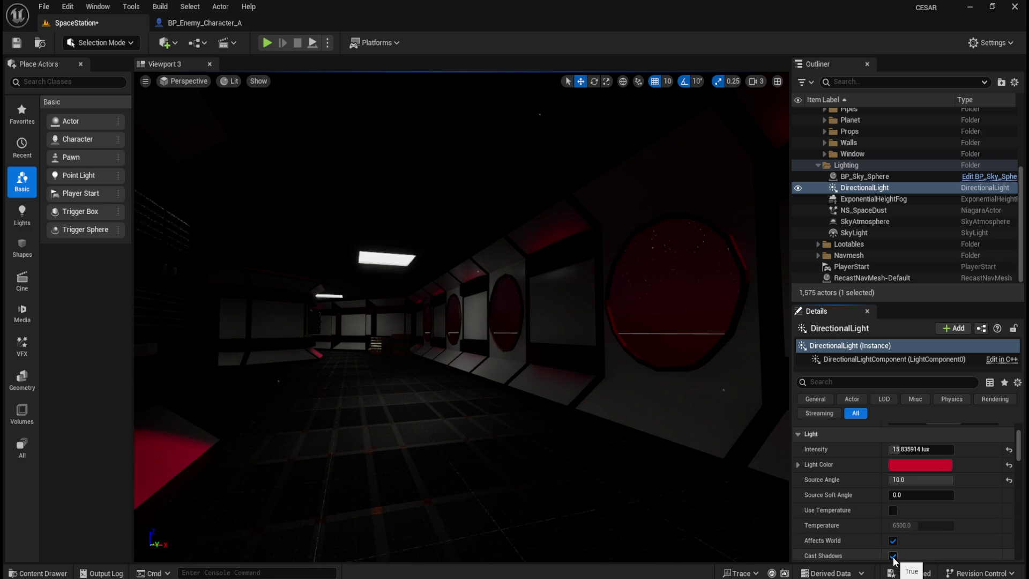
pyautogui.click(892, 555)
pyautogui.click(892, 555)
pyautogui.scroll(-1, 909, 559)
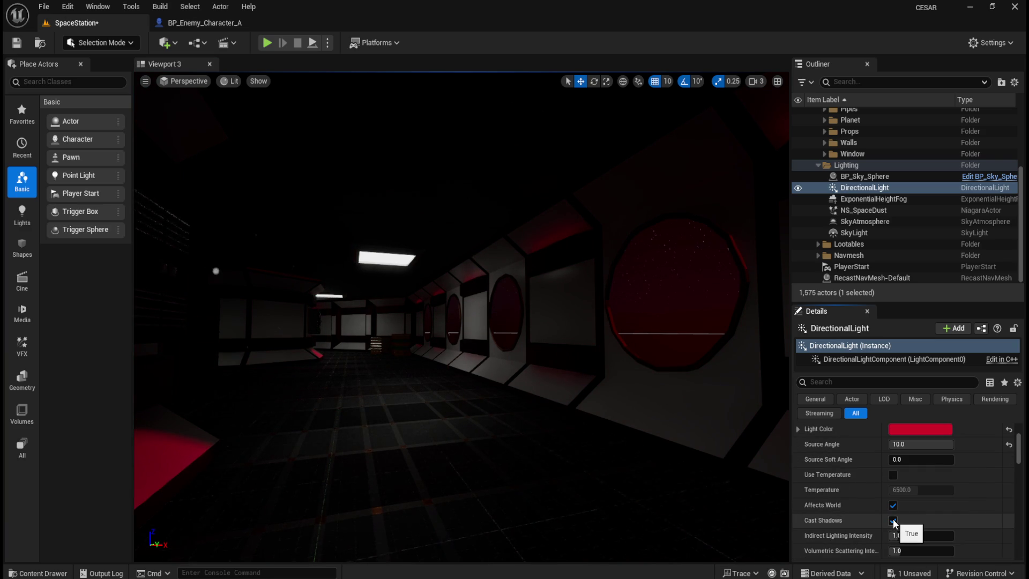
pyautogui.click(893, 519)
pyautogui.moveTo(532, 360); pyautogui.dragTo(549, 352)
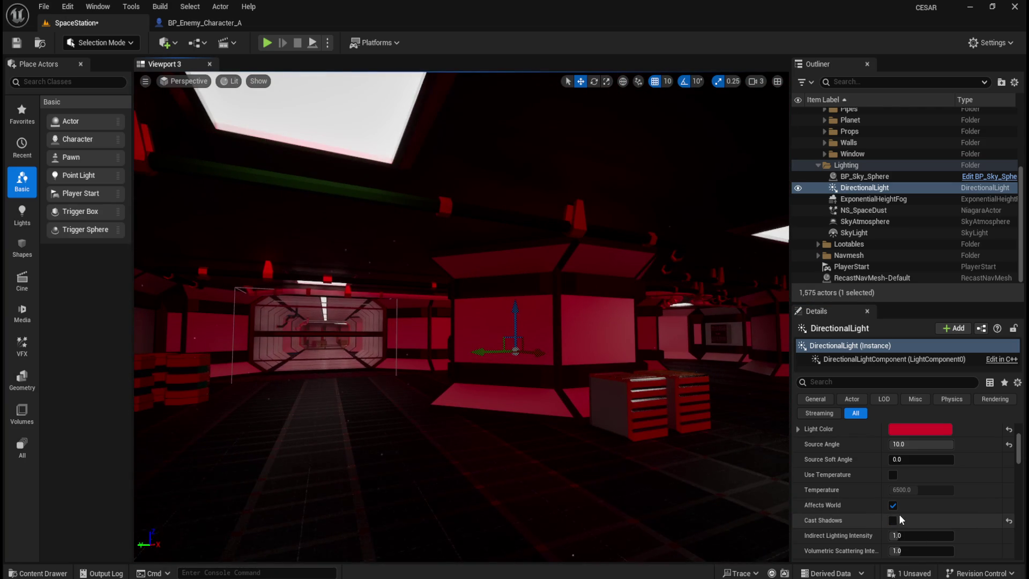
pyautogui.click(892, 519)
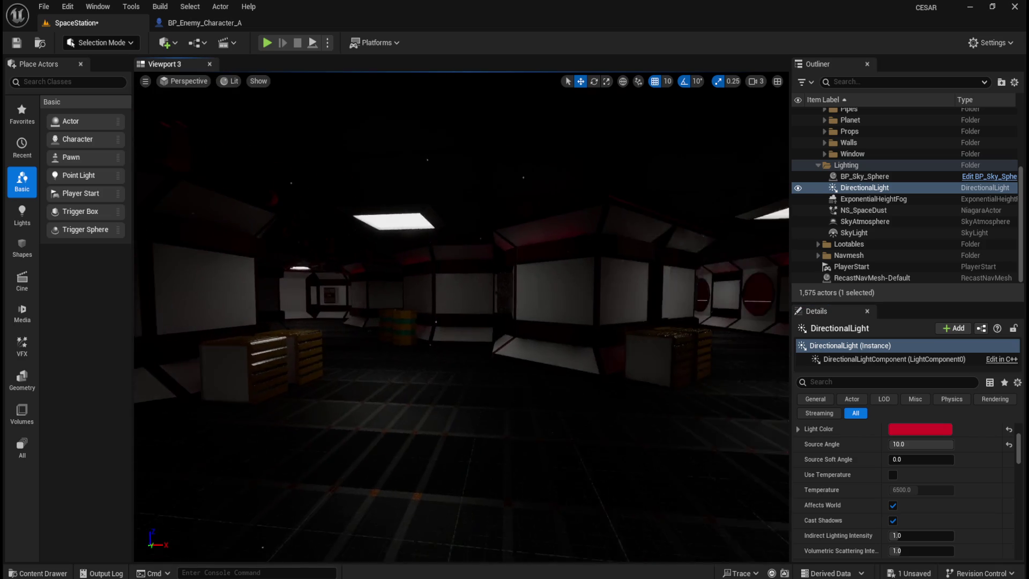
pyautogui.moveTo(549, 396)
pyautogui.mouseDown()
pyautogui.moveTo(535, 401)
pyautogui.moveTo(548, 394)
pyautogui.mouseUp()
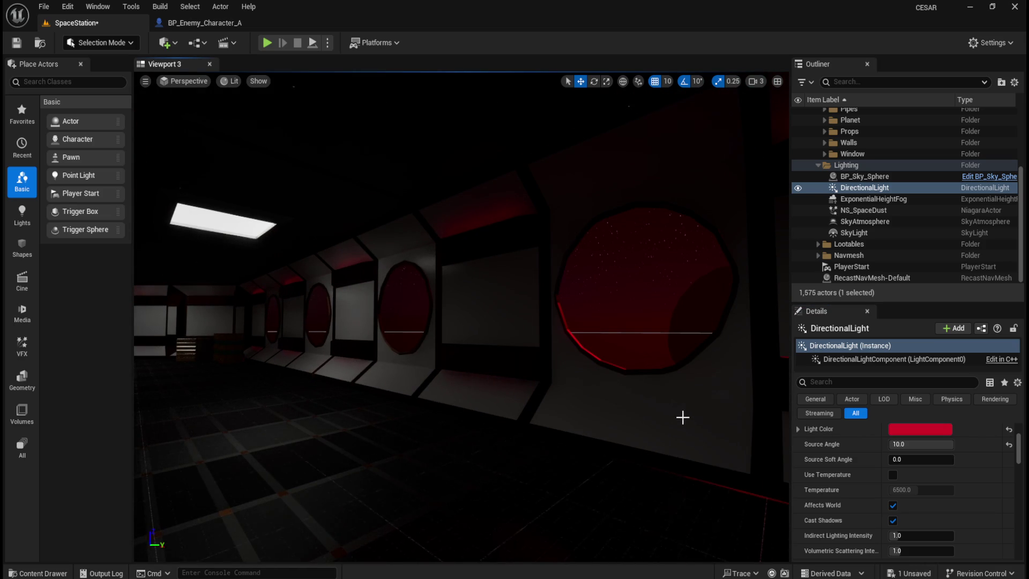
pyautogui.moveTo(598, 329); pyautogui.dragTo(606, 336)
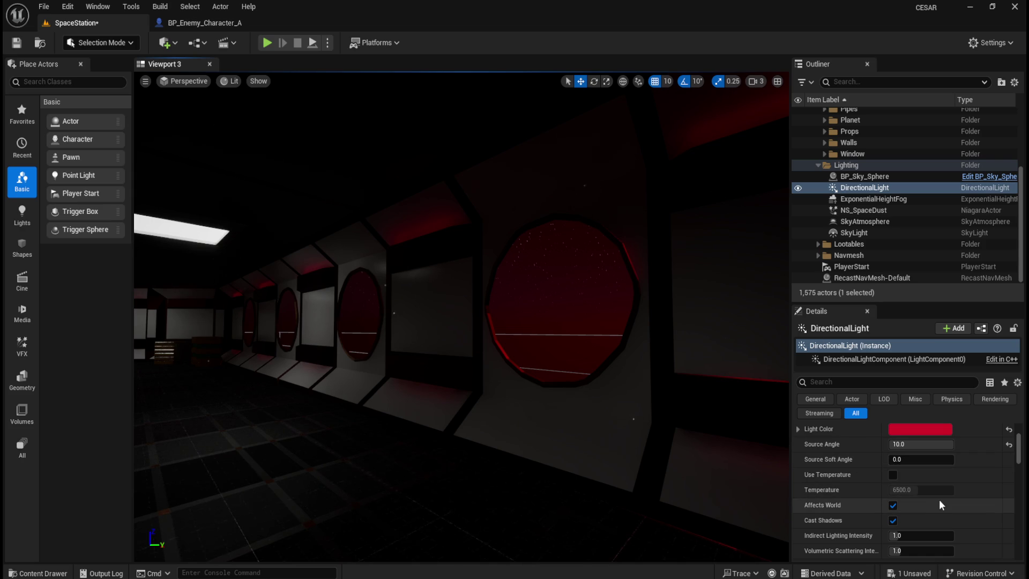
pyautogui.moveTo(912, 536)
pyautogui.mouseDown()
pyautogui.moveTo(948, 536)
pyautogui.moveTo(890, 536)
pyautogui.mouseUp()
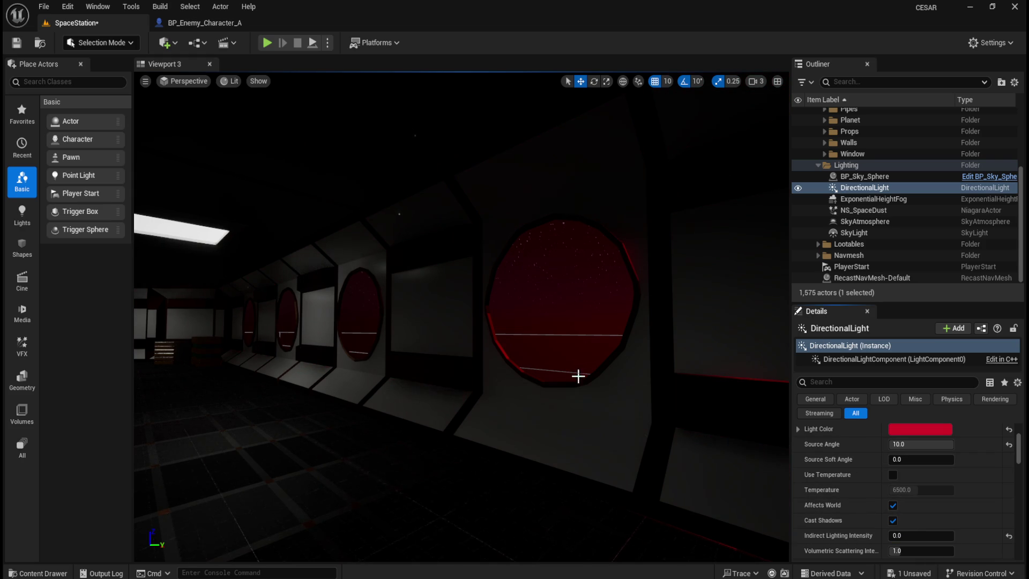
# Set the red light's Indirect Lighting Intensity to 0.0.
pyautogui.moveTo(578, 375); pyautogui.dragTo(558, 397)
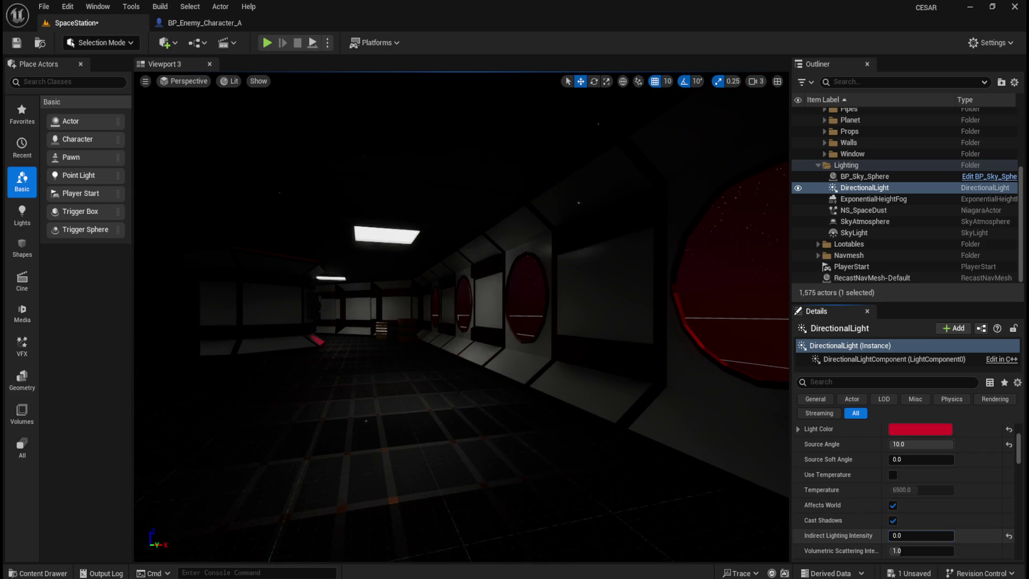
pyautogui.moveTo(889, 536); pyautogui.dragTo(941, 535)
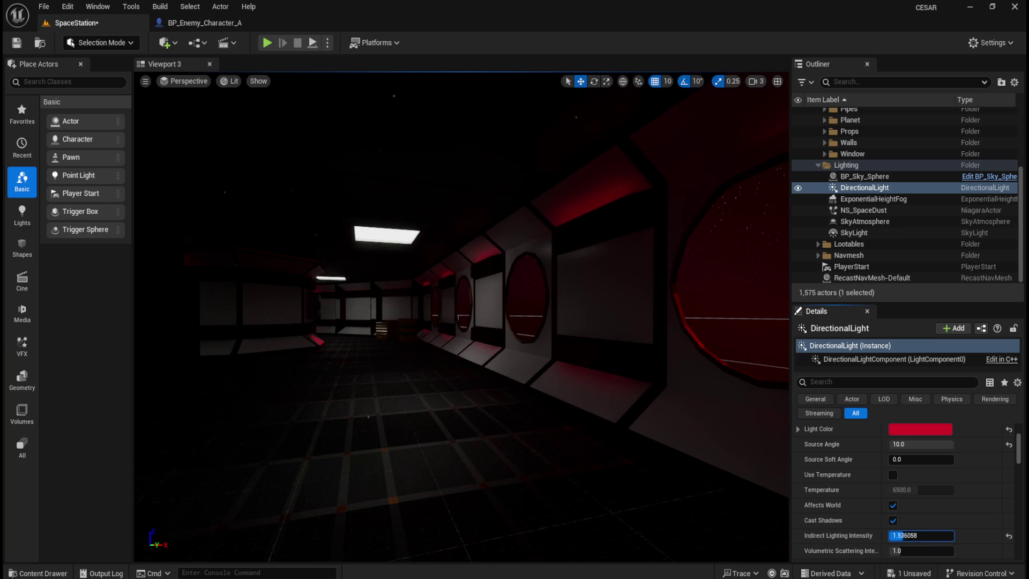
pyautogui.moveTo(912, 536); pyautogui.dragTo(938, 554)
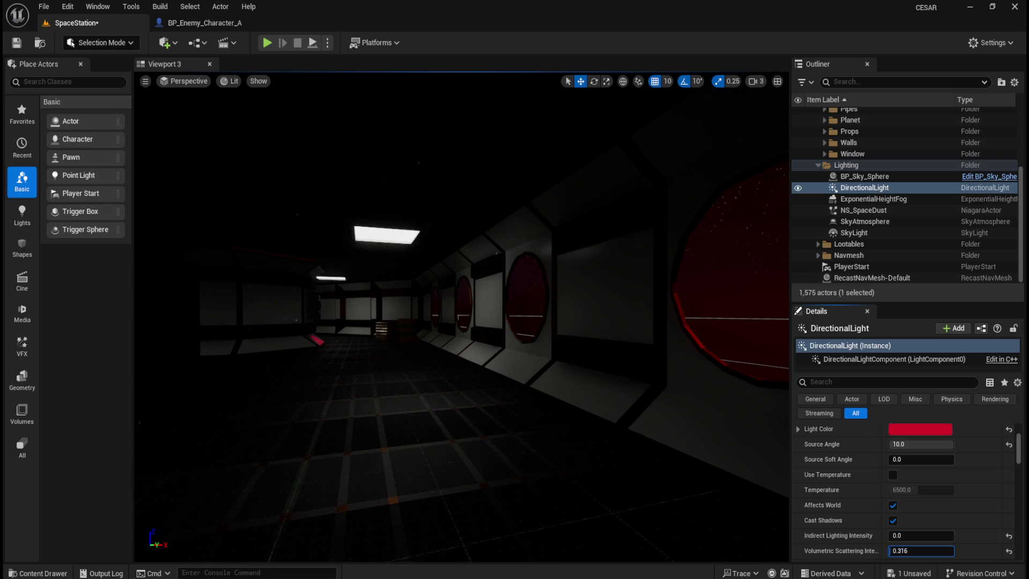
# Lower Volumetric Scattering Intensity from 4.0 to 0.25 and expand the Advanced light settings.
pyautogui.moveTo(756, 308)
pyautogui.mouseDown()
pyautogui.moveTo(709, 329)
pyautogui.moveTo(665, 322)
pyautogui.mouseUp()
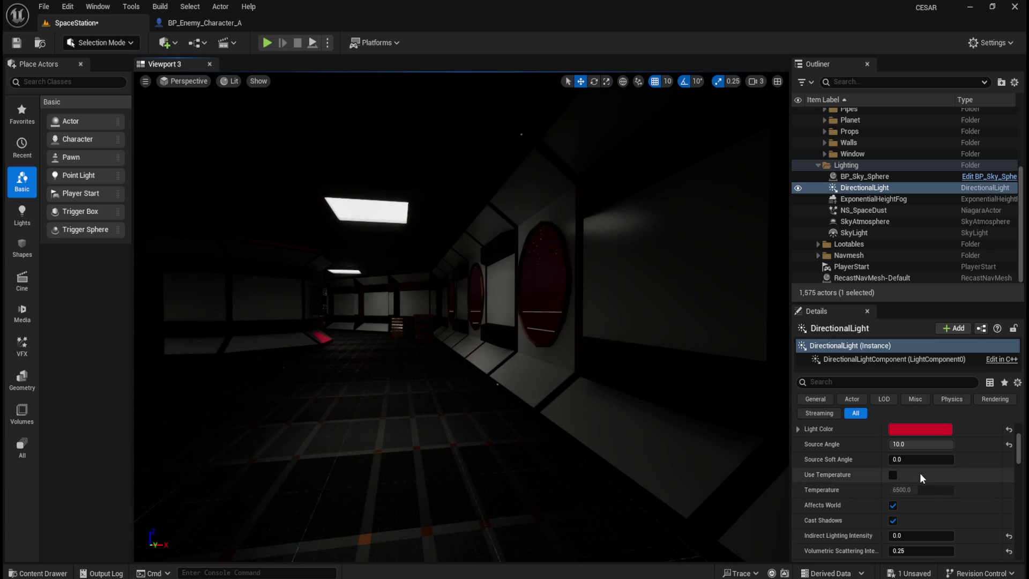
pyautogui.scroll(-1, 933, 509)
pyautogui.moveTo(916, 530); pyautogui.dragTo(936, 530)
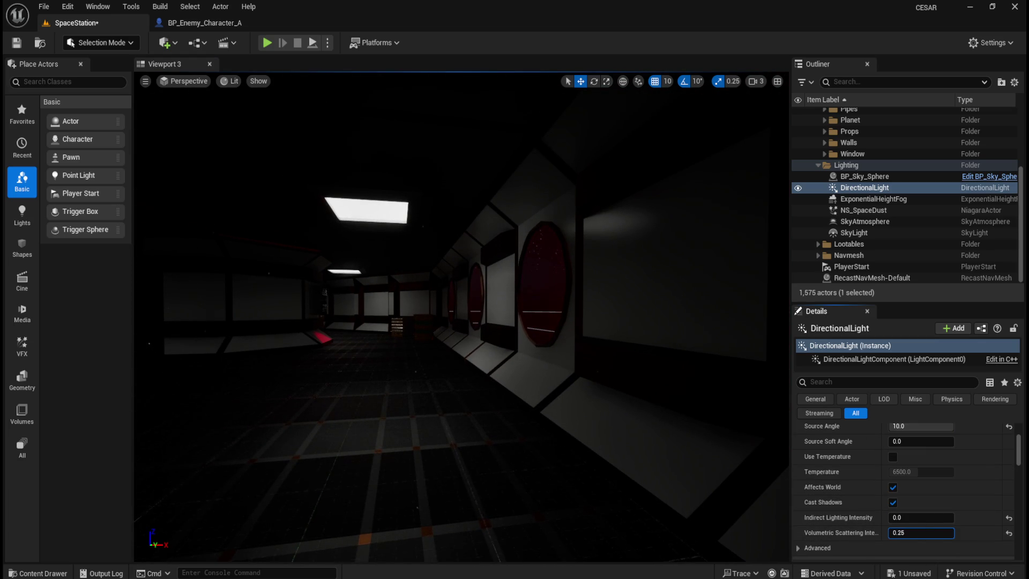
pyautogui.scroll(-1, 909, 539)
pyautogui.click(847, 523)
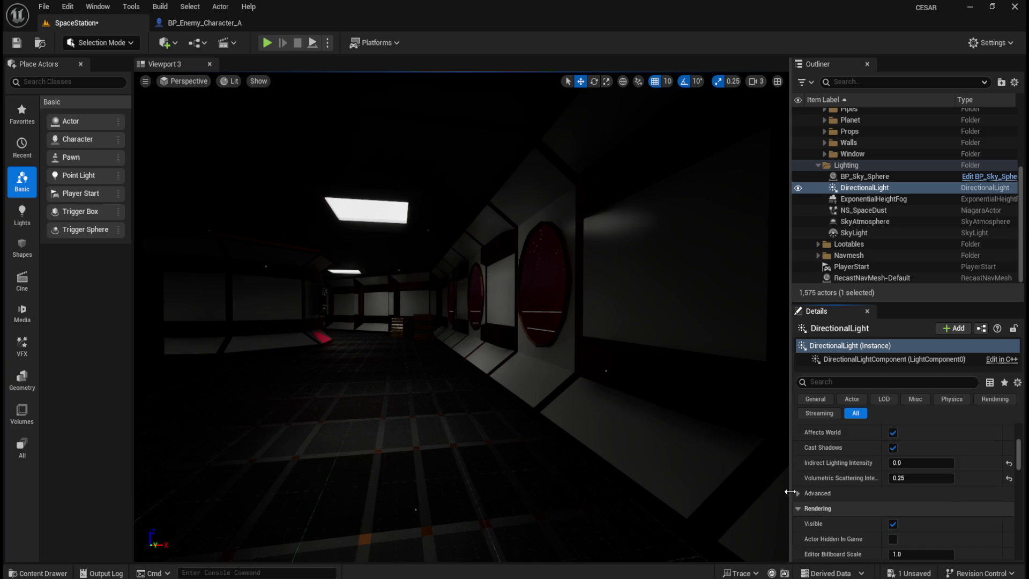
# Test Shadow Cascade Bias Distribution, reset it to 1.0, and turn off modulated shadow casting.
pyautogui.scroll(-1, 804, 491)
pyautogui.scroll(-1, 862, 522)
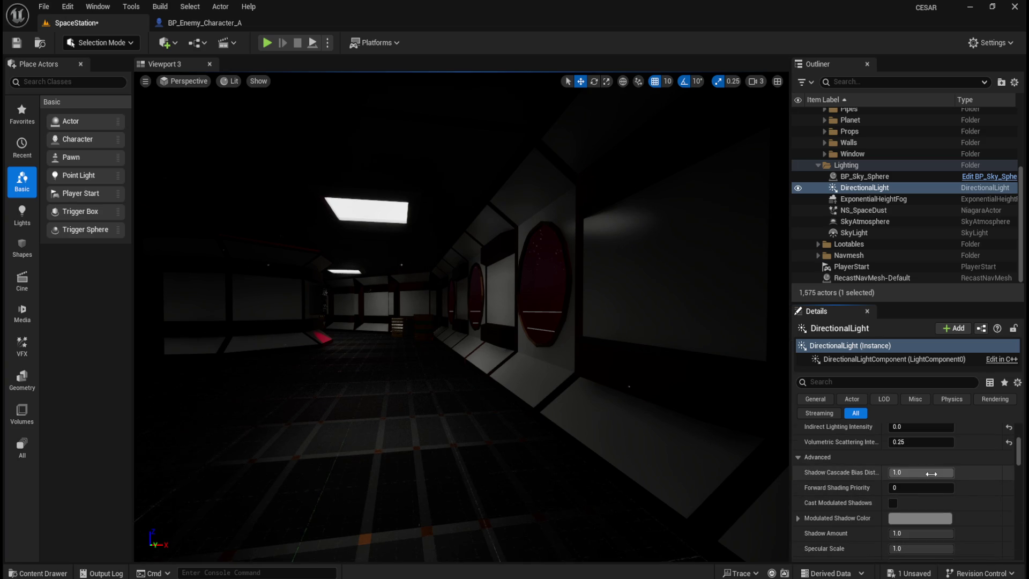
pyautogui.moveTo(921, 472)
pyautogui.mouseDown()
pyautogui.moveTo(911, 472)
pyautogui.moveTo(1002, 476)
pyautogui.mouseUp()
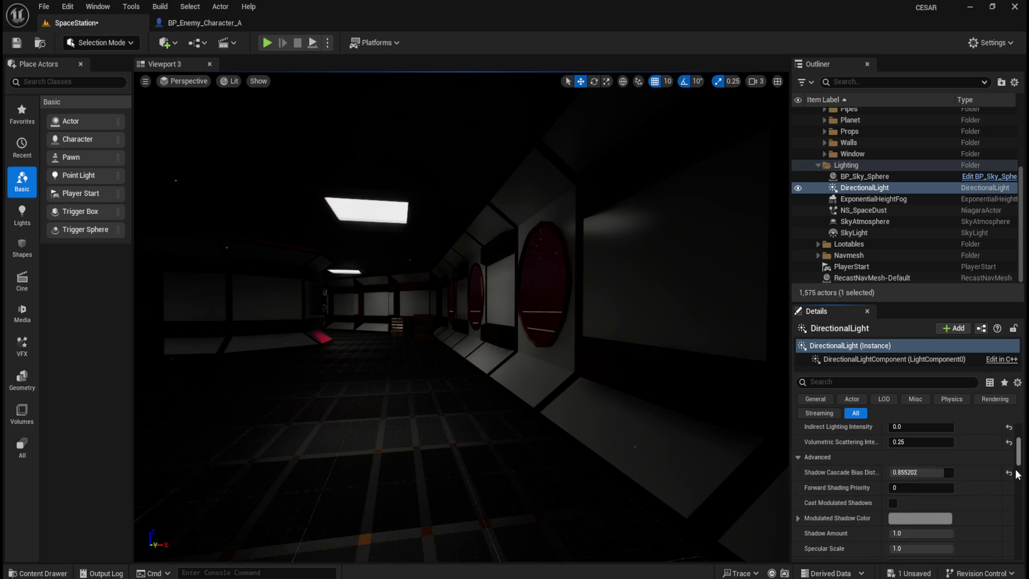
pyautogui.click(1010, 473)
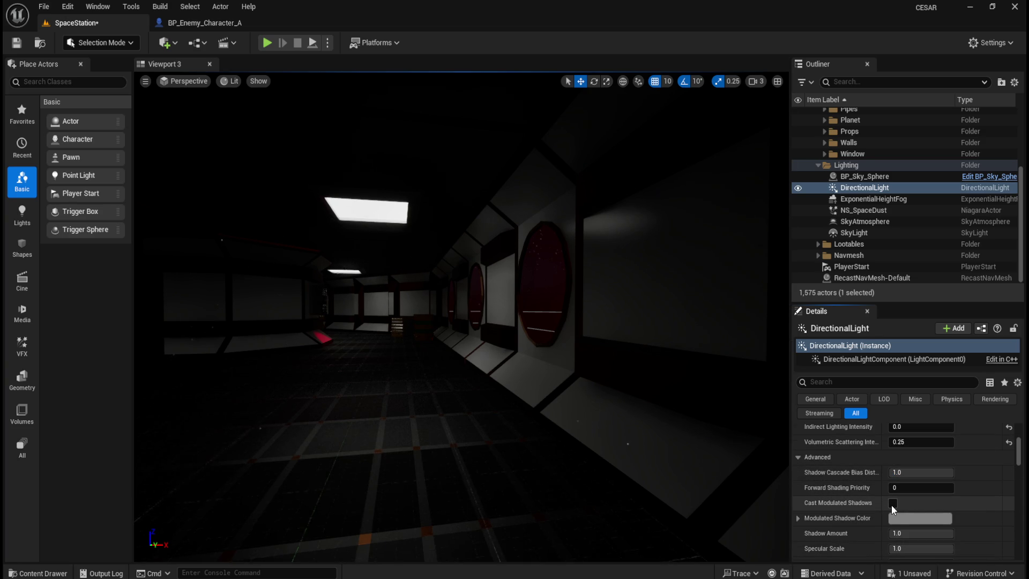
pyautogui.click(893, 505)
pyautogui.scroll(-3, 838, 493)
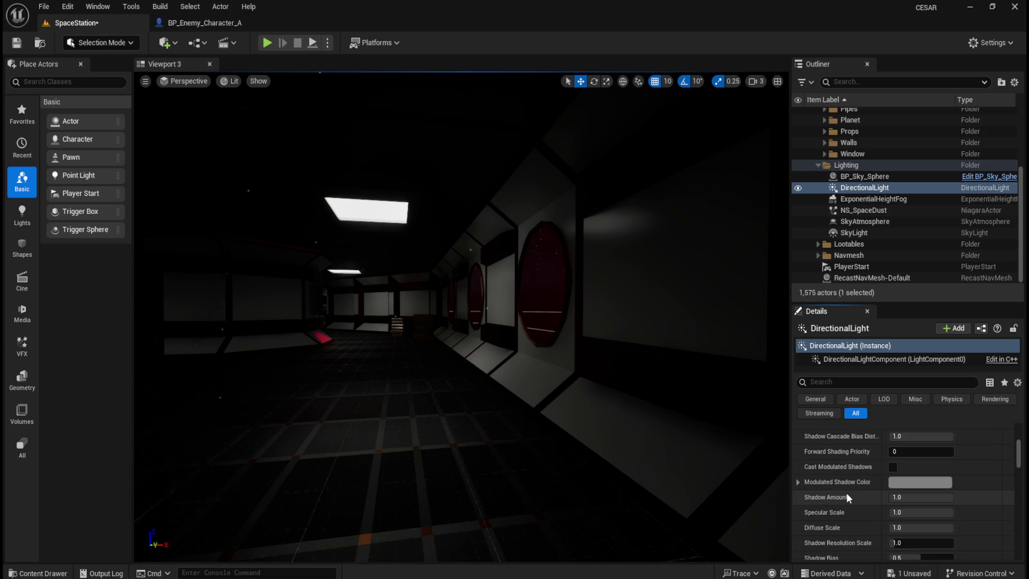
# Try Specular Scale, reset it, then lower it to about 0.27.
pyautogui.moveTo(911, 495); pyautogui.dragTo(879, 495)
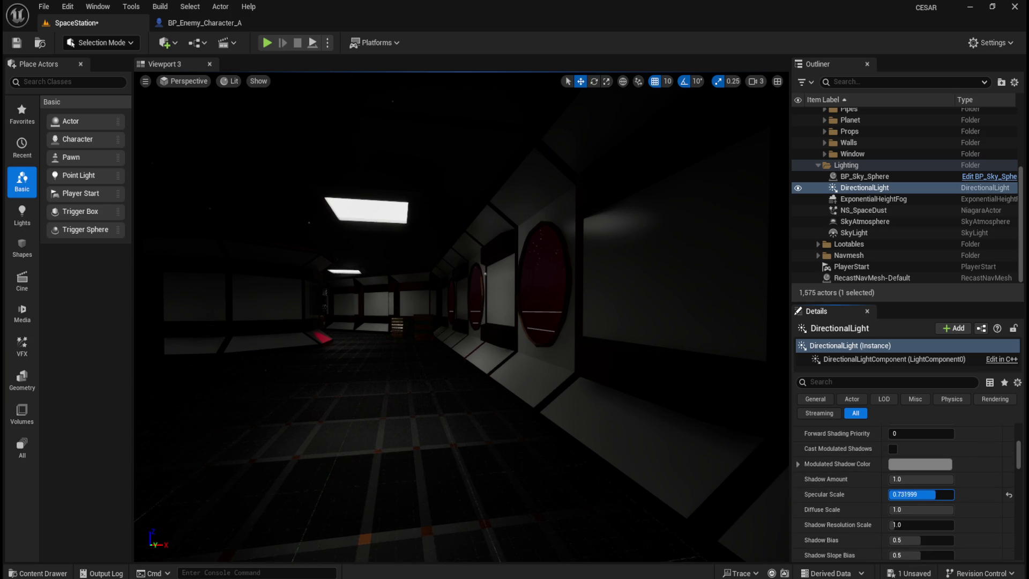
pyautogui.click(1009, 494)
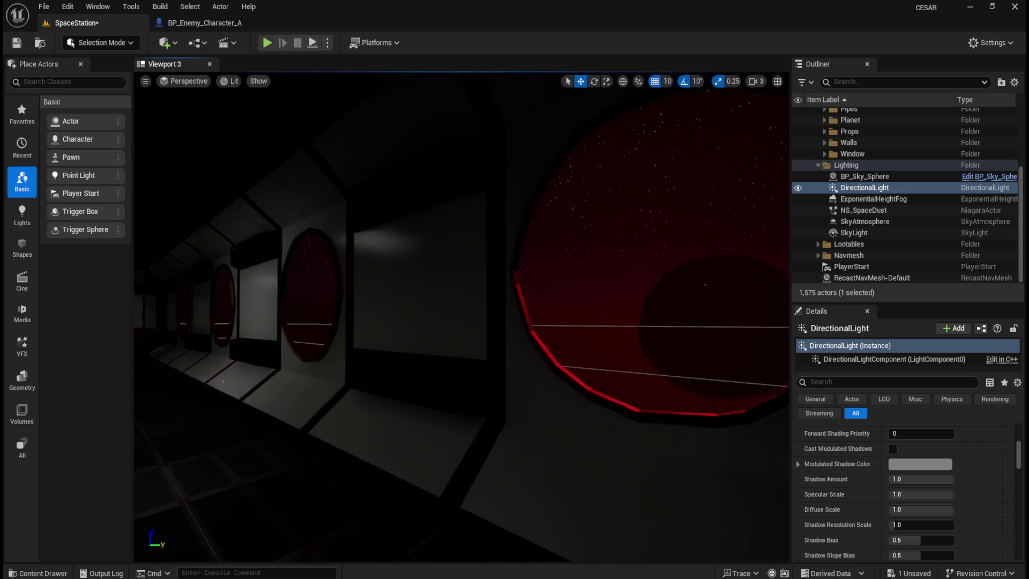
pyautogui.moveTo(911, 494)
pyautogui.mouseDown()
pyautogui.moveTo(892, 494)
pyautogui.moveTo(955, 494)
pyautogui.moveTo(909, 478)
pyautogui.moveTo(954, 478)
pyautogui.mouseUp()
# Try Diffuse Scale and Shadow Resolution Scale, resetting shadow resolution scale to 1.0.
pyautogui.moveTo(932, 512); pyautogui.dragTo(889, 510)
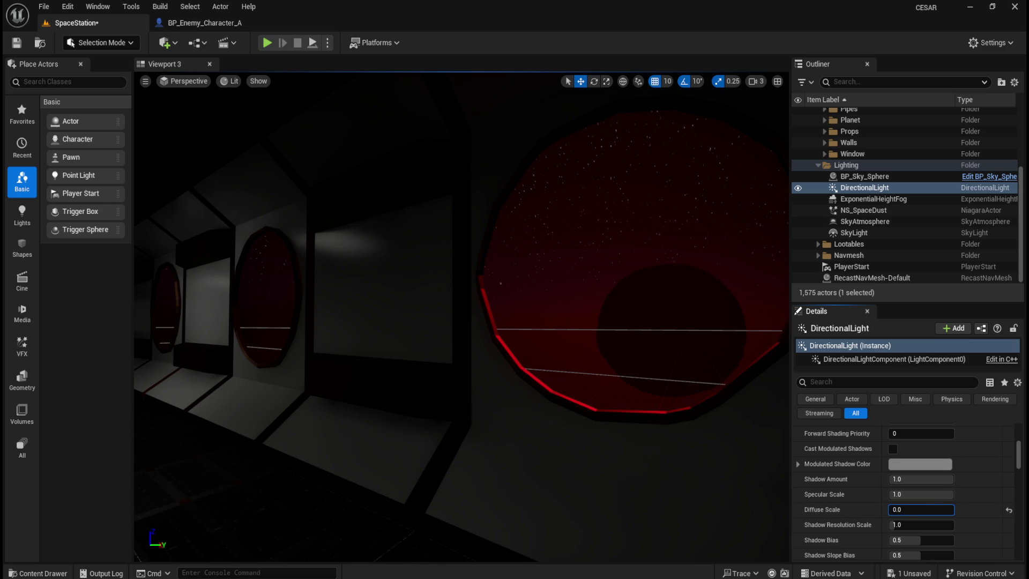
pyautogui.moveTo(944, 509); pyautogui.dragTo(945, 510)
pyautogui.moveTo(896, 525)
pyautogui.mouseDown()
pyautogui.moveTo(933, 524)
pyautogui.moveTo(930, 540)
pyautogui.moveTo(944, 540)
pyautogui.moveTo(911, 540)
pyautogui.moveTo(913, 519)
pyautogui.moveTo(914, 550)
pyautogui.mouseUp()
pyautogui.press('Escape')
pyautogui.click(1011, 525)
pyautogui.scroll(-2, 911, 538)
# Reset Shadow Filter Sharpen to 0, then try and return Contact Shadow Length to 0.0.
pyautogui.click(1009, 535)
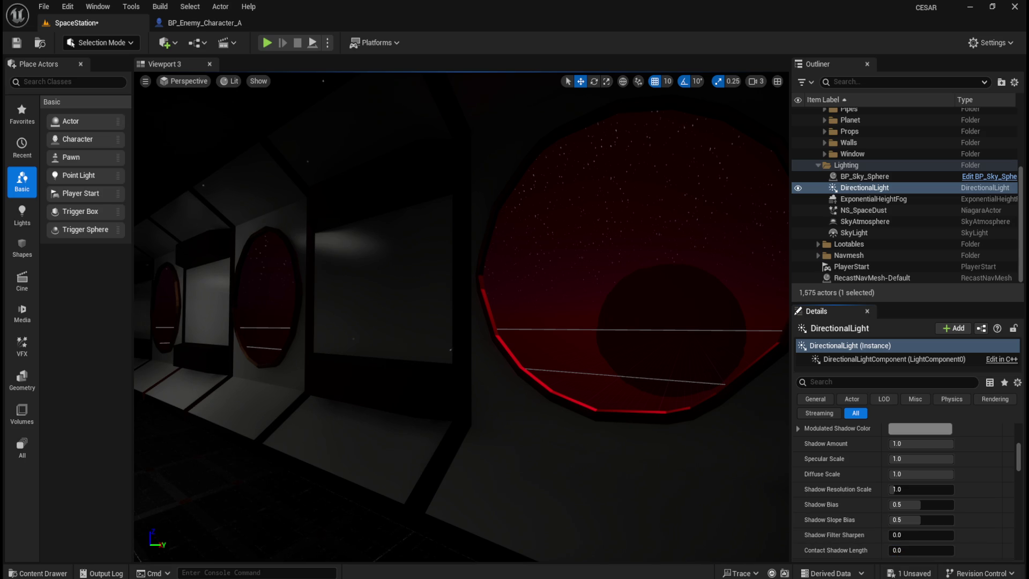
pyautogui.moveTo(579, 393); pyautogui.dragTo(572, 393)
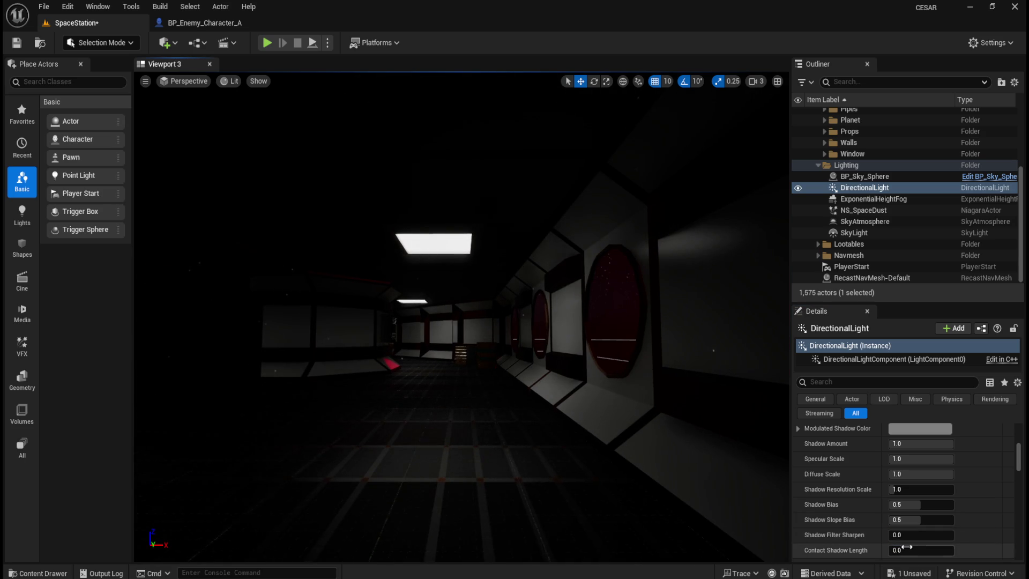
pyautogui.moveTo(918, 552); pyautogui.dragTo(924, 553)
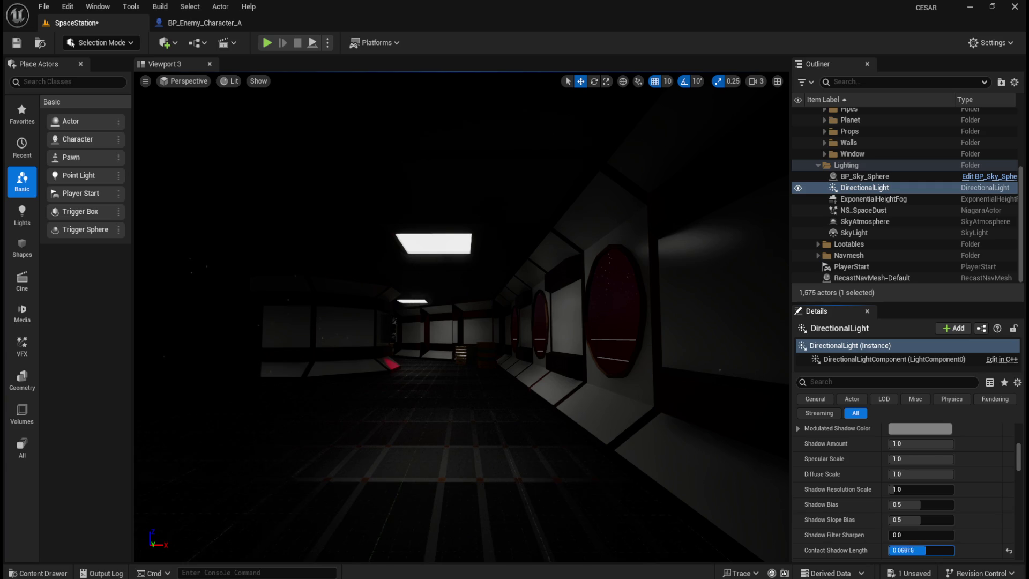
pyautogui.moveTo(572, 393); pyautogui.dragTo(603, 393)
pyautogui.moveTo(931, 552); pyautogui.dragTo(911, 550)
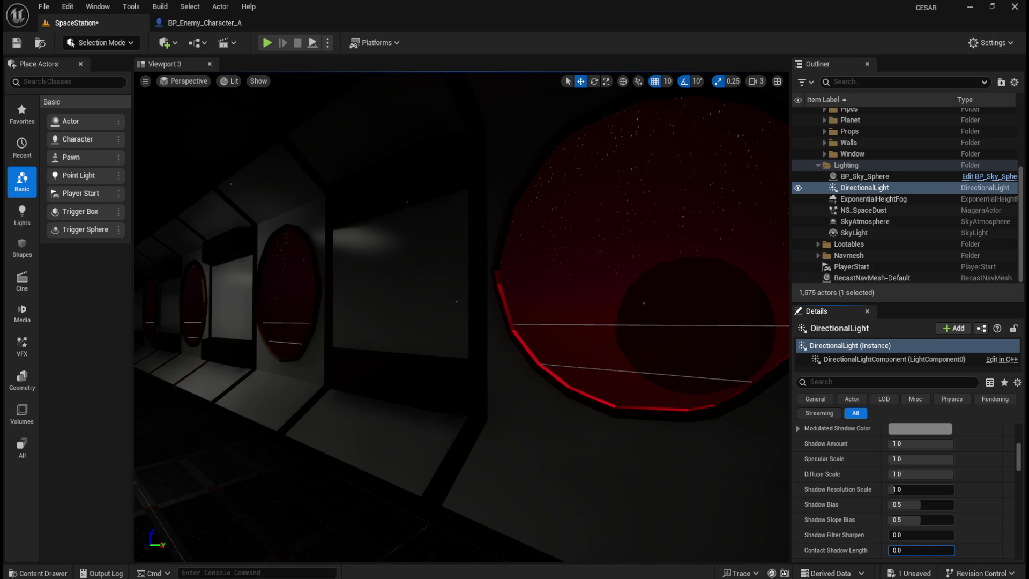
# Keep contact shadow casting at 1.0 and raise Non Casting Intensity to about 0.79.
pyautogui.scroll(-2, 892, 536)
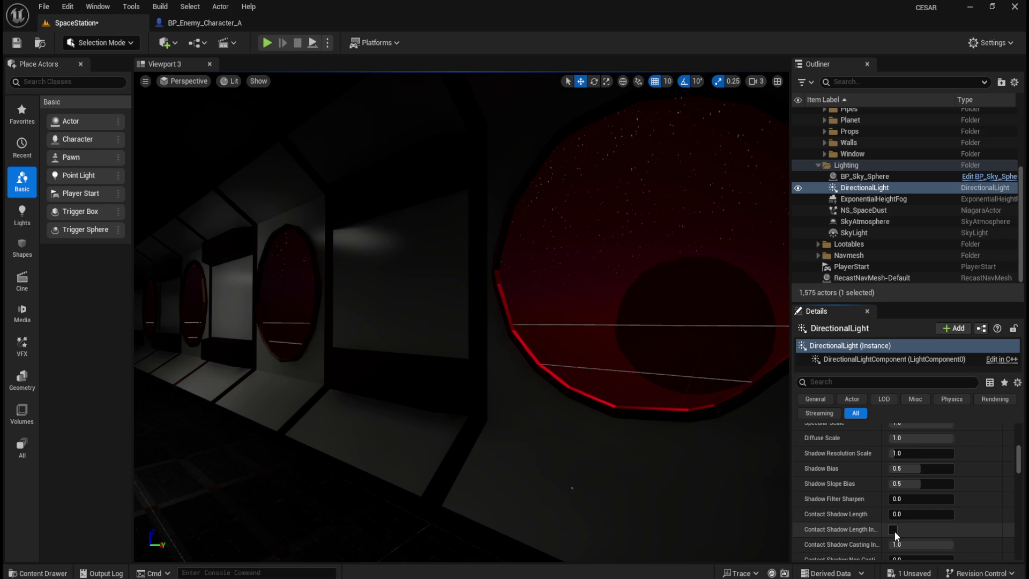
pyautogui.scroll(-2, 895, 533)
pyautogui.click(926, 513)
pyautogui.press('Return')
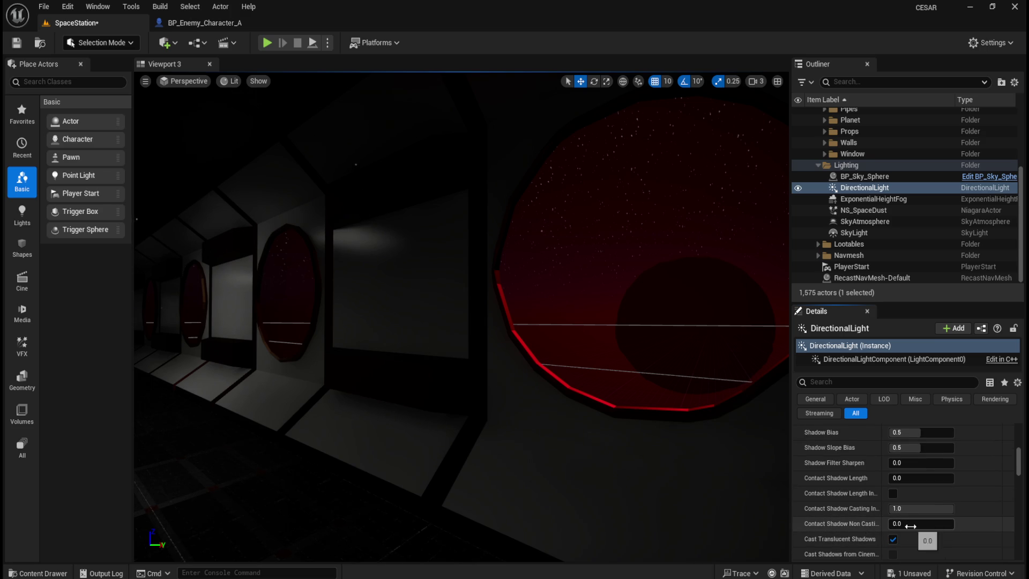
pyautogui.moveTo(911, 527)
pyautogui.mouseDown()
pyautogui.moveTo(942, 526)
pyautogui.moveTo(889, 524)
pyautogui.mouseUp()
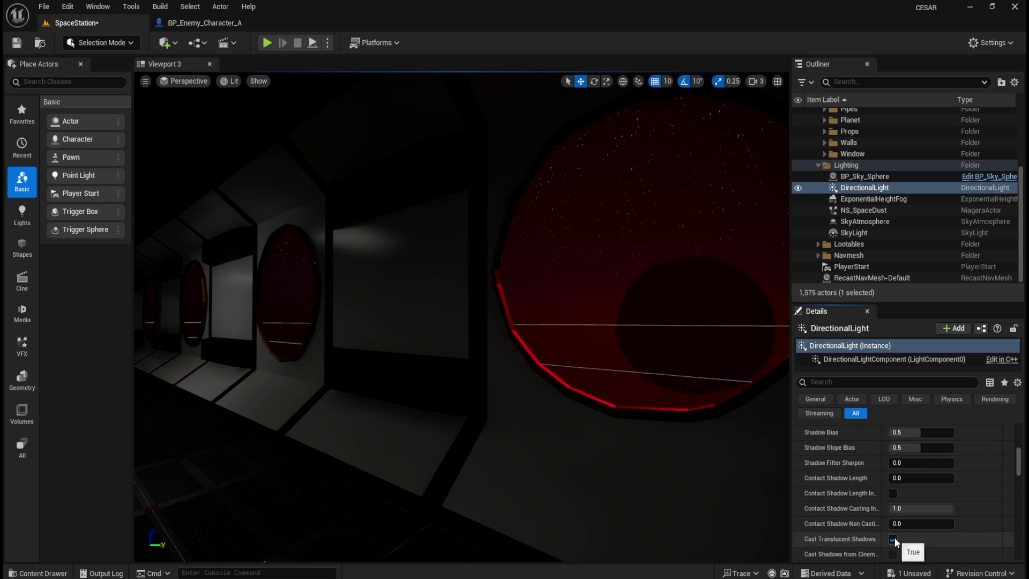
# Enable Cast Translucent Shadows, toggle MegaLights, and compare dynamic shadows off and on.
pyautogui.click(893, 539)
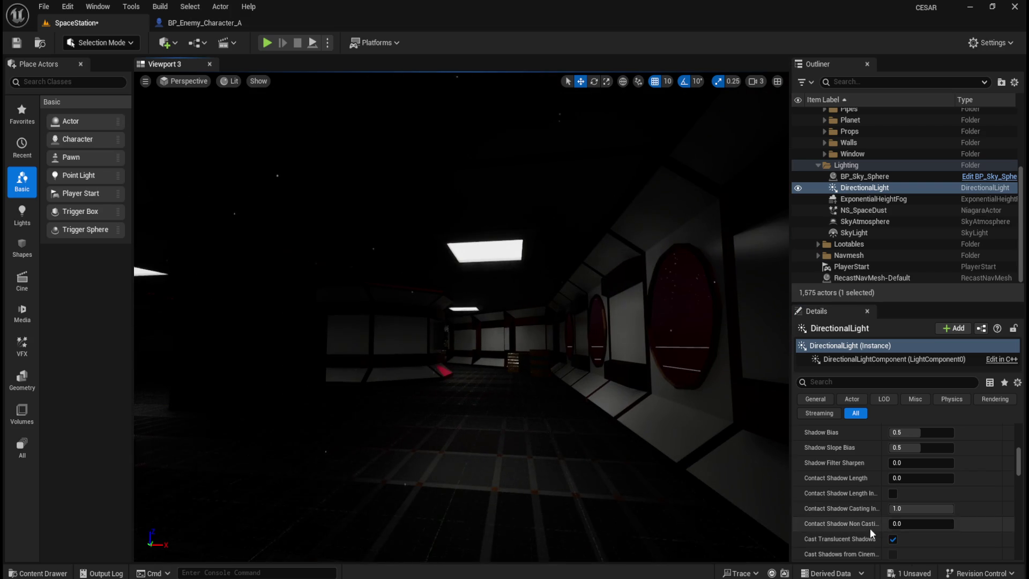
pyautogui.scroll(-1, 848, 534)
pyautogui.scroll(-1, 847, 533)
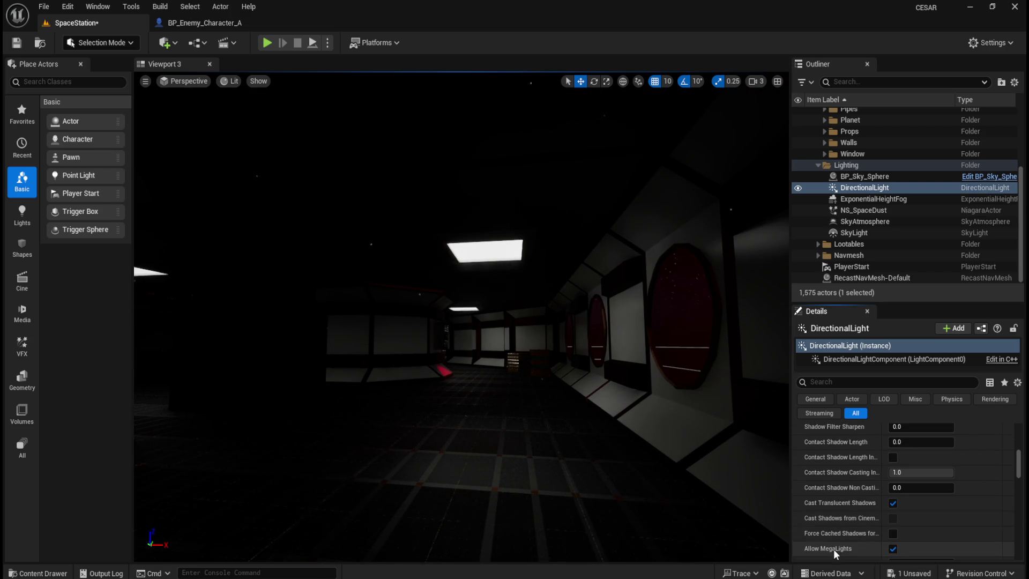
pyautogui.click(892, 549)
pyautogui.scroll(-5, 851, 526)
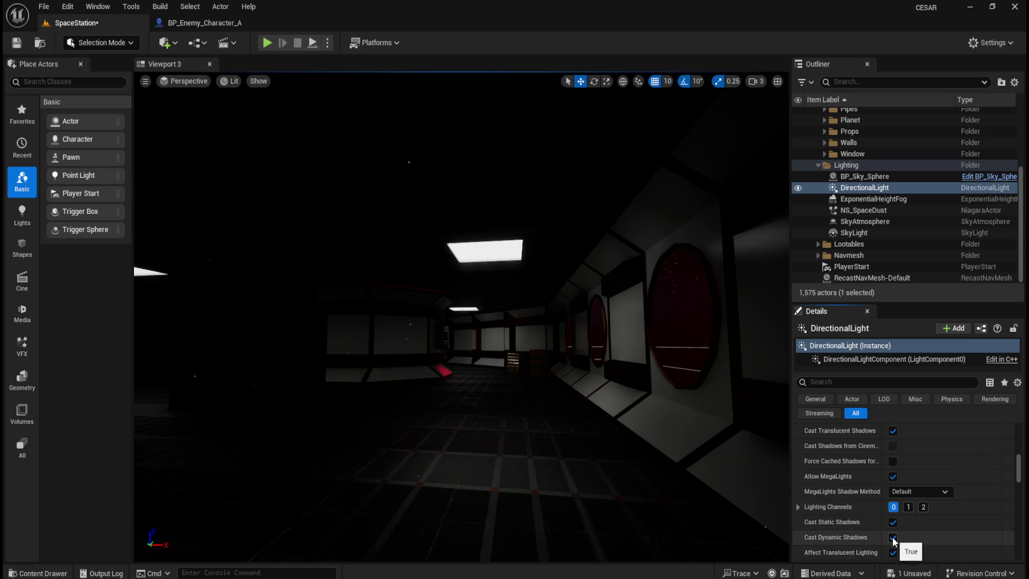
pyautogui.click(892, 537)
pyautogui.moveTo(632, 441)
pyautogui.mouseDown()
pyautogui.moveTo(563, 423)
pyautogui.moveTo(634, 443)
pyautogui.moveTo(635, 452)
pyautogui.moveTo(620, 452)
pyautogui.moveTo(588, 402)
pyautogui.moveTo(574, 404)
pyautogui.moveTo(590, 402)
pyautogui.mouseUp()
pyautogui.click(893, 537)
# Uncheck Affect Translucent Lighting after comparing the corridor and red window with it on.
pyautogui.scroll(-1, 840, 528)
pyautogui.click(893, 535)
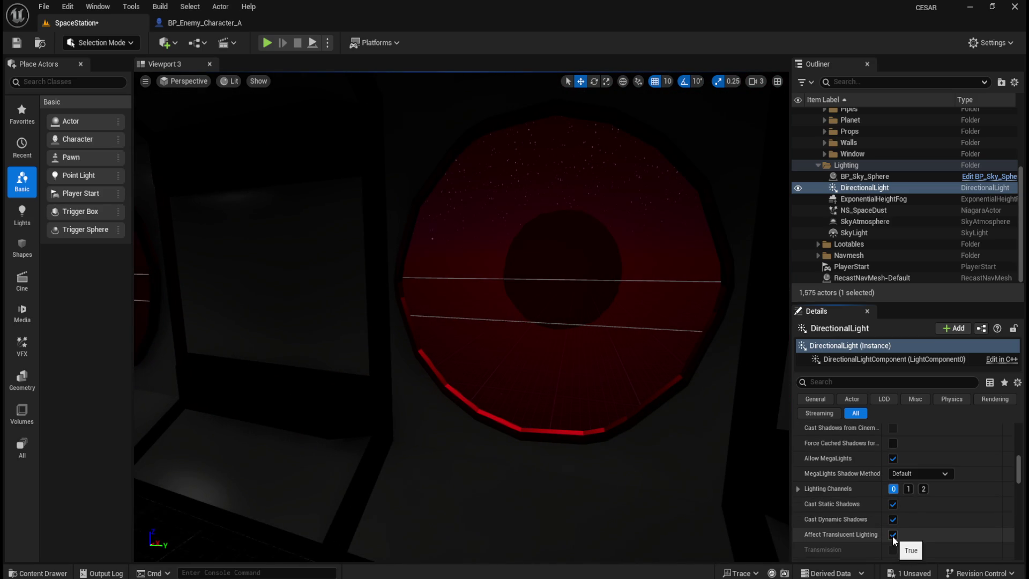
pyautogui.moveTo(643, 461); pyautogui.dragTo(584, 461)
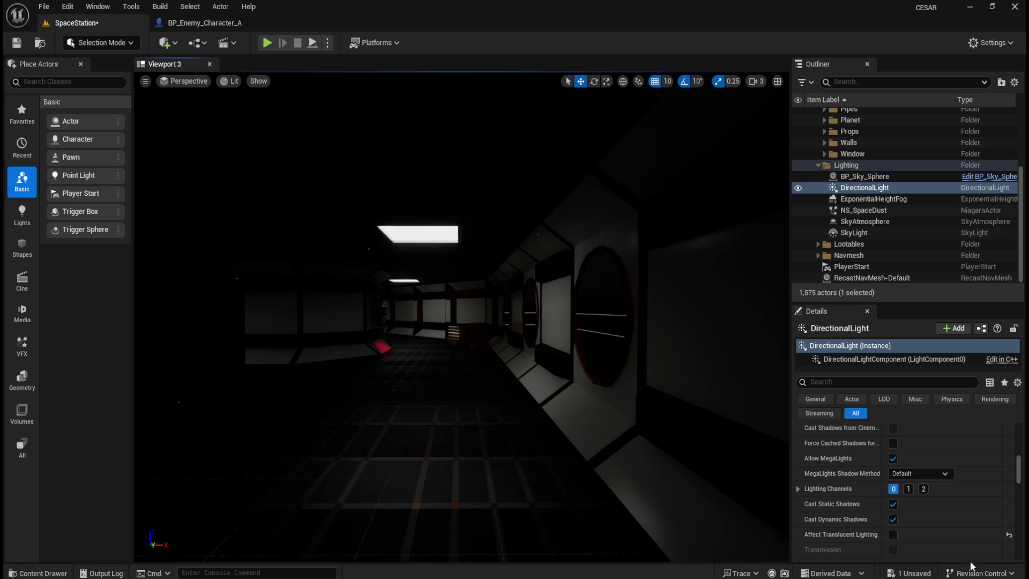
pyautogui.click(894, 535)
pyautogui.moveTo(623, 389); pyautogui.dragTo(652, 403)
pyautogui.click(893, 535)
pyautogui.moveTo(583, 400); pyautogui.dragTo(593, 402)
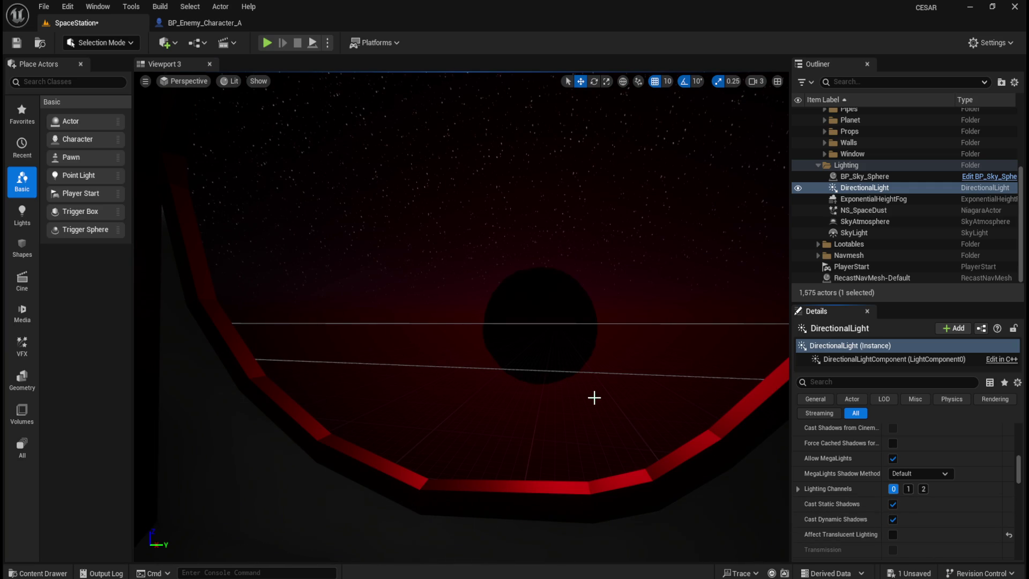
# Try toggling Cast Volumetric Shadow and Cast Deep Shadow, leaving volumetric on and deep off.
pyautogui.scroll(-1, 812, 531)
pyautogui.scroll(-1, 811, 526)
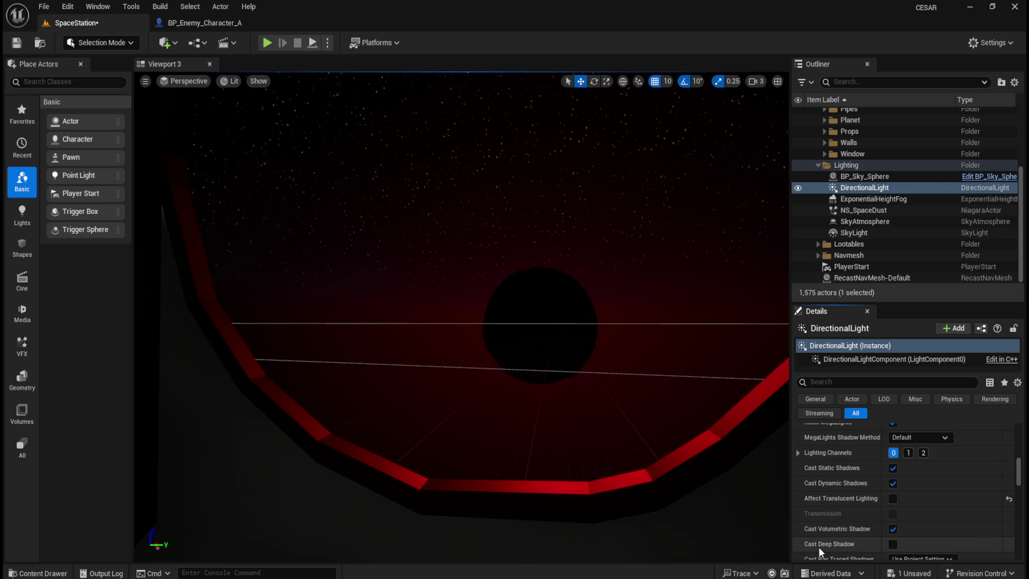
pyautogui.click(893, 529)
pyautogui.click(893, 529)
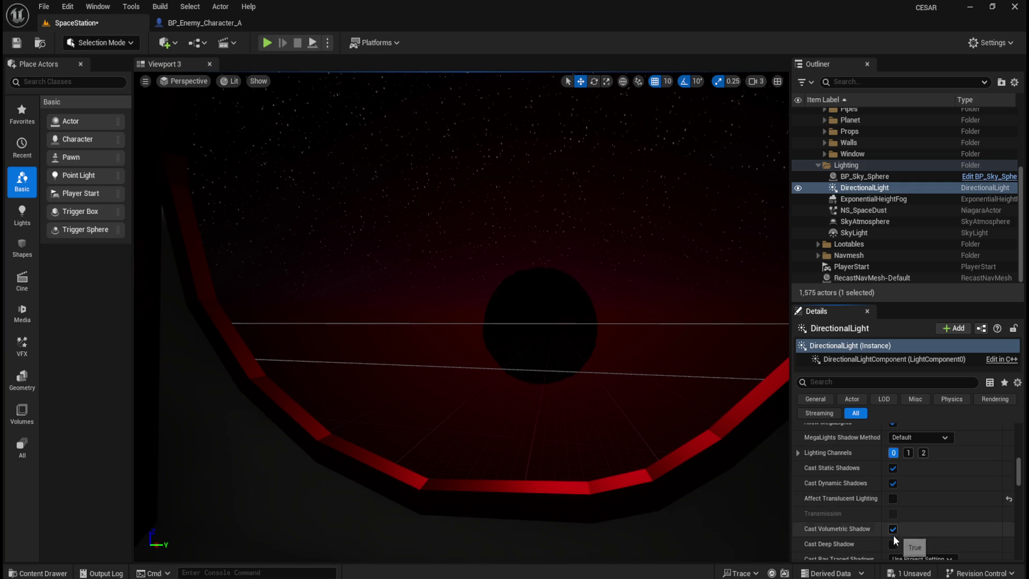
pyautogui.click(892, 544)
pyautogui.click(892, 545)
pyautogui.scroll(-4, 850, 522)
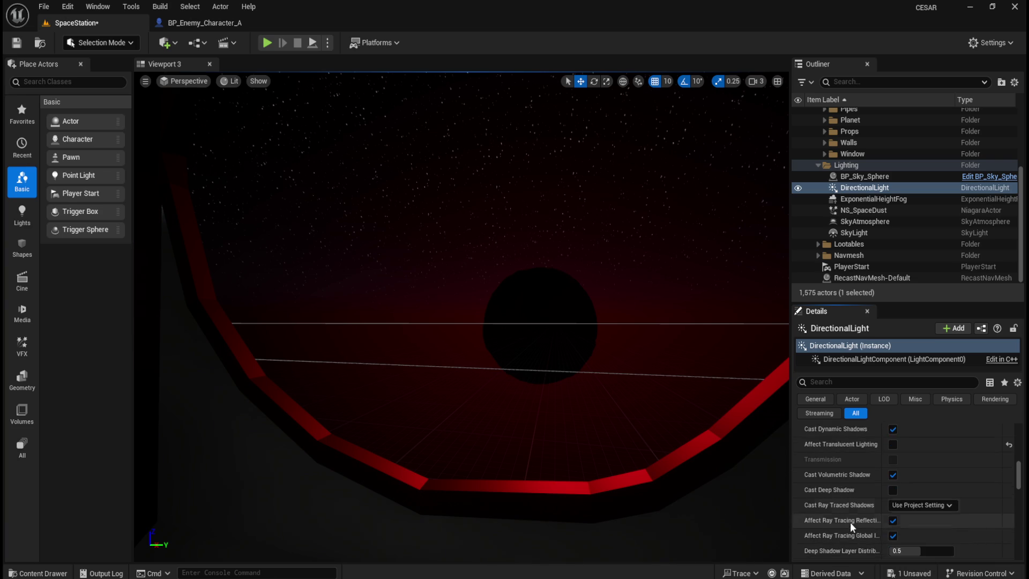
pyautogui.scroll(-5, 869, 517)
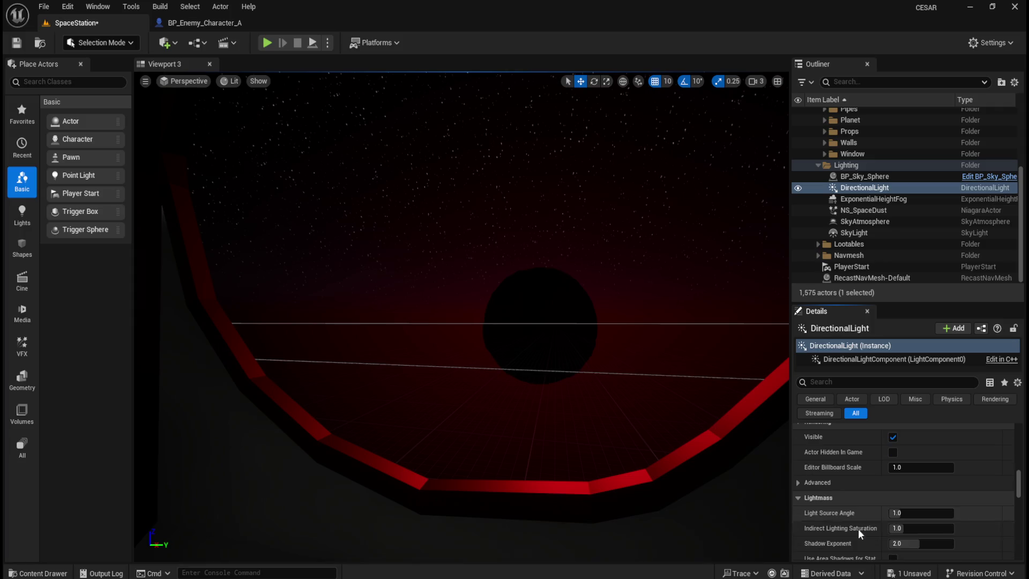
# Try and reset the Lightmass values: light source angle 1.0, indirect saturation 1.0, shadow exponent 2.0.
pyautogui.moveTo(922, 513); pyautogui.dragTo(953, 513)
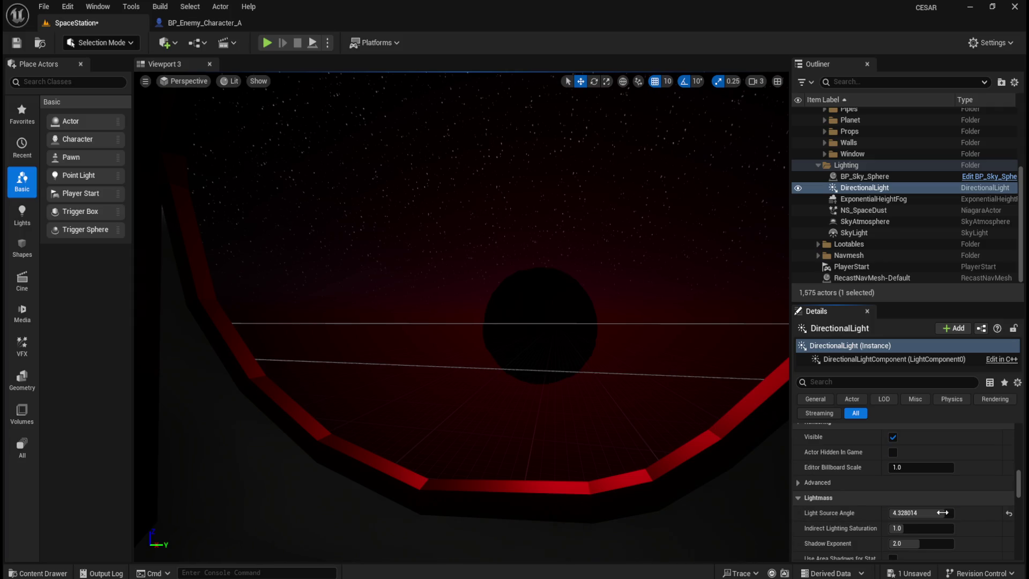
pyautogui.click(1009, 513)
pyautogui.click(906, 528)
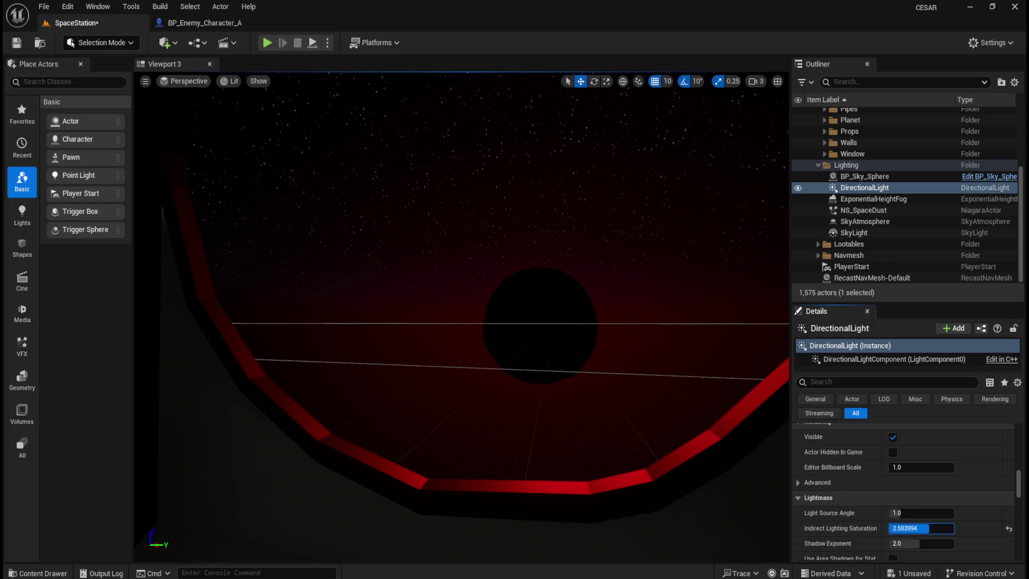
pyautogui.write('4')
pyautogui.press('Return')
pyautogui.click(1009, 529)
pyautogui.moveTo(915, 544)
pyautogui.mouseDown()
pyautogui.moveTo(929, 544)
pyautogui.moveTo(893, 544)
pyautogui.moveTo(937, 543)
pyautogui.mouseUp()
pyautogui.click(1009, 544)
# Enable Light Shaft Occlusion, comparing it on and off toward the red-lit planet window.
pyautogui.scroll(-2, 947, 528)
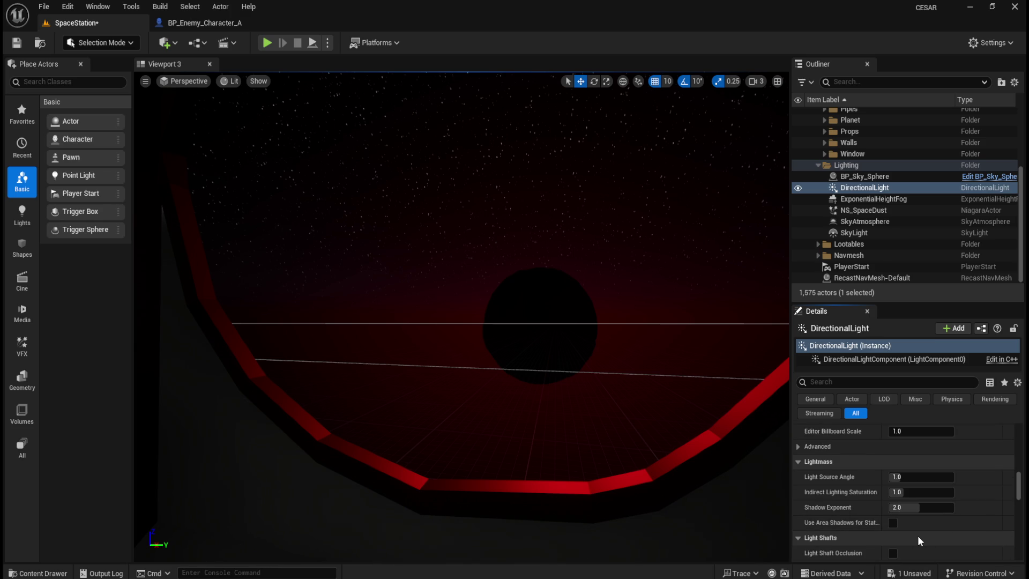
pyautogui.scroll(-2, 901, 523)
pyautogui.click(892, 518)
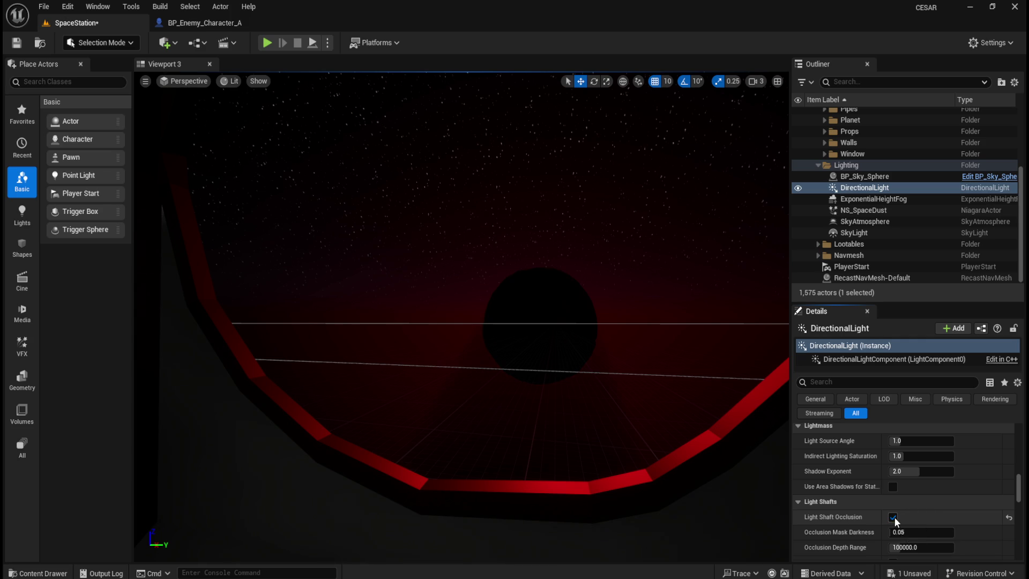
pyautogui.click(893, 517)
pyautogui.click(892, 518)
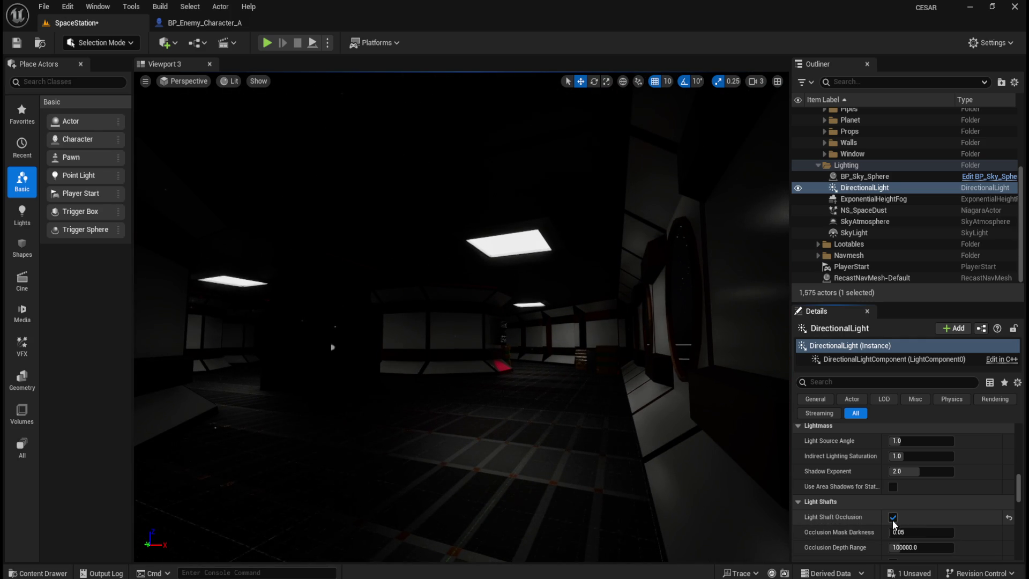
pyautogui.moveTo(568, 413); pyautogui.dragTo(692, 413)
pyautogui.click(893, 518)
pyautogui.click(893, 517)
# Set Occlusion Mask Darkness to 0.0 and Occlusion Depth Range to 500000.
pyautogui.moveTo(893, 533)
pyautogui.mouseDown()
pyautogui.moveTo(928, 533)
pyautogui.moveTo(890, 533)
pyautogui.mouseUp()
pyautogui.click(911, 548)
pyautogui.write('0.0')
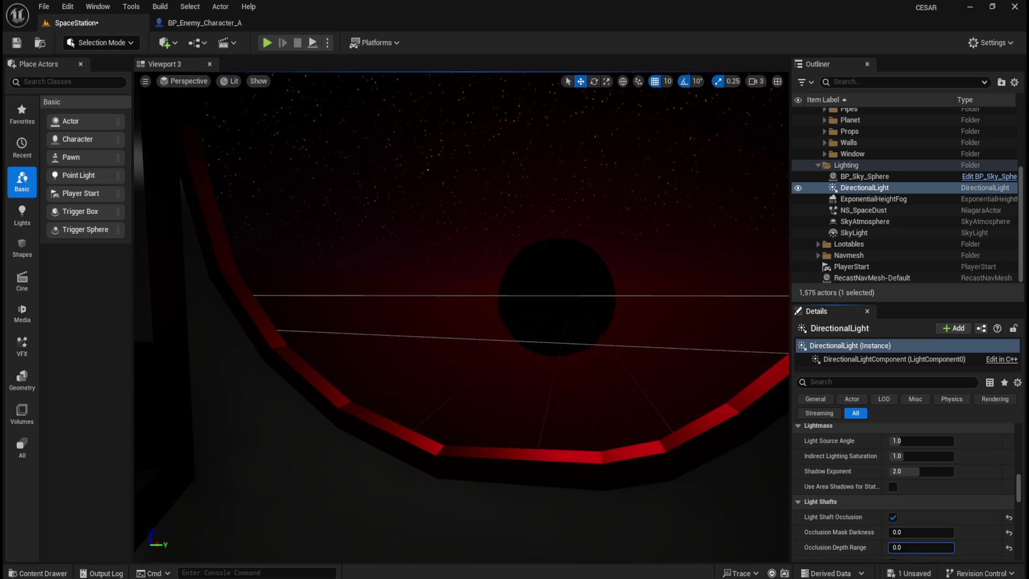
pyautogui.write('500000')
pyautogui.press('Return')
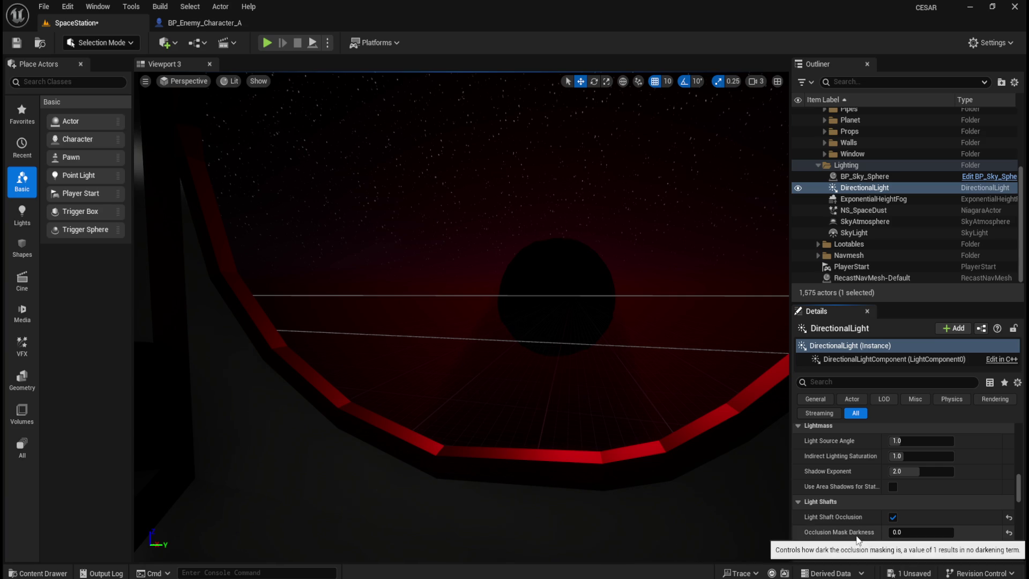
pyautogui.scroll(-2, 857, 535)
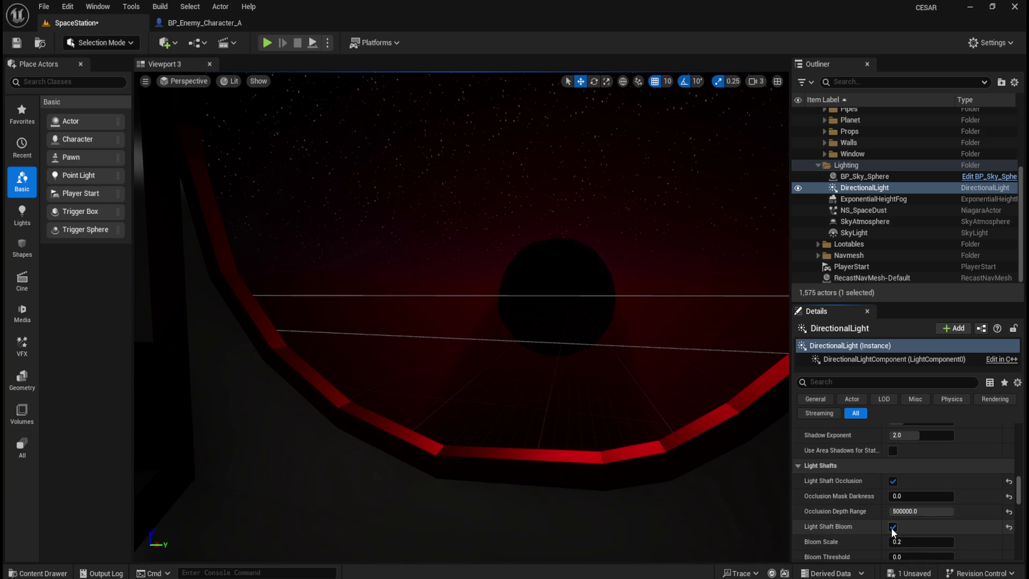
# Enable Light Shaft Bloom and set Bloom Scale to 2.9.
pyautogui.click(893, 528)
pyautogui.scroll(-2, 929, 532)
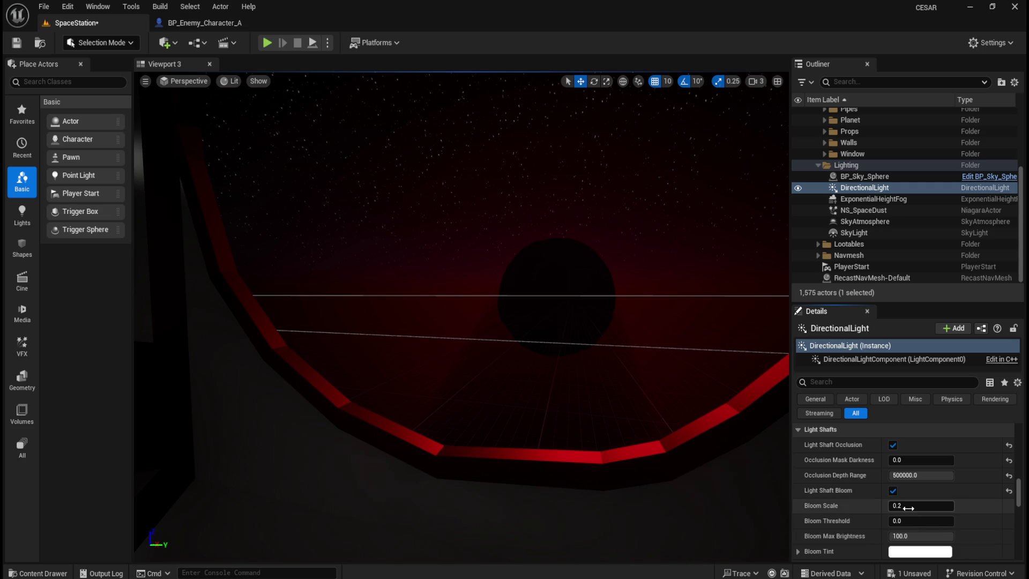
pyautogui.moveTo(902, 505)
pyautogui.mouseDown()
pyautogui.moveTo(893, 506)
pyautogui.moveTo(909, 505)
pyautogui.mouseUp()
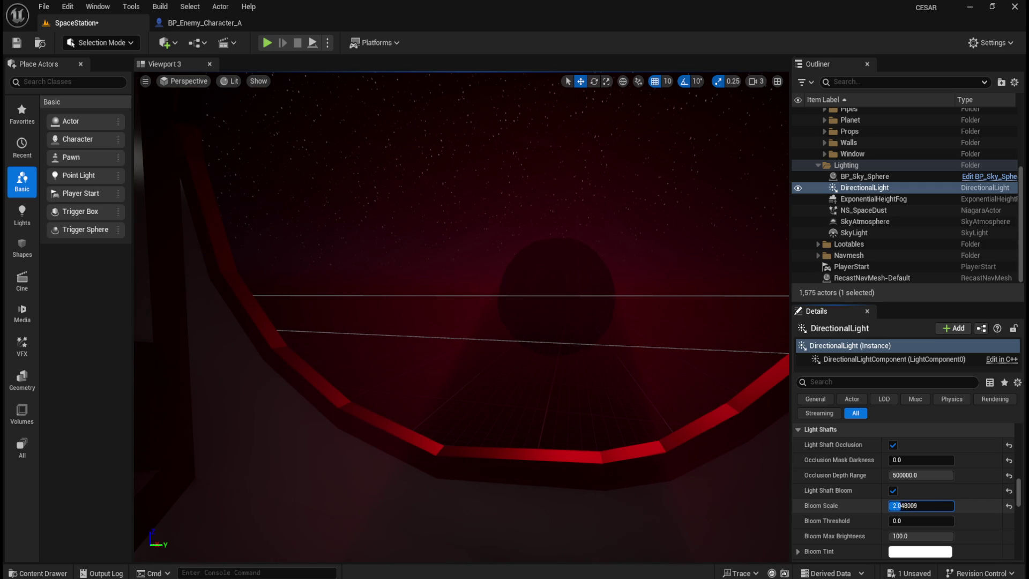
pyautogui.moveTo(895, 505); pyautogui.dragTo(908, 506)
pyautogui.click(910, 507)
pyautogui.write('.9')
pyautogui.press('Return')
# Set Bloom Threshold to 0.0 and keep Bloom Max Brightness at 100.0.
pyautogui.moveTo(911, 521); pyautogui.dragTo(901, 521)
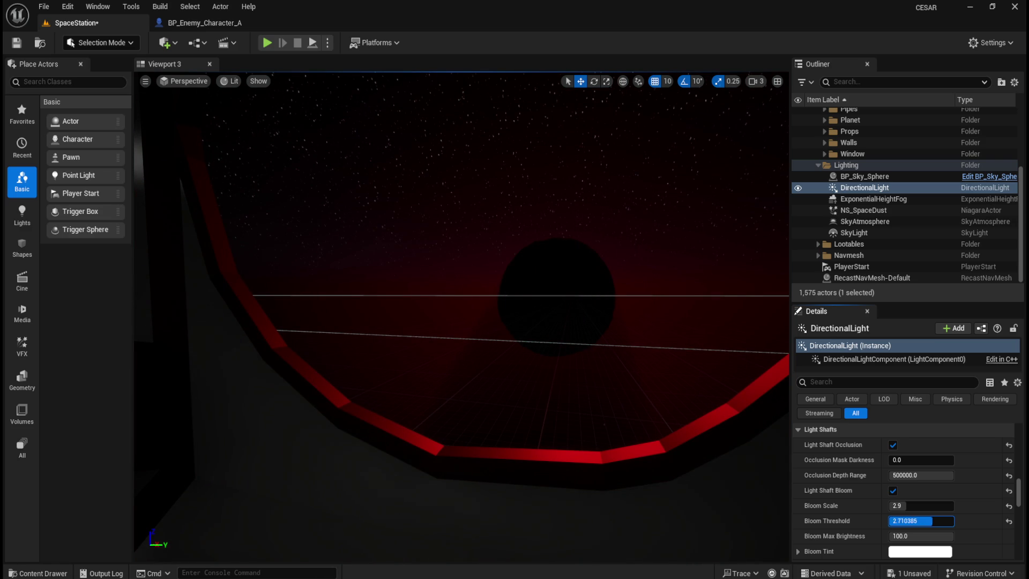
pyautogui.write('0')
pyautogui.press('Return')
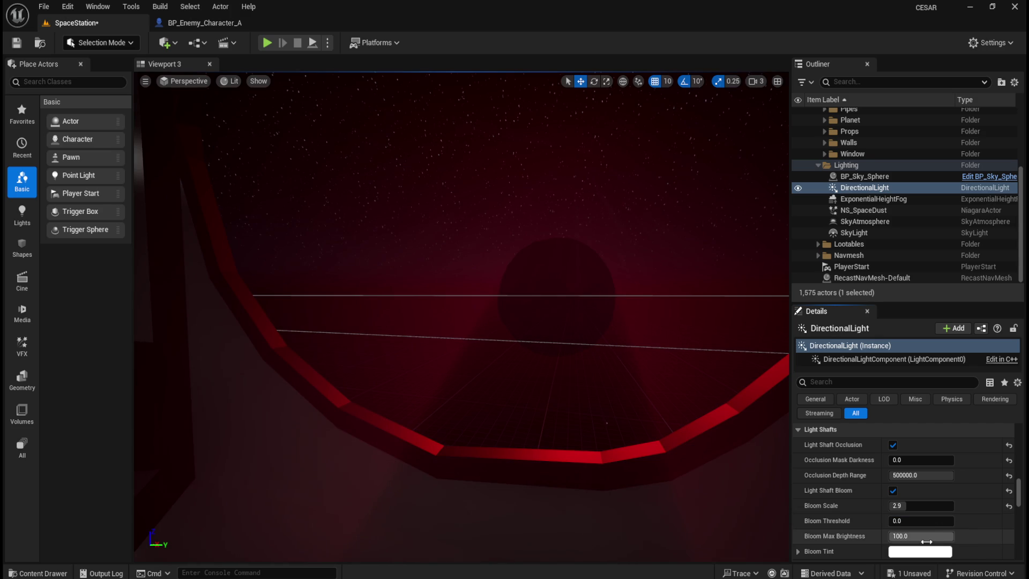
pyautogui.moveTo(911, 536); pyautogui.dragTo(896, 536)
pyautogui.write('100')
pyautogui.press('Return')
pyautogui.scroll(-1, 866, 523)
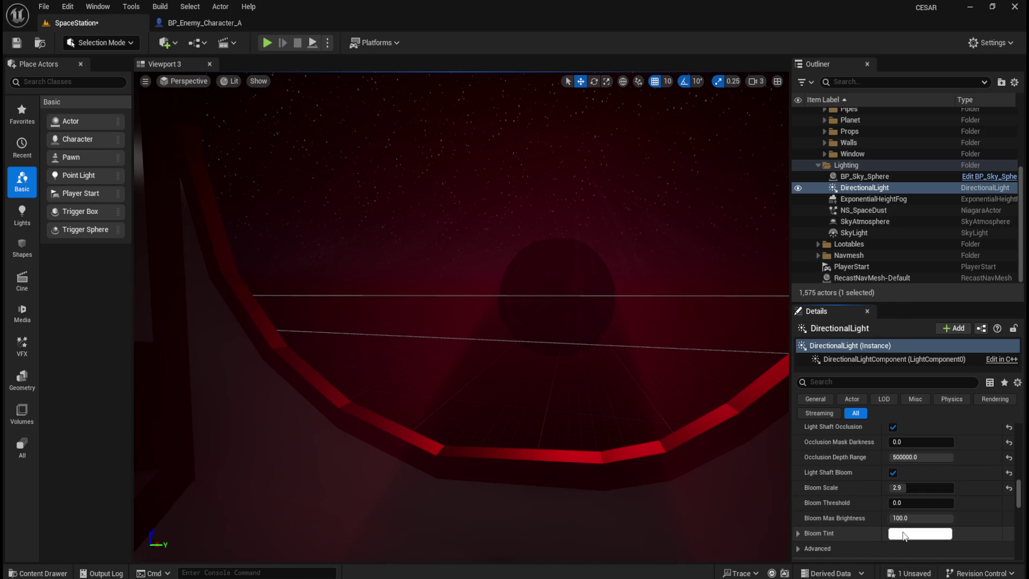
pyautogui.click(904, 535)
pyautogui.moveTo(763, 381)
pyautogui.mouseDown()
pyautogui.moveTo(767, 358)
pyautogui.moveTo(681, 324)
pyautogui.moveTo(654, 349)
pyautogui.moveTo(676, 406)
pyautogui.moveTo(752, 406)
pyautogui.moveTo(778, 419)
pyautogui.moveTo(772, 445)
pyautogui.moveTo(818, 432)
pyautogui.moveTo(607, 426)
pyautogui.moveTo(685, 464)
pyautogui.moveTo(713, 435)
pyautogui.moveTo(684, 305)
pyautogui.moveTo(654, 308)
pyautogui.moveTo(742, 297)
pyautogui.moveTo(678, 310)
pyautogui.mouseUp()
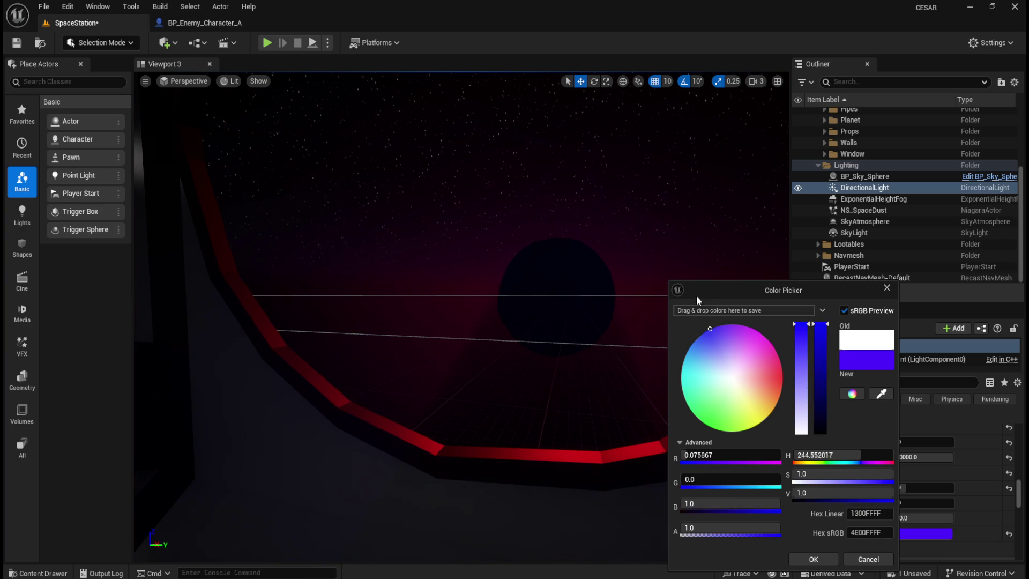
pyautogui.moveTo(747, 282)
pyautogui.mouseDown()
pyautogui.moveTo(787, 285)
pyautogui.moveTo(812, 327)
pyautogui.moveTo(821, 378)
pyautogui.moveTo(825, 350)
pyautogui.mouseUp()
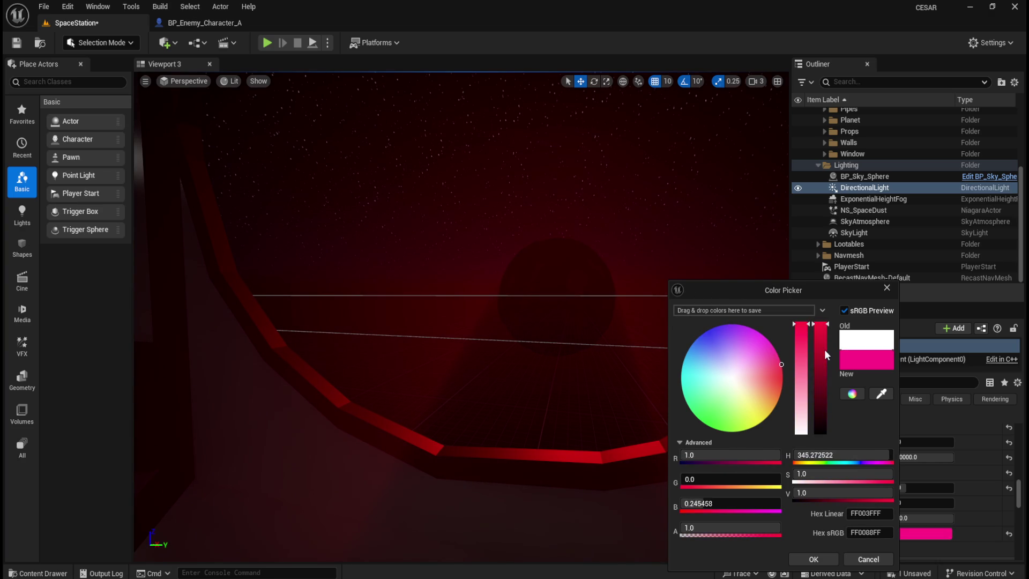
pyautogui.click(870, 559)
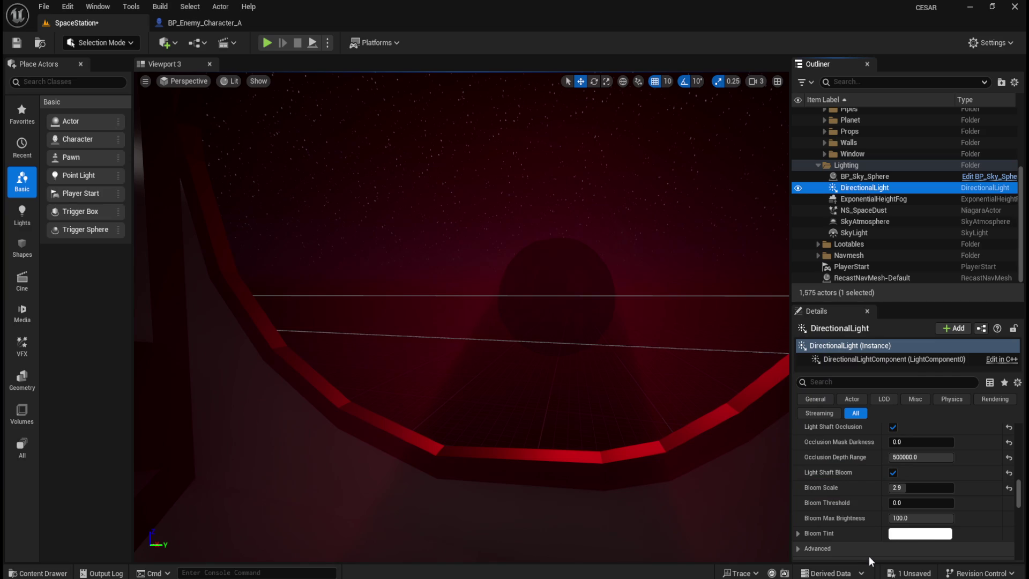
# Confirm bloom max brightness at 100.0 and select the bloom scale field.
pyautogui.scroll(-2, 912, 487)
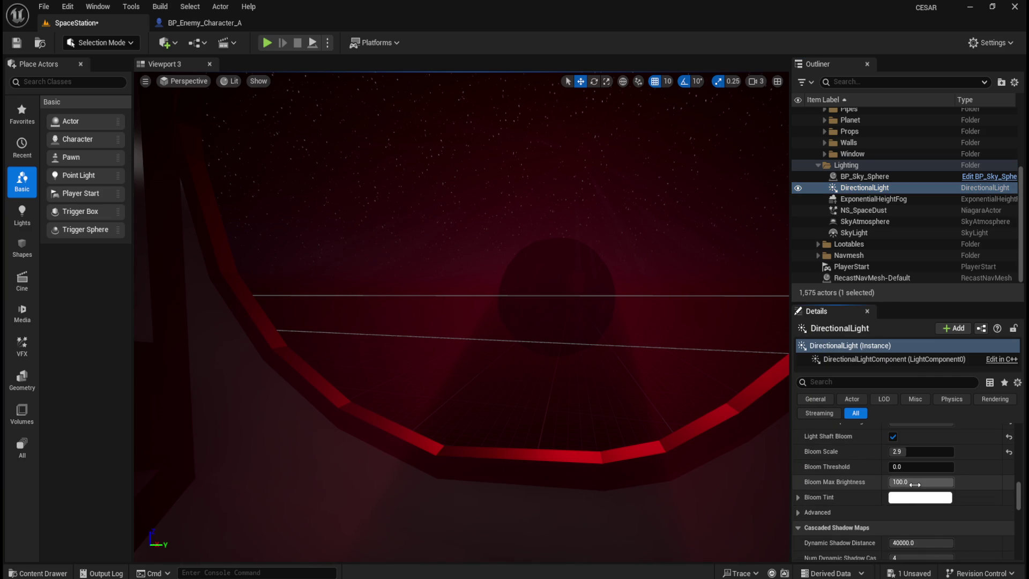
pyautogui.write('100')
pyautogui.press('Return')
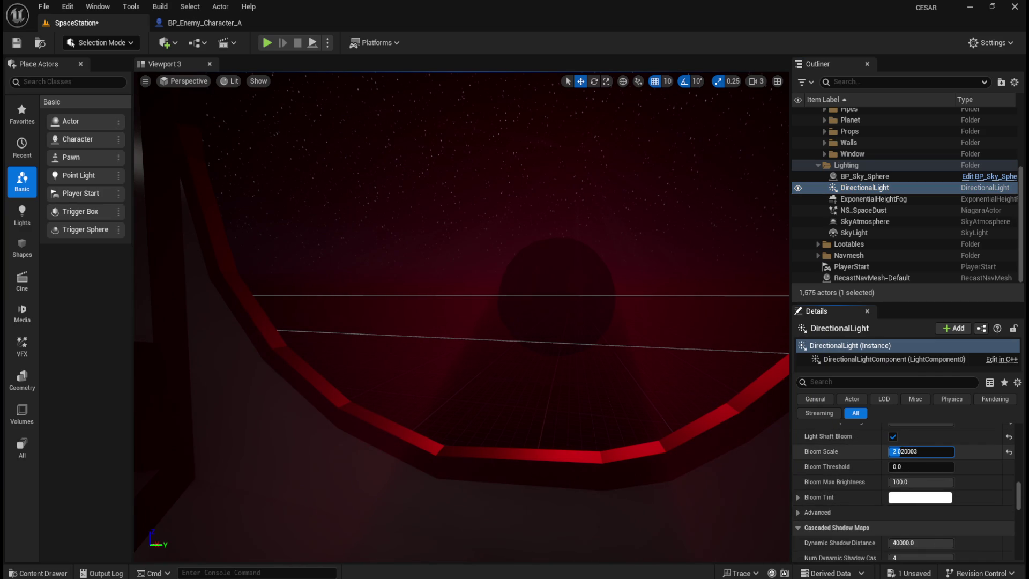
pyautogui.click(921, 452)
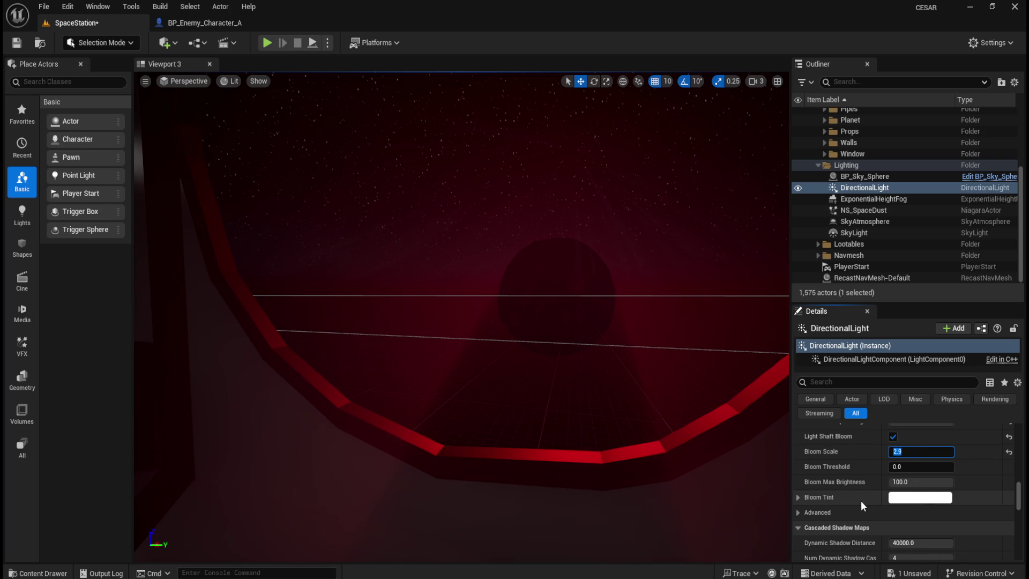
# Set dynamic shadow distance to 20000.0 and cascade count to 3, adjusting the distribution exponent.
pyautogui.scroll(-2, 860, 500)
pyautogui.moveTo(921, 506); pyautogui.dragTo(906, 506)
pyautogui.write('20000')
pyautogui.press('Tab')
pyautogui.write('3')
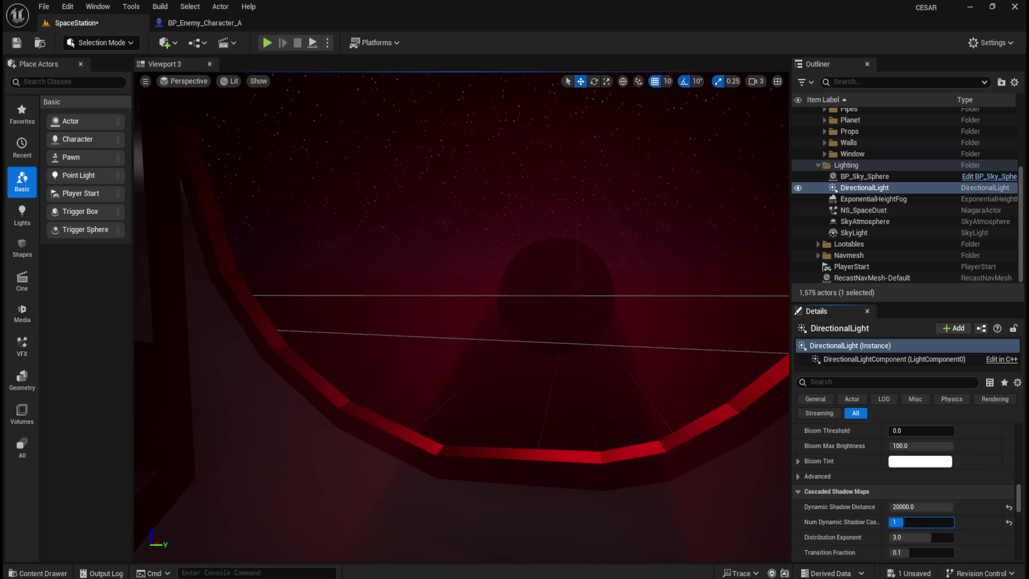
pyautogui.press('Return')
pyautogui.moveTo(911, 541); pyautogui.dragTo(909, 541)
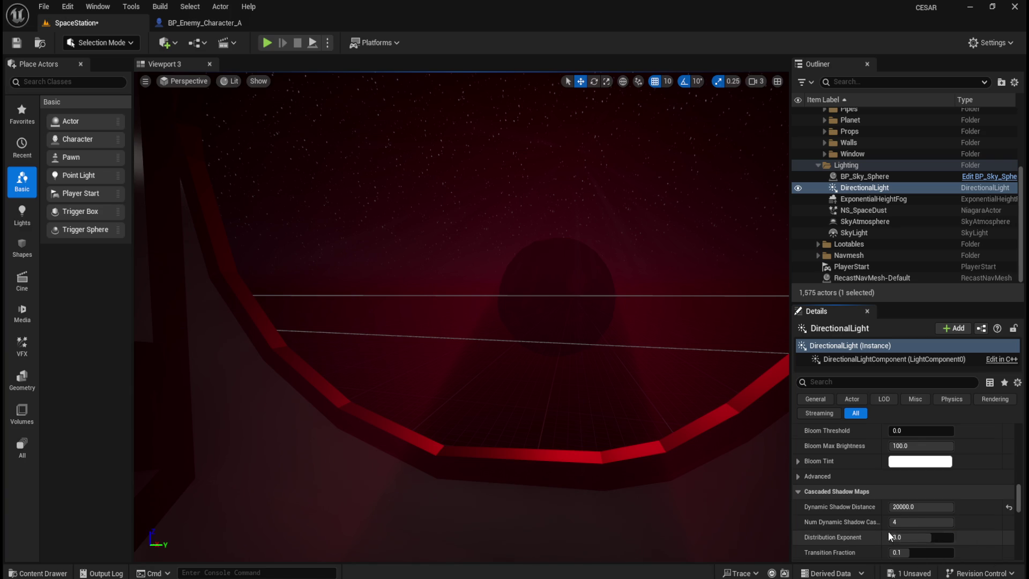
# Raise the cascade transition fraction and reset Distance Fadeout Fraction to 0.1.
pyautogui.scroll(-2, 900, 528)
pyautogui.moveTo(911, 516)
pyautogui.mouseDown()
pyautogui.moveTo(923, 517)
pyautogui.moveTo(918, 531)
pyautogui.mouseUp()
pyautogui.click(1020, 541)
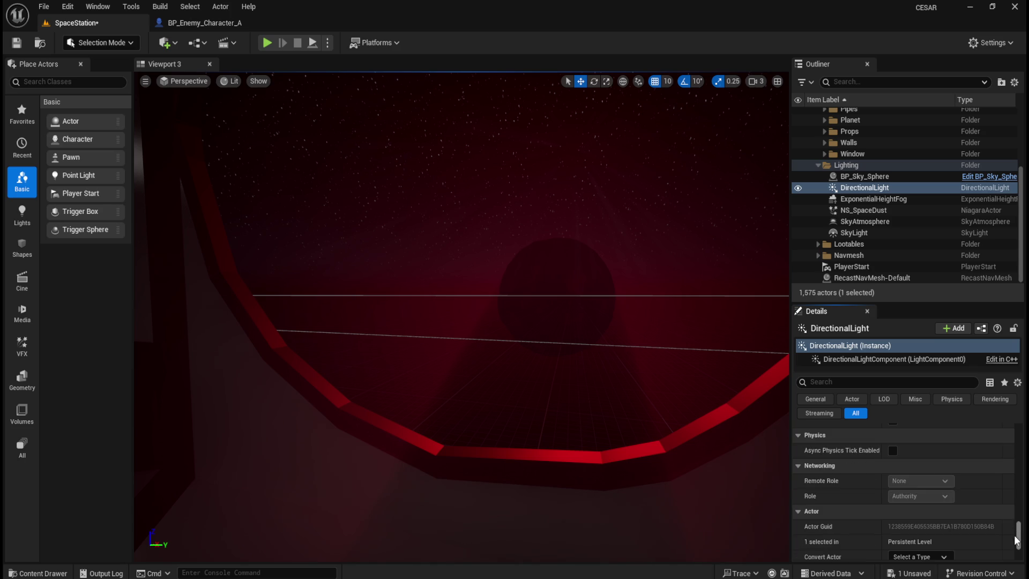
pyautogui.moveTo(1020, 540); pyautogui.dragTo(1020, 504)
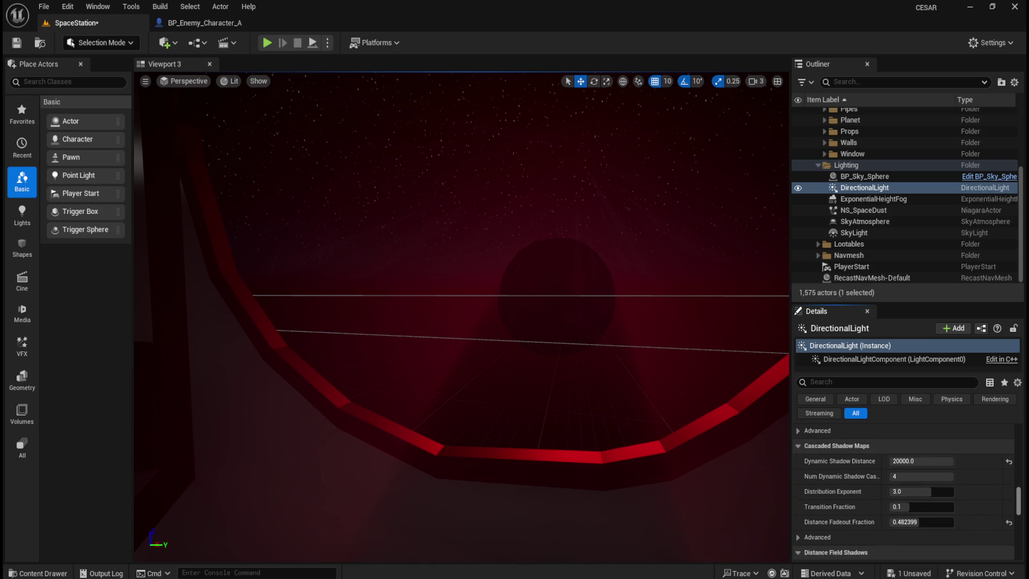
pyautogui.click(1009, 522)
# Reset Far Shadow Cascade Count to 0 and DistanceField Shadow Distance to 51200.
pyautogui.click(797, 537)
pyautogui.scroll(-3, 815, 533)
pyautogui.click(906, 487)
pyautogui.write('1')
pyautogui.press('Return')
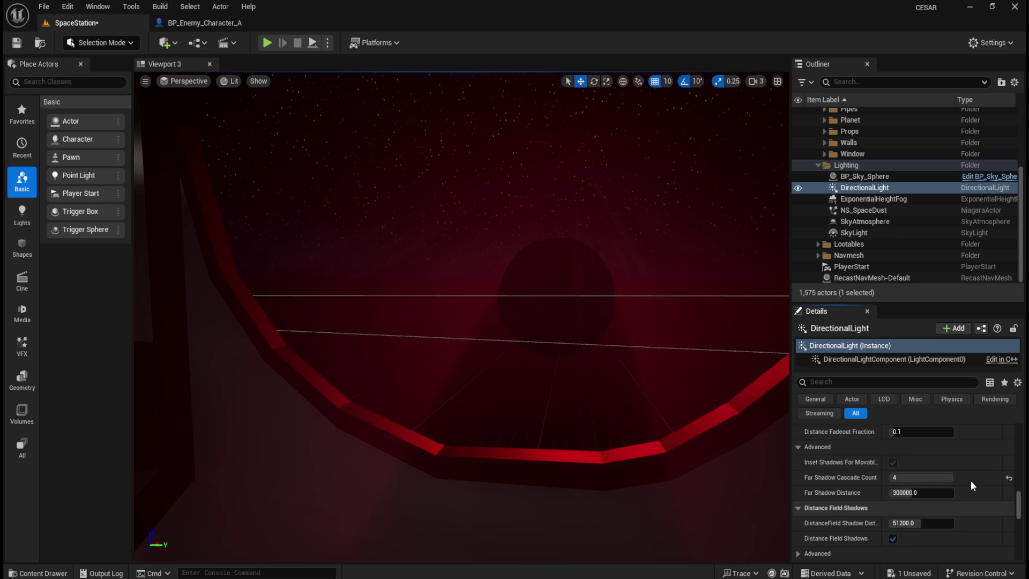
pyautogui.click(1009, 478)
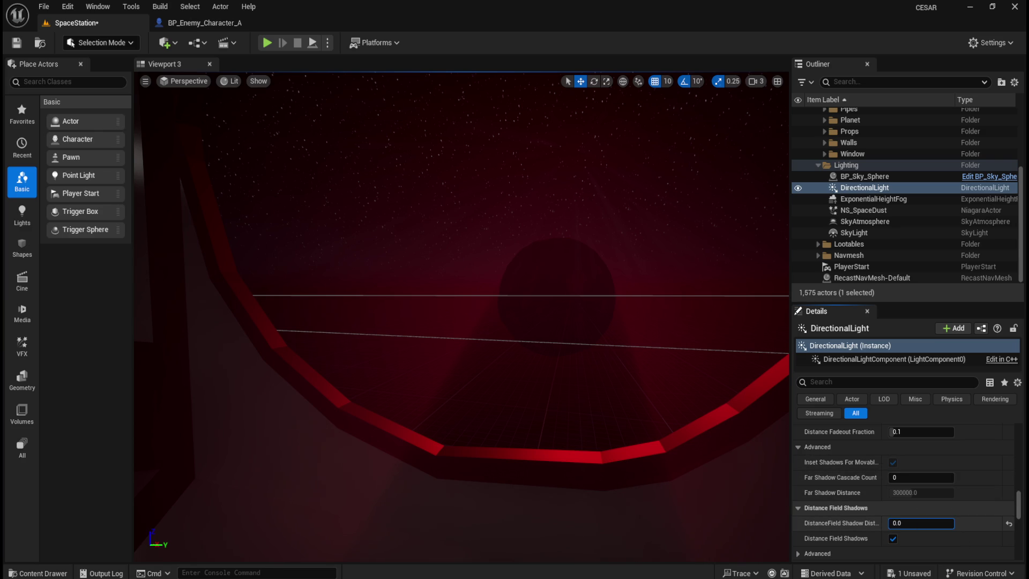
pyautogui.click(1008, 524)
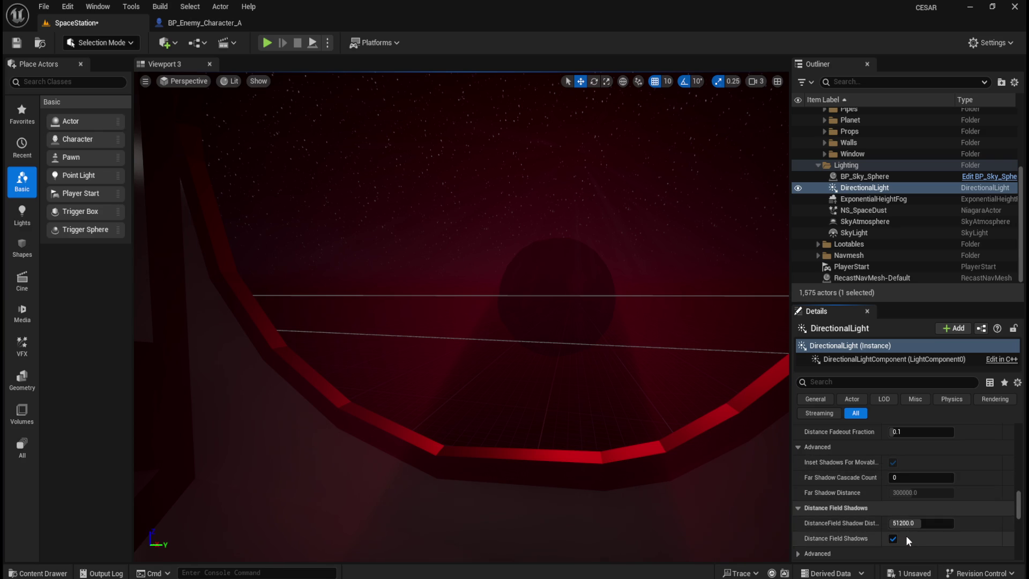
# Turn Distance Field Shadows back on and reset DistanceField Trace Distance to 10000.
pyautogui.click(893, 538)
pyautogui.scroll(-2, 874, 535)
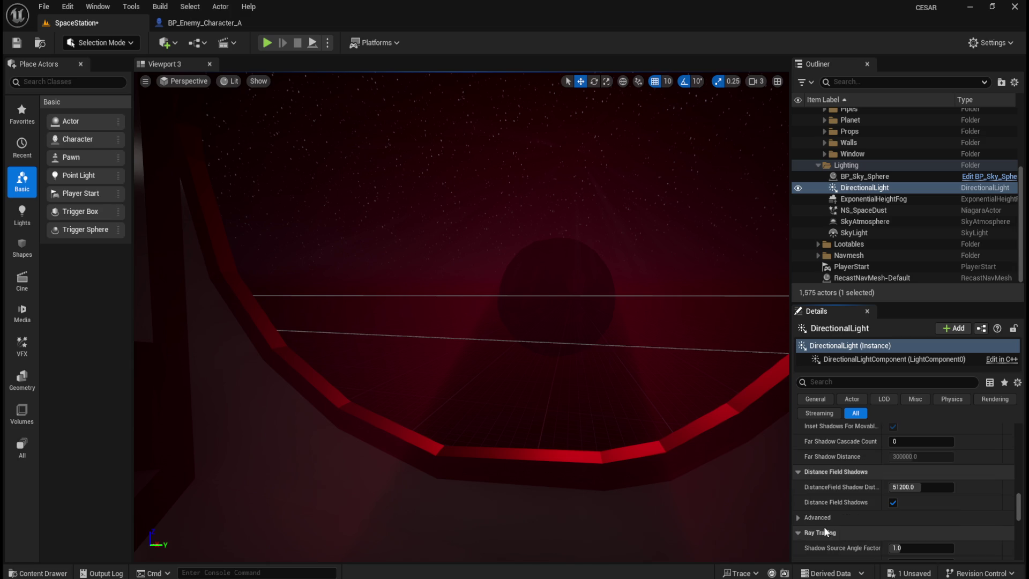
pyautogui.click(798, 518)
pyautogui.scroll(-2, 843, 523)
pyautogui.click(917, 497)
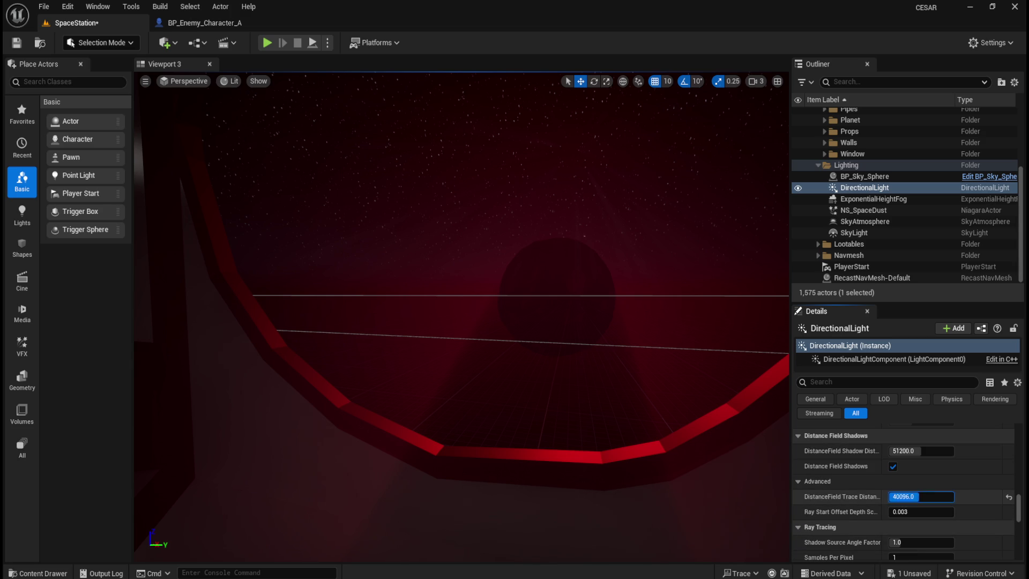
pyautogui.click(1008, 497)
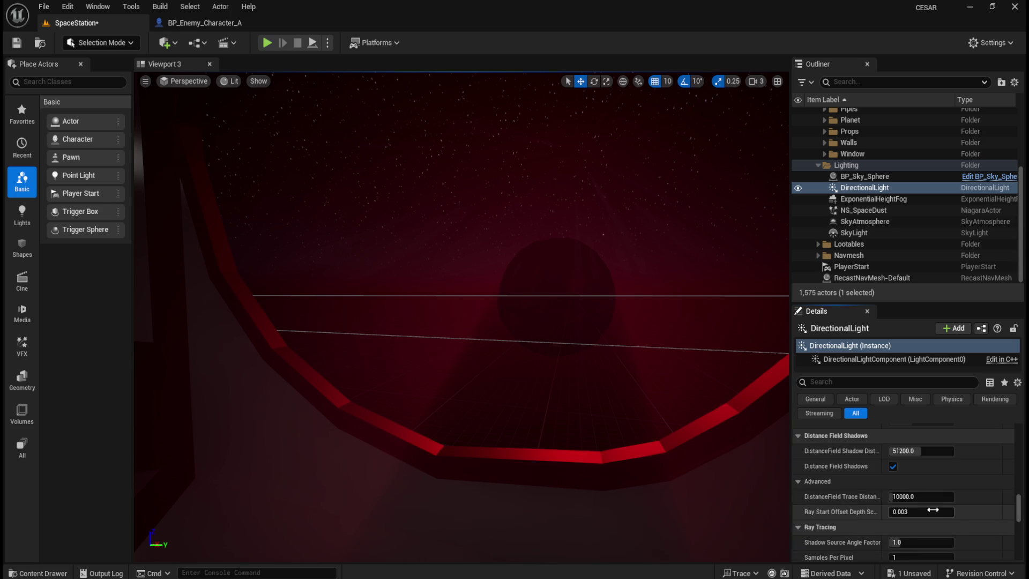
# Adjust Ray Start Offset, reset Shadow Source Angle Factor to 1.0, and enter 2 Samples Per Pixel.
pyautogui.moveTo(893, 512); pyautogui.dragTo(915, 512)
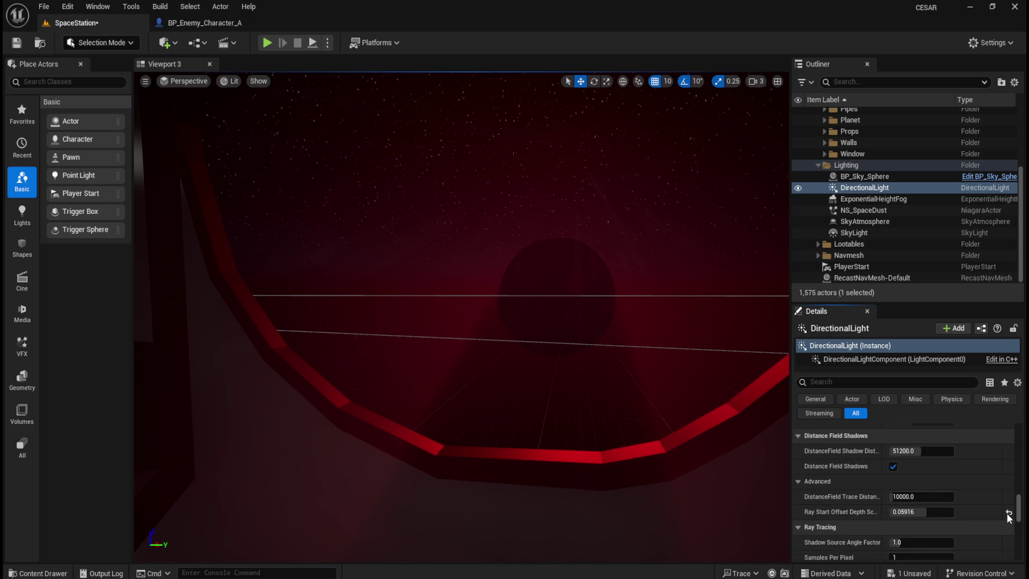
pyautogui.scroll(-2, 927, 512)
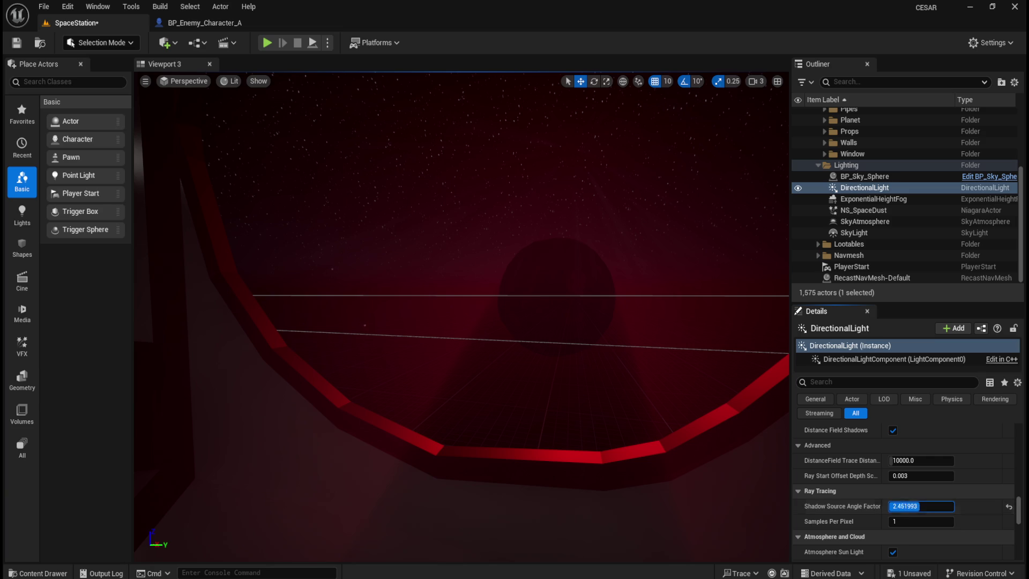
pyautogui.click(1009, 506)
pyautogui.click(908, 521)
pyautogui.write('2')
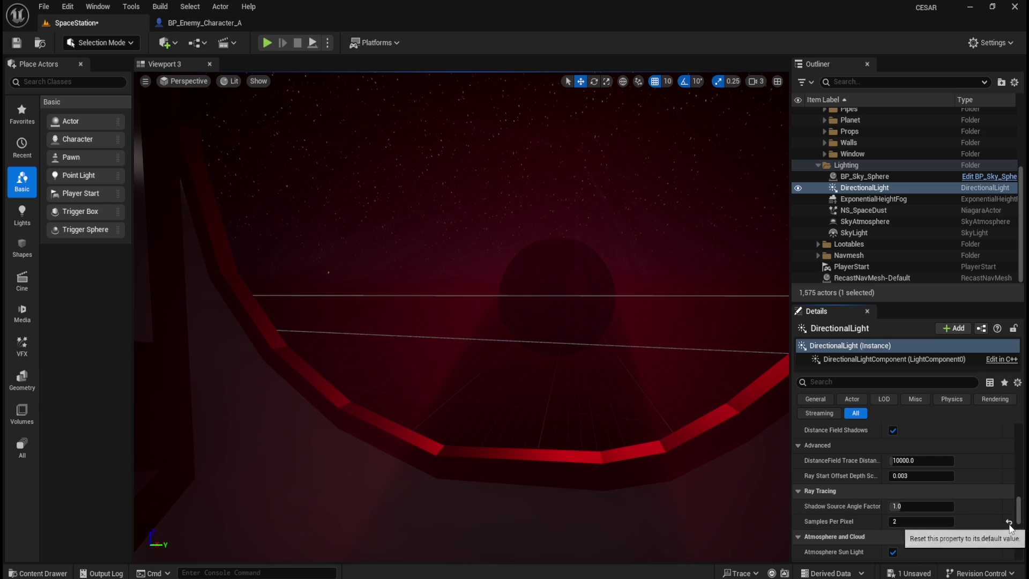
# Switch off Atmosphere Sun Light and view the dark corridor interior.
pyautogui.scroll(-2, 949, 527)
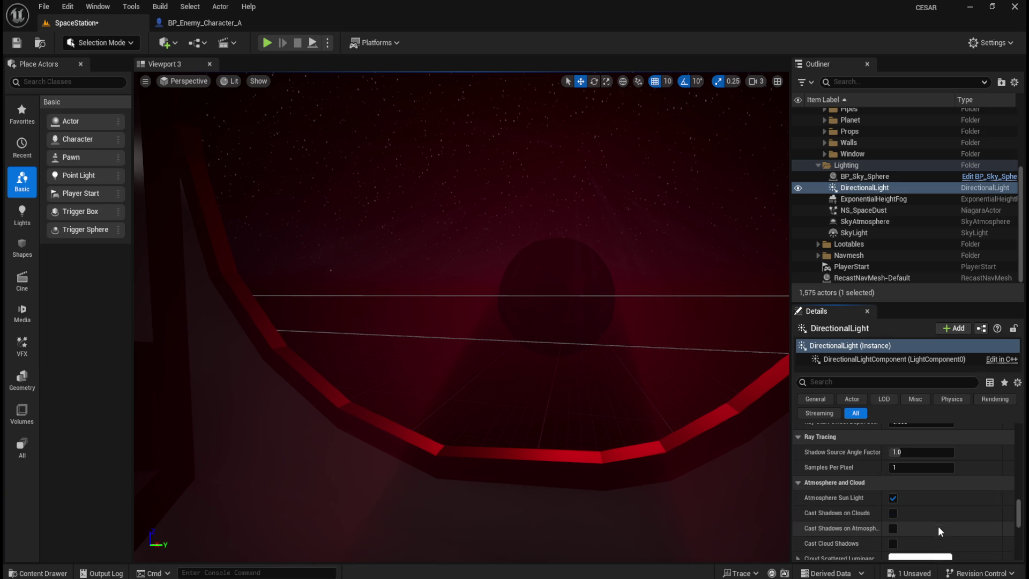
pyautogui.click(893, 498)
pyautogui.moveTo(483, 323)
pyautogui.mouseDown()
pyautogui.moveTo(580, 396)
pyautogui.moveTo(607, 402)
pyautogui.moveTo(589, 435)
pyautogui.moveTo(627, 434)
pyautogui.mouseUp()
# Turn Atmosphere Sun Light back on and switch off atmosphere and cloud shadow casting.
pyautogui.click(893, 498)
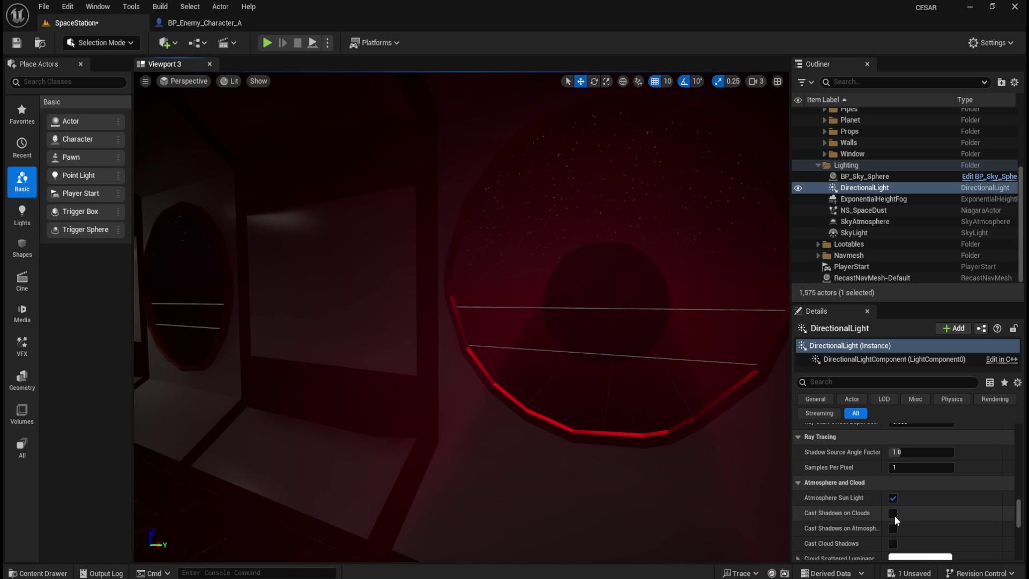
pyautogui.click(892, 530)
pyautogui.click(893, 543)
# Show the advanced atmosphere settings and enter 1 for Atmosphere Sun Light Index.
pyautogui.scroll(-3, 934, 521)
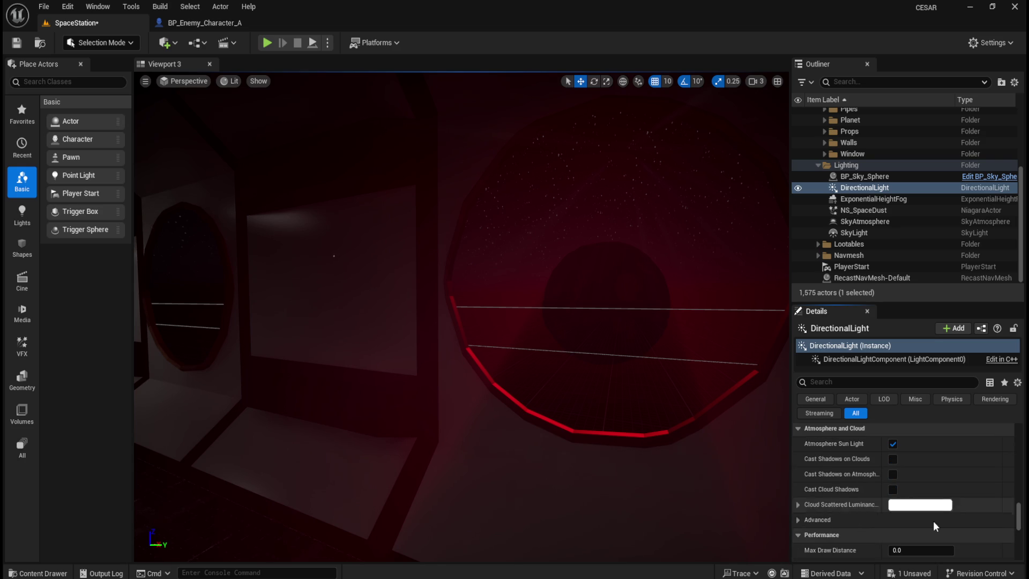
pyautogui.click(799, 520)
pyautogui.scroll(-3, 831, 514)
pyautogui.click(894, 481)
pyautogui.write('1')
pyautogui.press('Return')
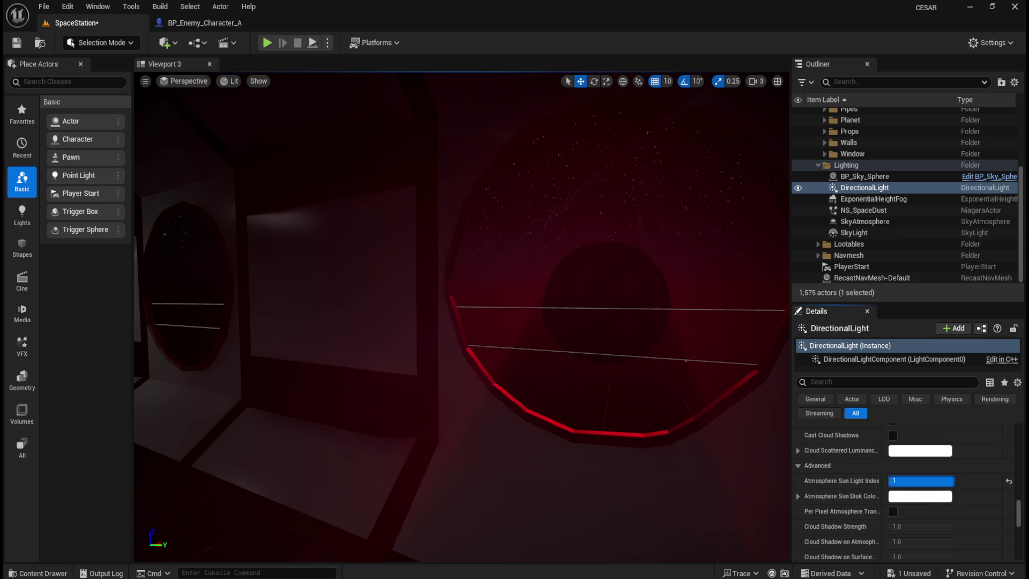
# Try an orange-red Sun Disk Color, discard it, and toggle Per Pixel Atmosphere Transmittance.
pyautogui.click(920, 496)
pyautogui.moveTo(788, 385)
pyautogui.mouseDown()
pyautogui.moveTo(804, 387)
pyautogui.moveTo(703, 347)
pyautogui.mouseUp()
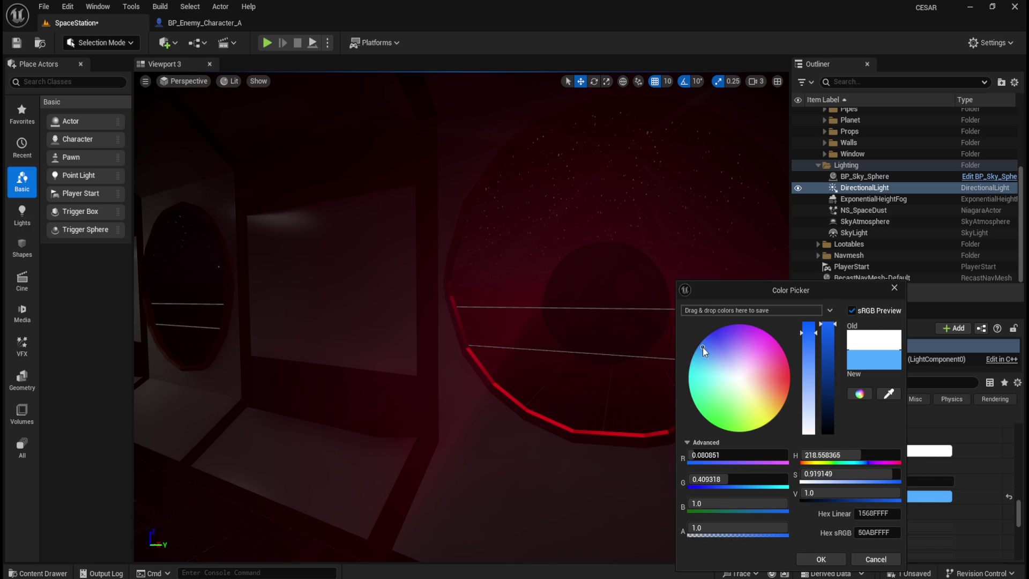
pyautogui.click(872, 559)
pyautogui.click(894, 513)
# Focus the directional light and fly the view toward the corridor with round windows.
pyautogui.press('f')
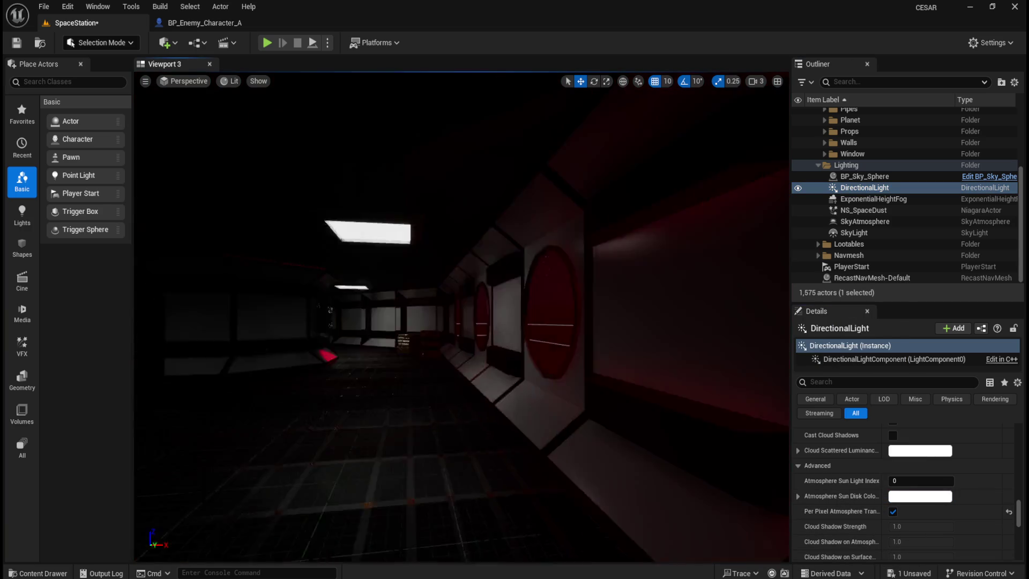
pyautogui.moveTo(619, 368)
pyautogui.mouseDown()
pyautogui.moveTo(525, 366)
pyautogui.moveTo(619, 368)
pyautogui.moveTo(563, 363)
pyautogui.moveTo(552, 386)
pyautogui.moveTo(552, 362)
pyautogui.moveTo(572, 388)
pyautogui.moveTo(541, 385)
pyautogui.moveTo(572, 404)
pyautogui.mouseUp()
pyautogui.scroll(3, 620, 367)
pyautogui.scroll(3, 551, 370)
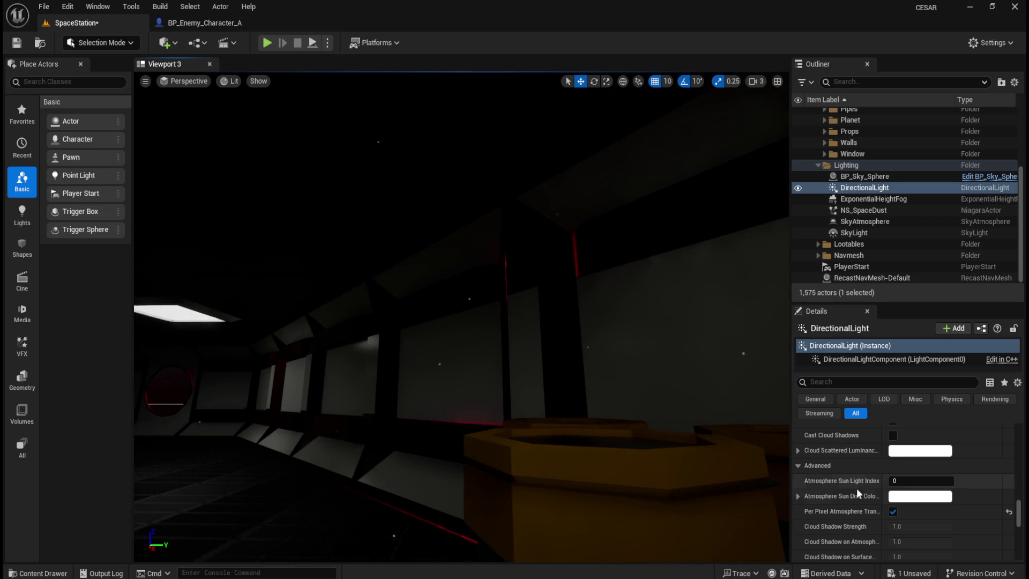
pyautogui.moveTo(542, 445); pyautogui.dragTo(531, 438)
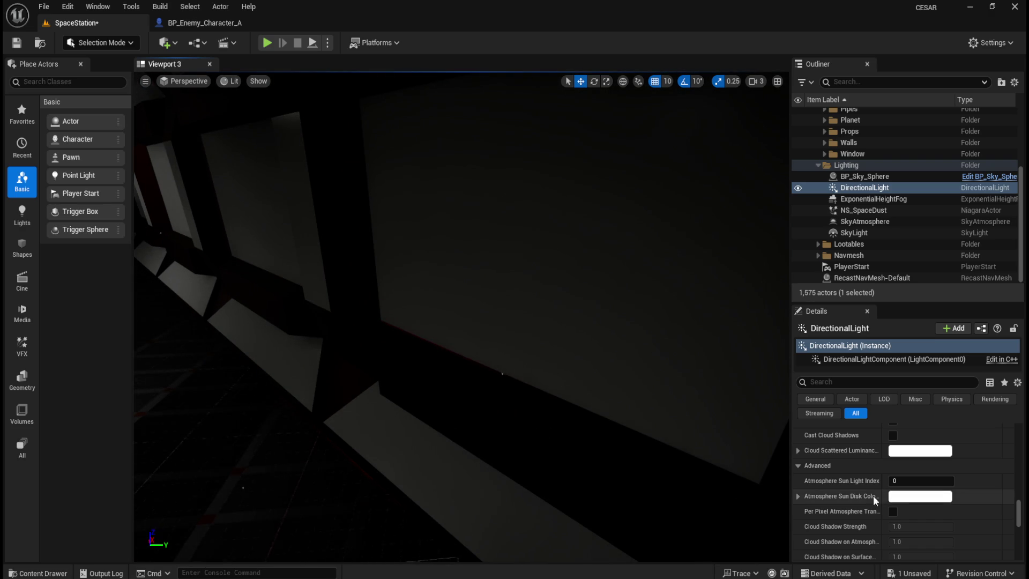
# Turn Per Pixel Atmosphere Transmittance on, inspect a lit wall panel, then switch it off.
pyautogui.click(893, 510)
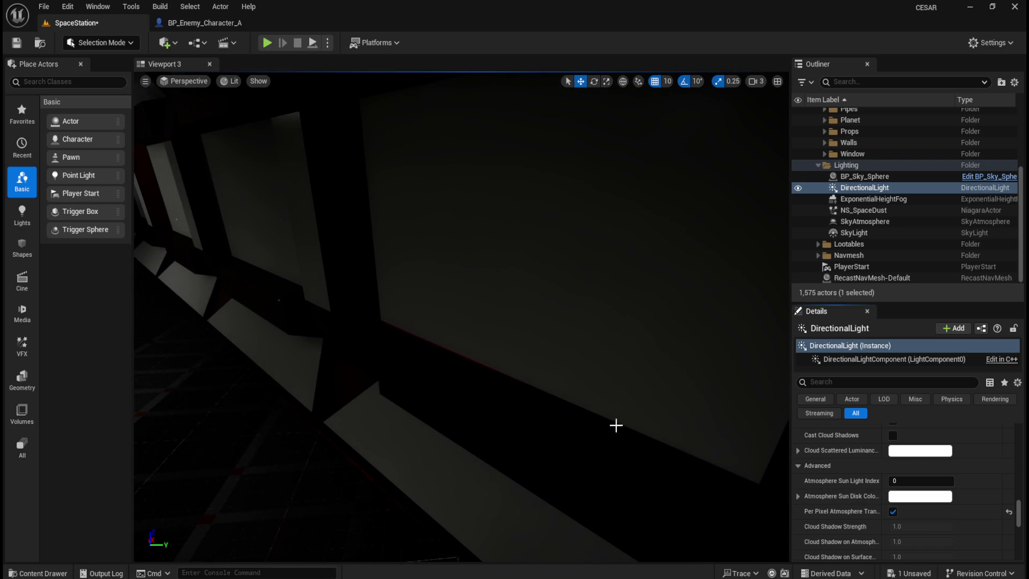
pyautogui.moveTo(615, 425); pyautogui.dragTo(616, 425)
pyautogui.moveTo(574, 395); pyautogui.dragTo(529, 310)
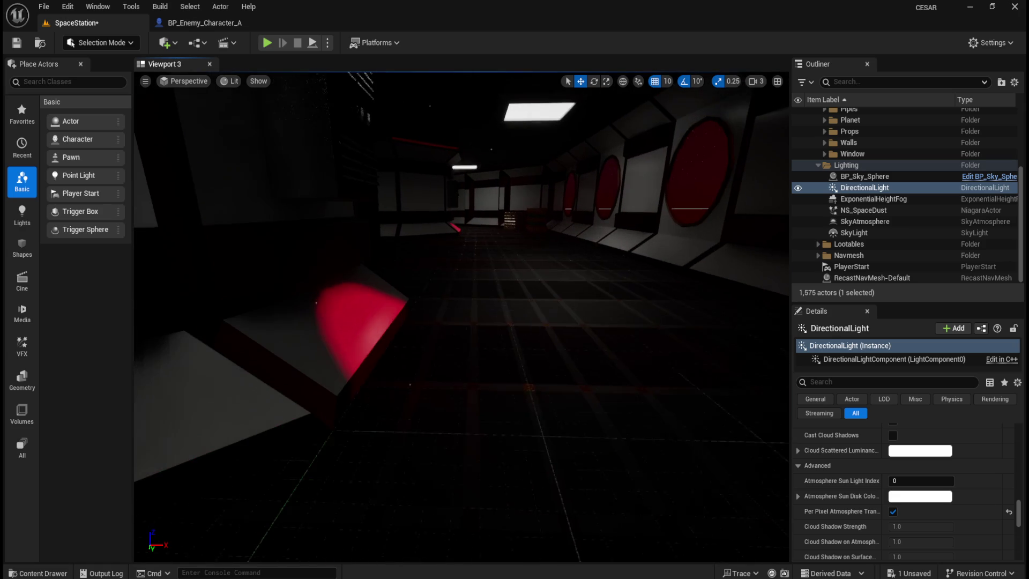
pyautogui.click(892, 512)
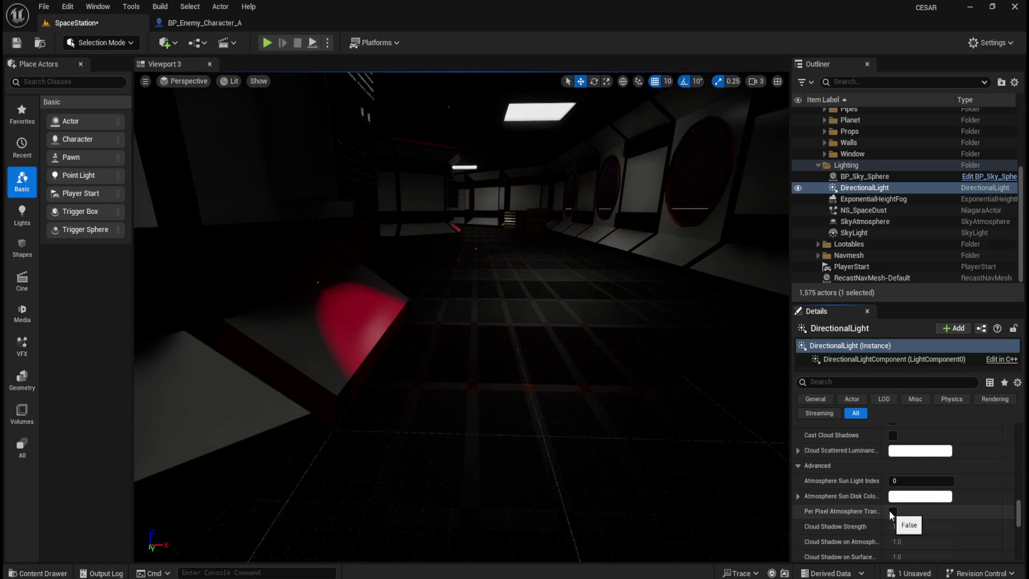
pyautogui.moveTo(677, 362); pyautogui.dragTo(694, 366)
# Compare transmittance off and on at the red porthole wall, leaving it enabled.
pyautogui.click(892, 511)
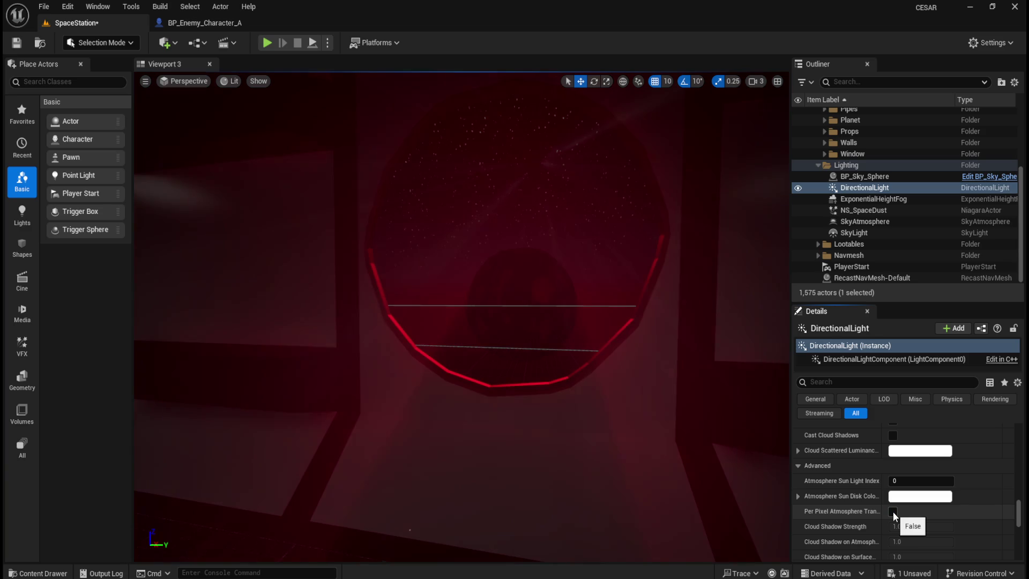
pyautogui.click(893, 511)
pyautogui.moveTo(641, 395); pyautogui.dragTo(625, 401)
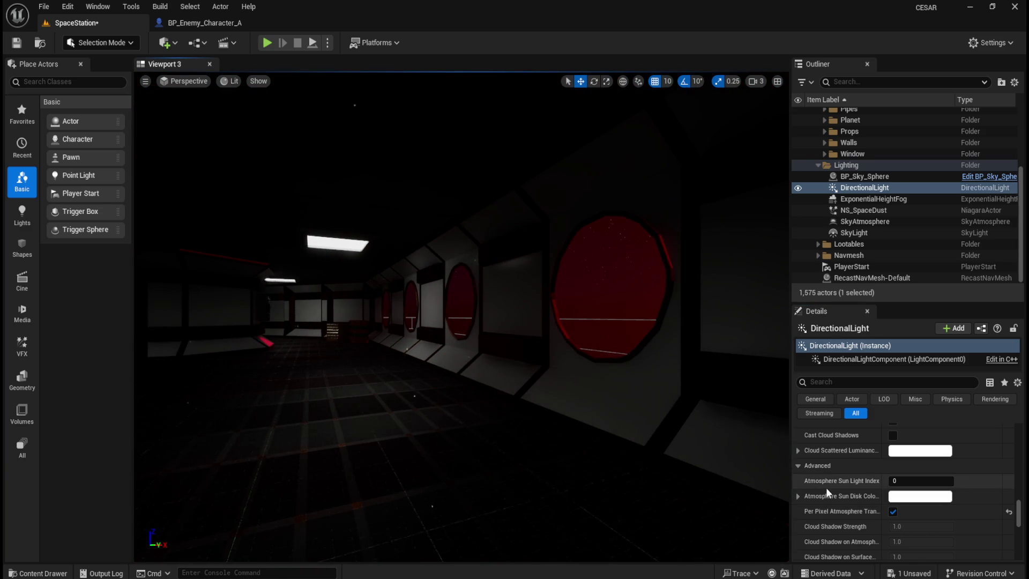
pyautogui.scroll(-3, 825, 488)
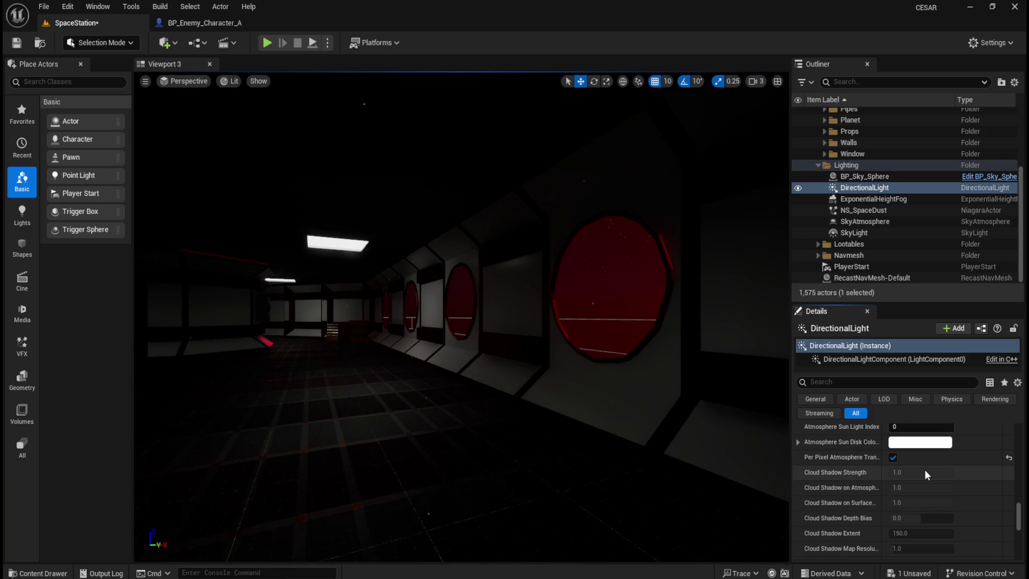
pyautogui.scroll(1, 894, 468)
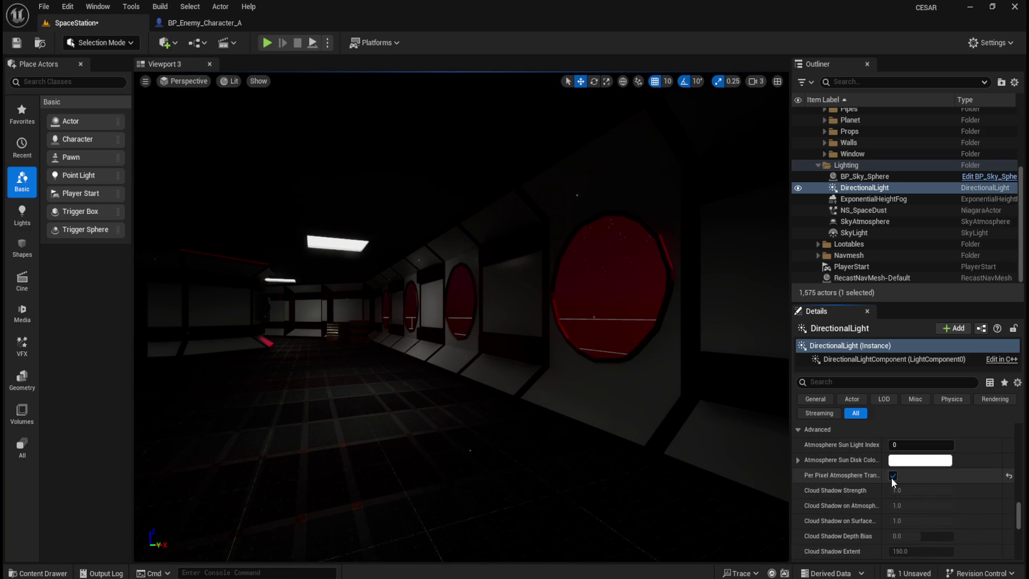
pyautogui.click(892, 477)
pyautogui.scroll(3, 653, 433)
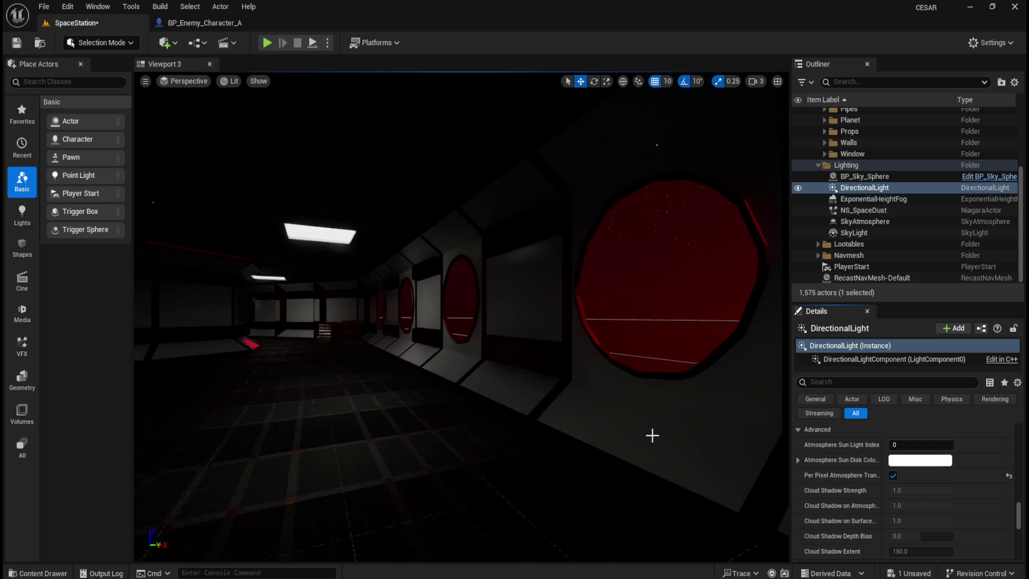
pyautogui.moveTo(653, 436); pyautogui.dragTo(626, 428)
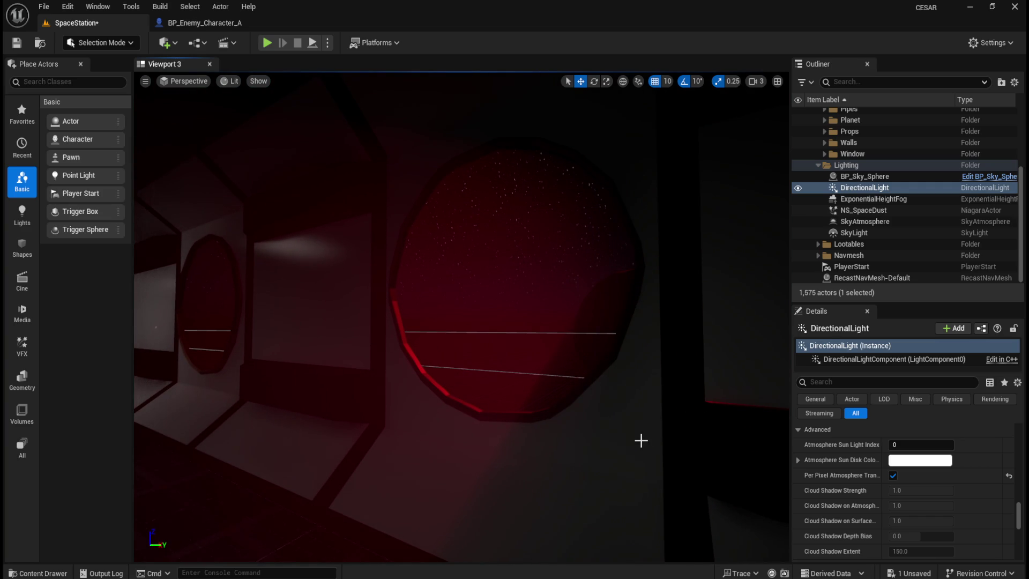
pyautogui.scroll(-5, 818, 510)
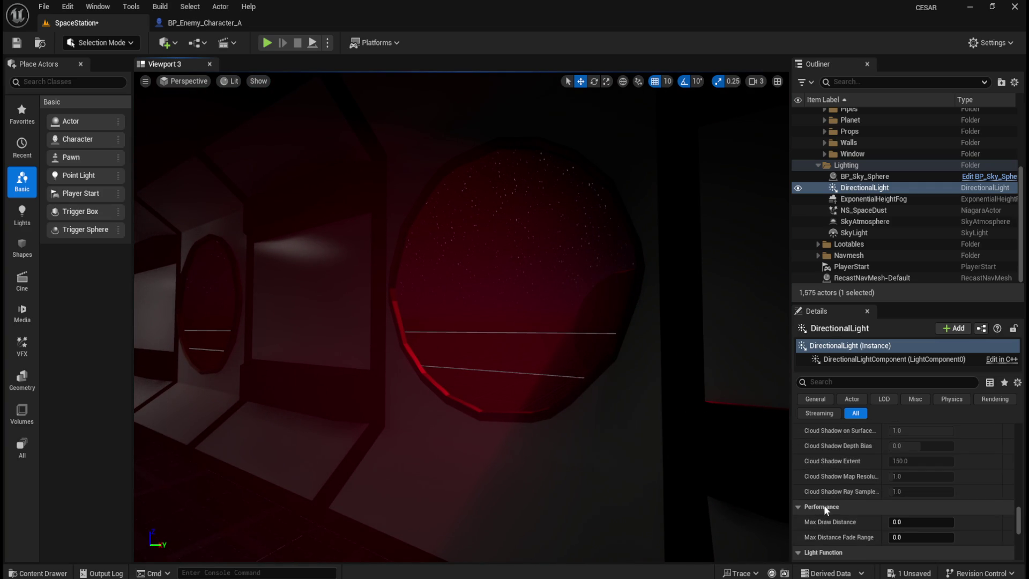
# Raise the light's Max Draw Distance and reset Max Distance Fade Range to 0.
pyautogui.moveTo(911, 504)
pyautogui.mouseDown()
pyautogui.moveTo(982, 513)
pyautogui.moveTo(914, 513)
pyautogui.moveTo(921, 519)
pyautogui.mouseUp()
pyautogui.click(1008, 519)
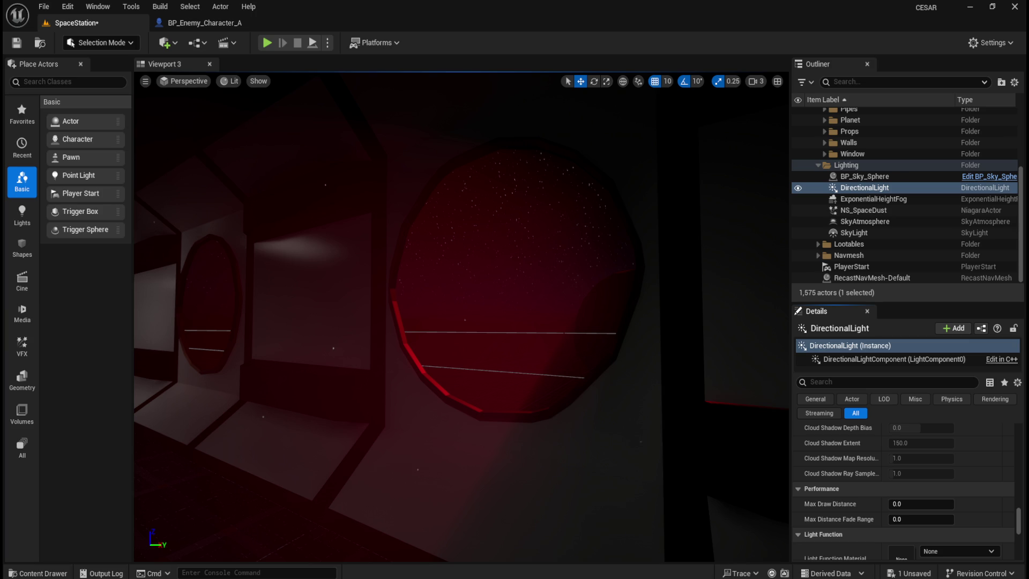
pyautogui.scroll(-3, 836, 493)
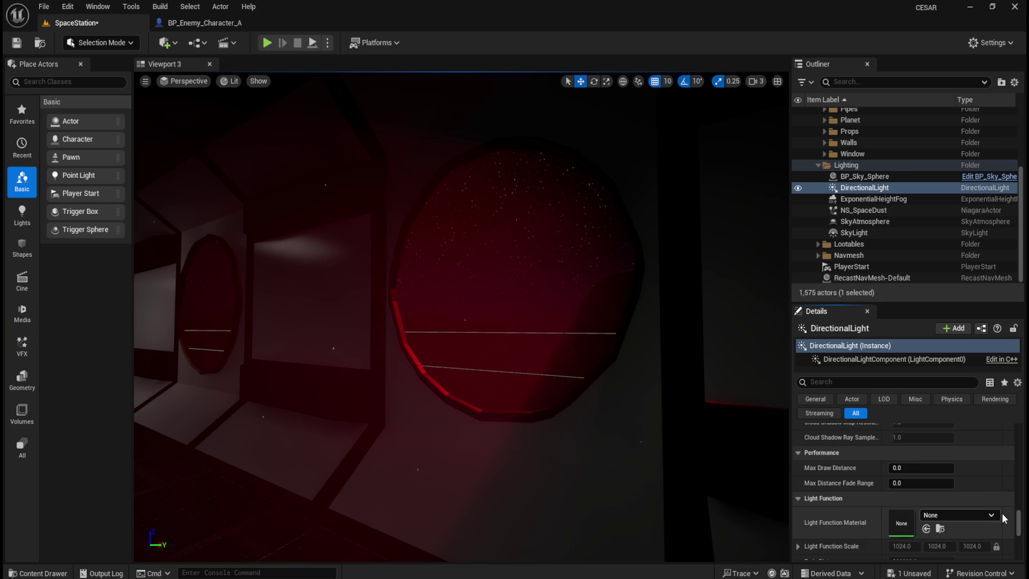
pyautogui.scroll(-3, 1021, 533)
pyautogui.scroll(3, 1021, 536)
pyautogui.scroll(-4, 1022, 536)
pyautogui.moveTo(1019, 538); pyautogui.dragTo(1017, 552)
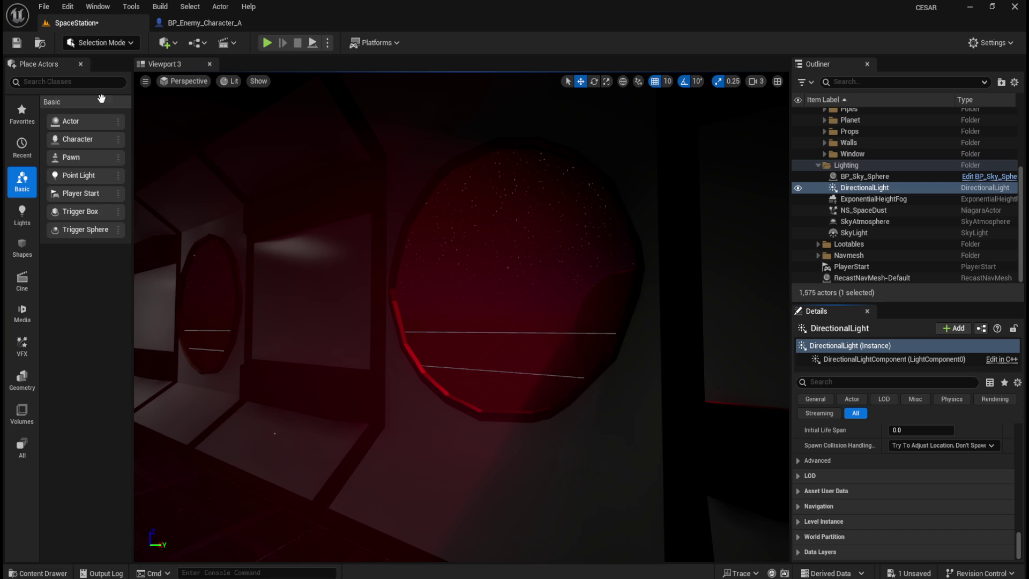
# Save all changes to the SpaceStation level and start a play-test.
pyautogui.click(20, 47)
pyautogui.click(84, 167)
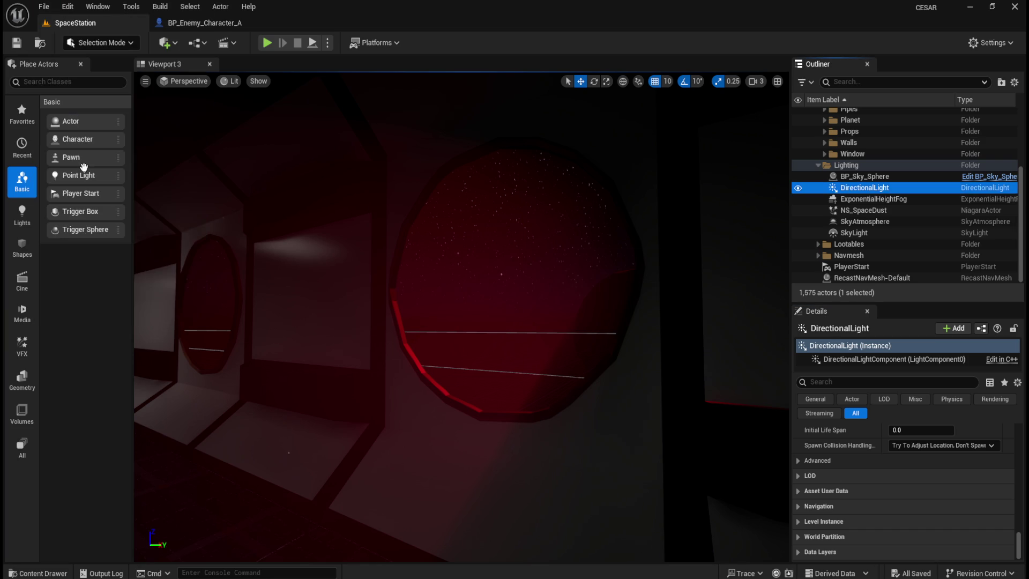
pyautogui.click(272, 47)
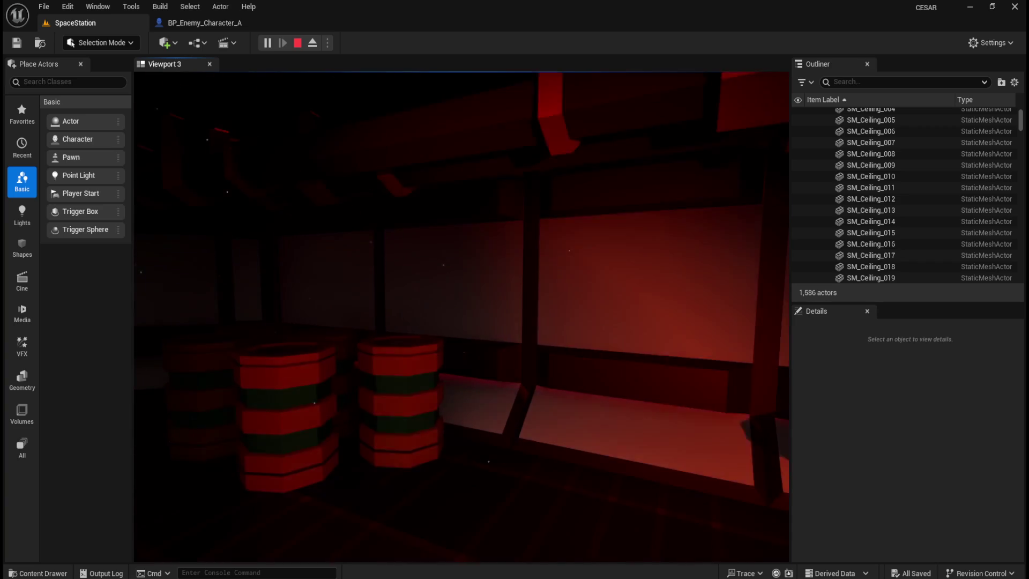
pyautogui.press('Escape')
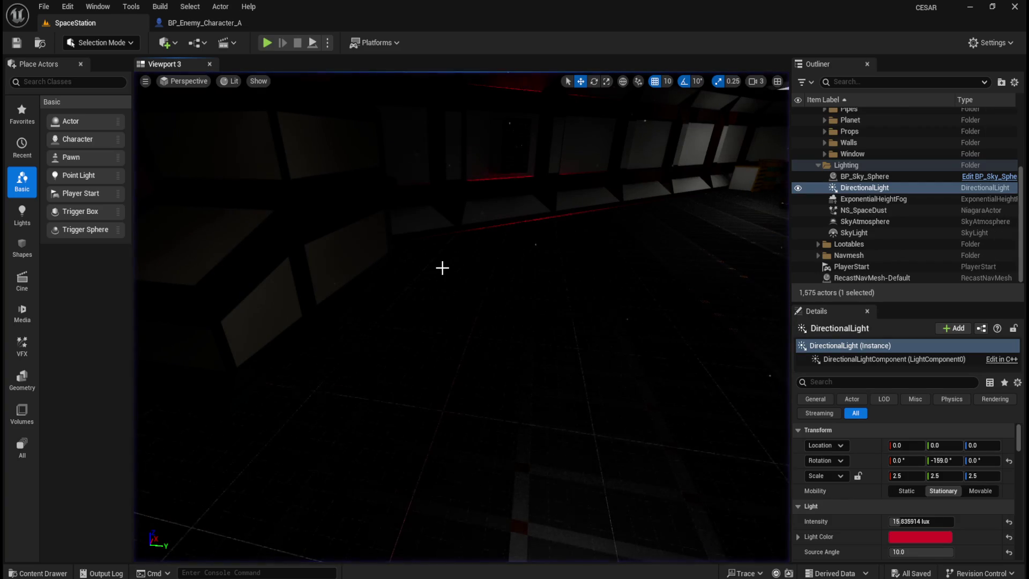
# Focus the DirectionalLight and fly through the corridor toward the glowing red round doors.
pyautogui.press('f')
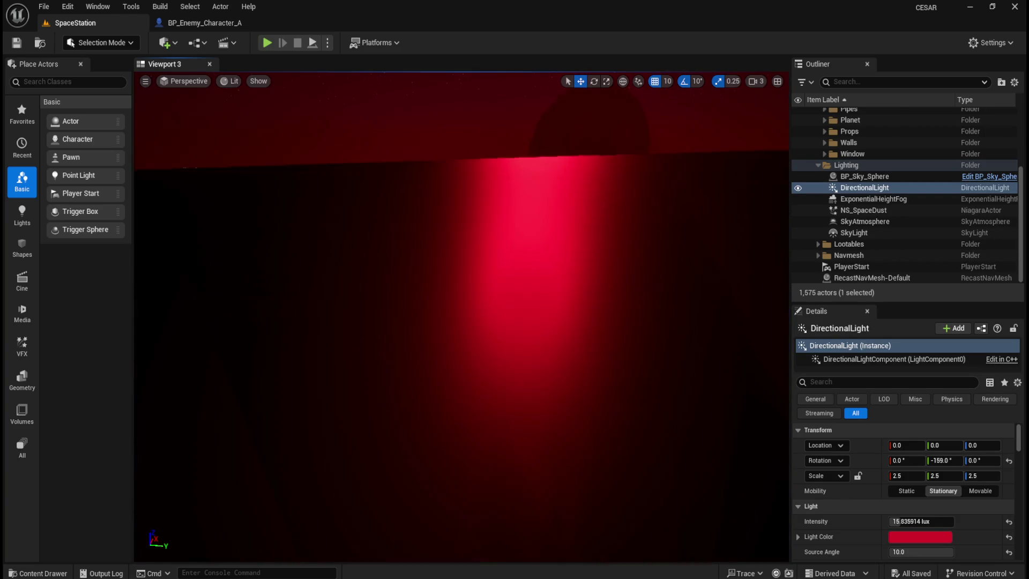
pyautogui.moveTo(532, 246)
pyautogui.mouseDown()
pyautogui.moveTo(485, 259)
pyautogui.moveTo(497, 278)
pyautogui.mouseUp()
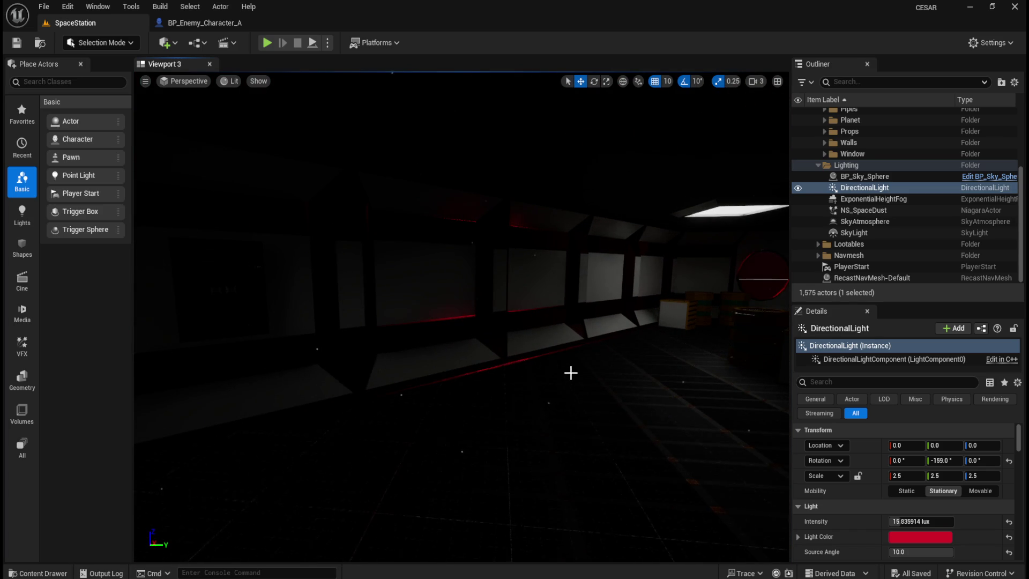
pyautogui.moveTo(571, 372); pyautogui.dragTo(571, 373)
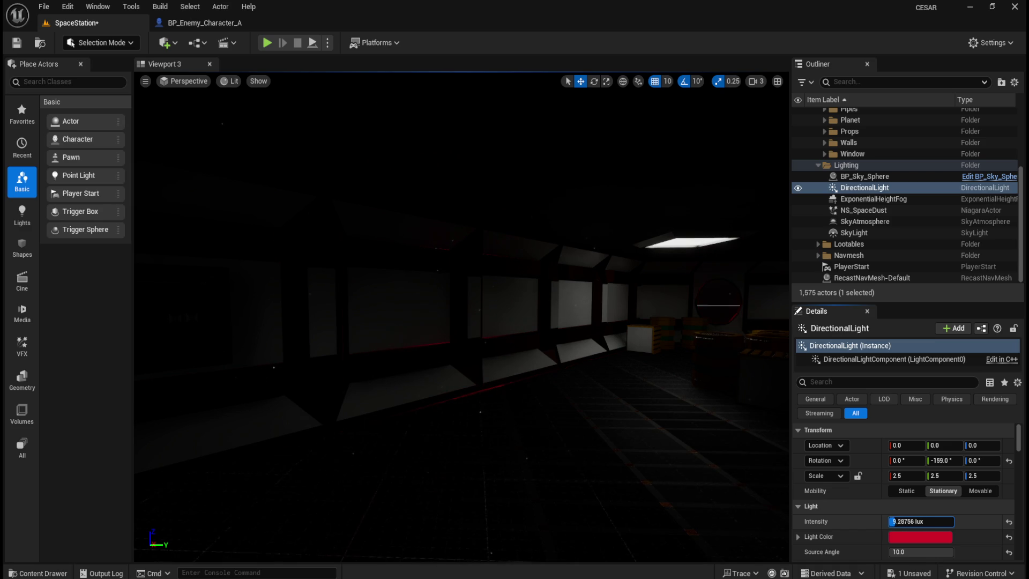
pyautogui.moveTo(615, 418)
pyautogui.mouseDown()
pyautogui.moveTo(620, 403)
pyautogui.moveTo(646, 419)
pyautogui.mouseUp()
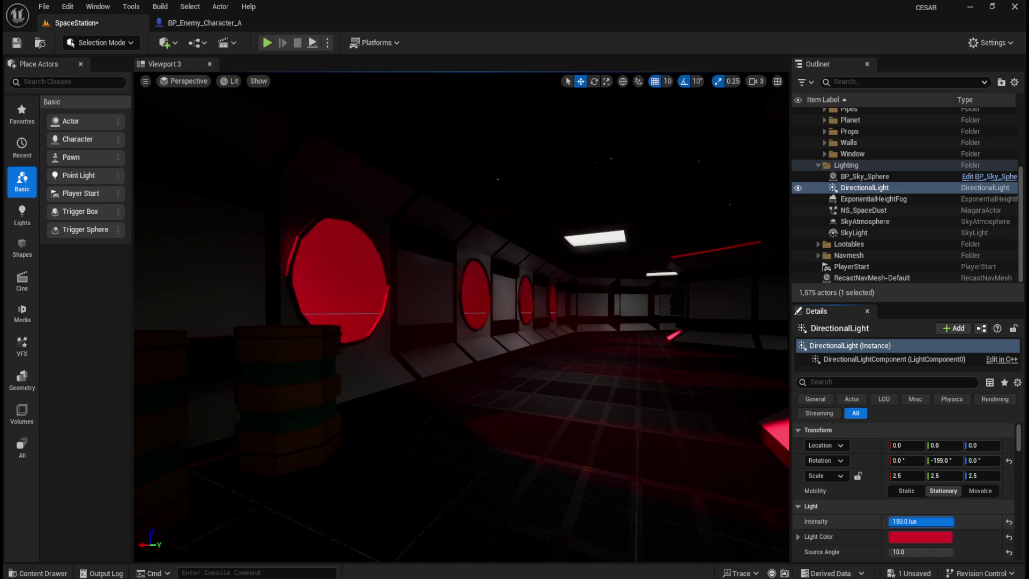
pyautogui.moveTo(647, 418); pyautogui.dragTo(646, 419)
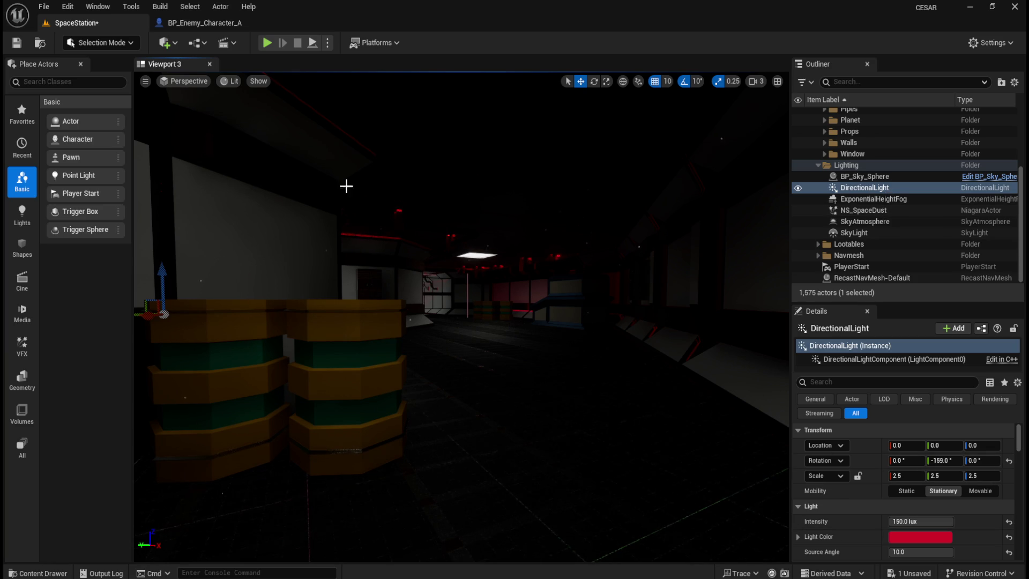
# Save the level, undo Source Soft Angle back to 0, and toggle the light's Affects World.
pyautogui.click(17, 43)
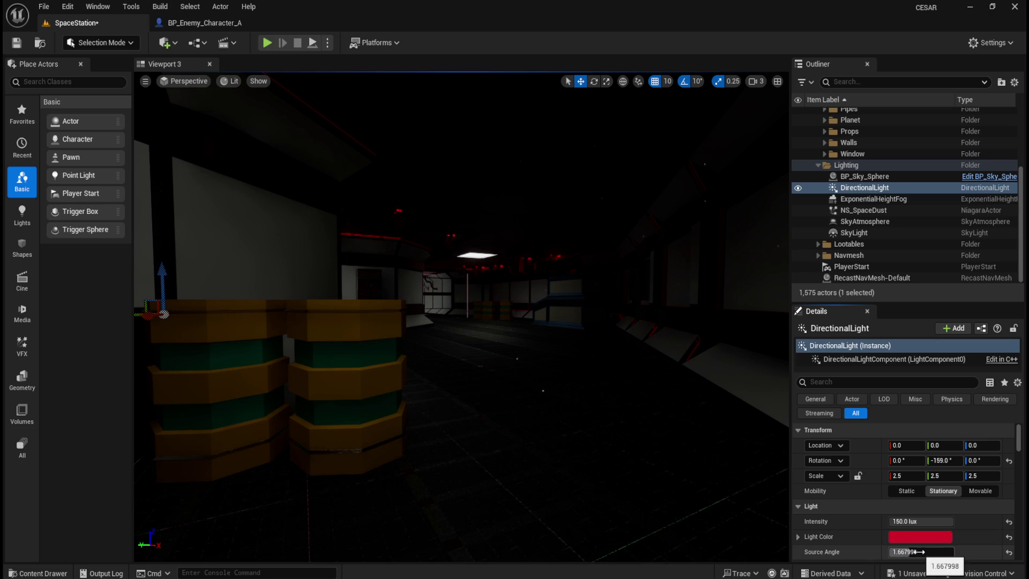
pyautogui.scroll(-3, 866, 523)
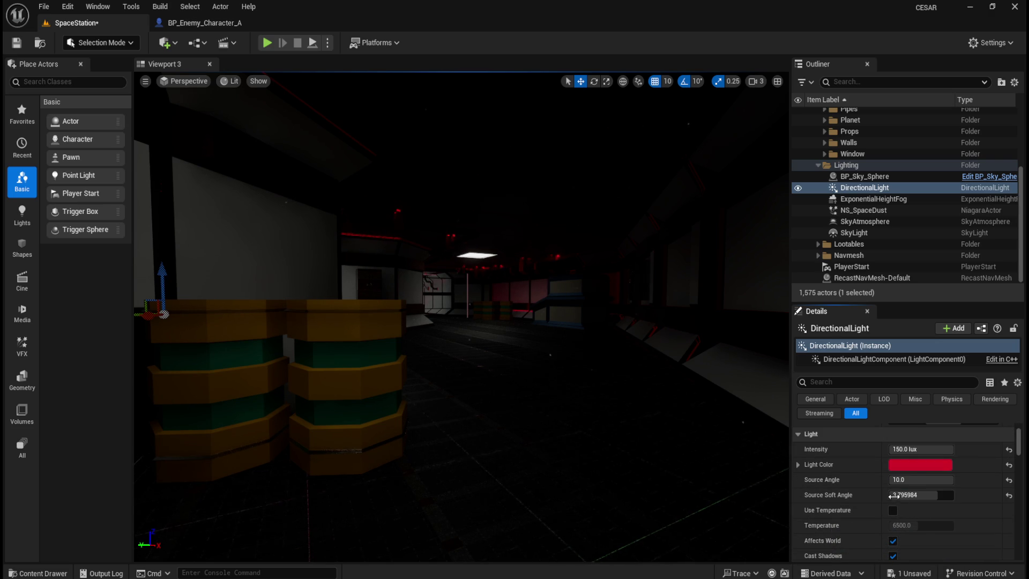
pyautogui.hotkey('ctrl', 'z')
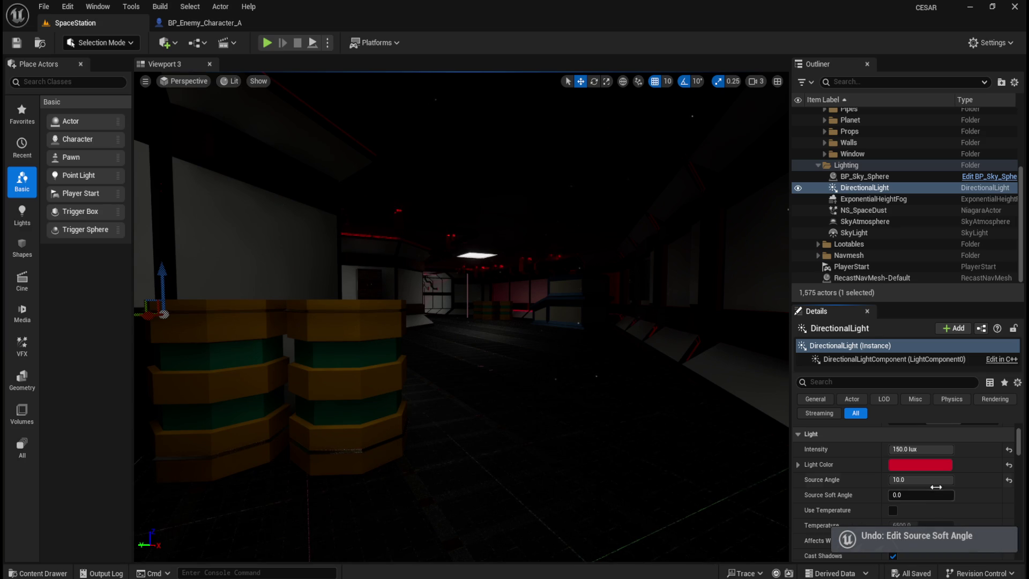
pyautogui.scroll(-3, 882, 504)
pyautogui.click(893, 468)
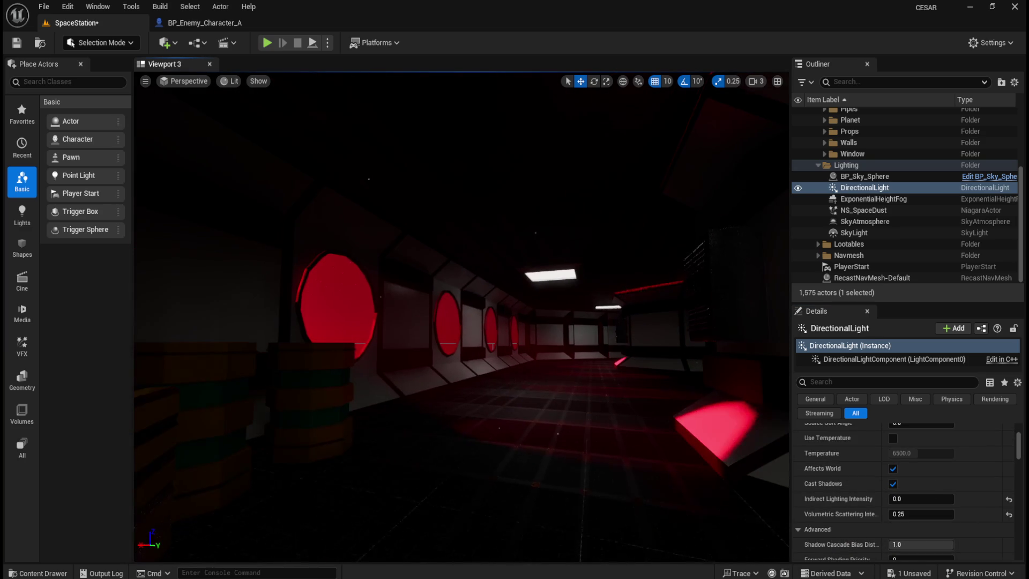
pyautogui.click(893, 469)
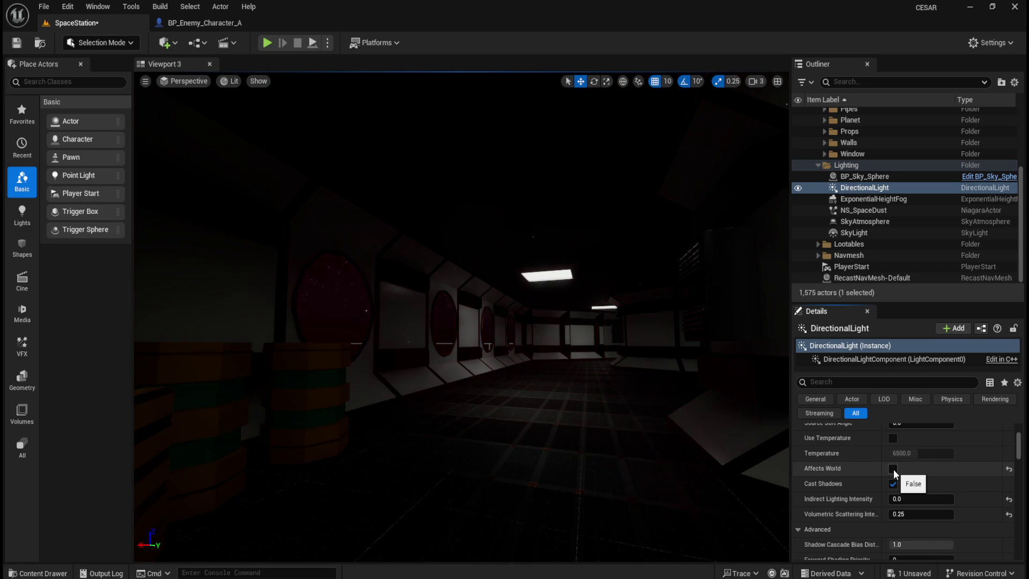
pyautogui.click(893, 468)
pyautogui.click(893, 483)
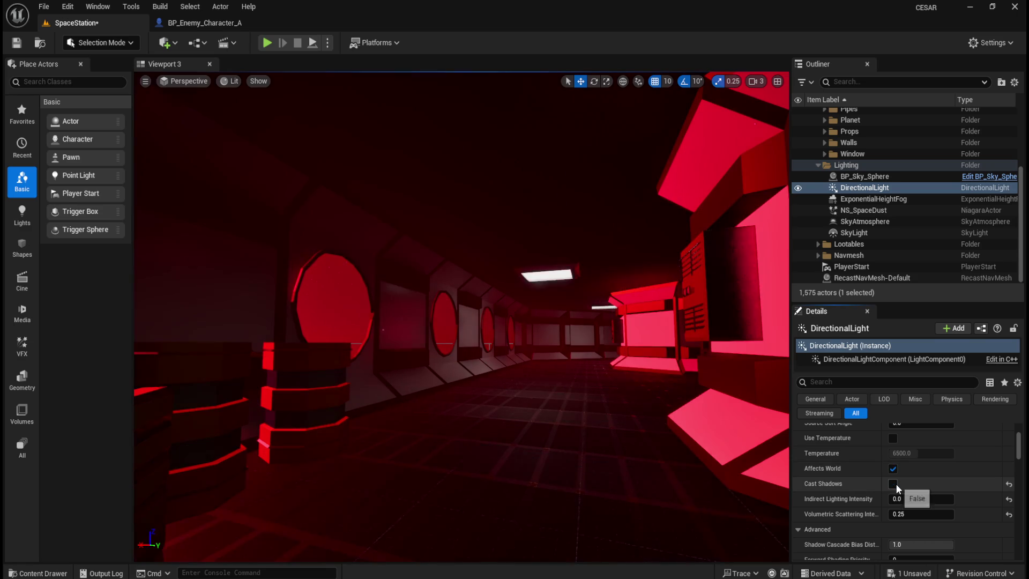
pyautogui.click(893, 483)
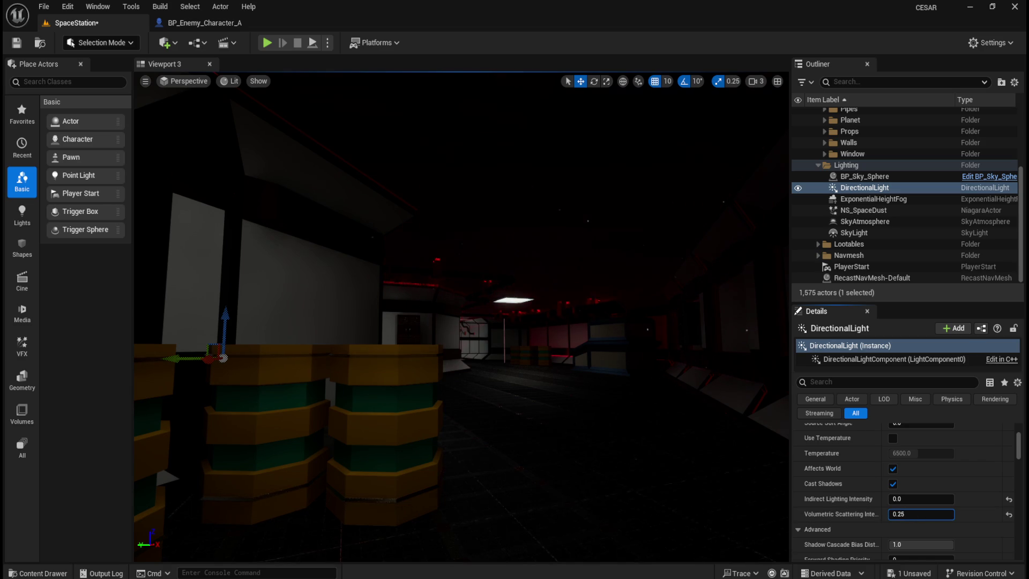
pyautogui.moveTo(600, 401); pyautogui.dragTo(665, 401)
pyautogui.moveTo(921, 514)
pyautogui.mouseDown()
pyautogui.moveTo(954, 514)
pyautogui.moveTo(900, 514)
pyautogui.mouseUp()
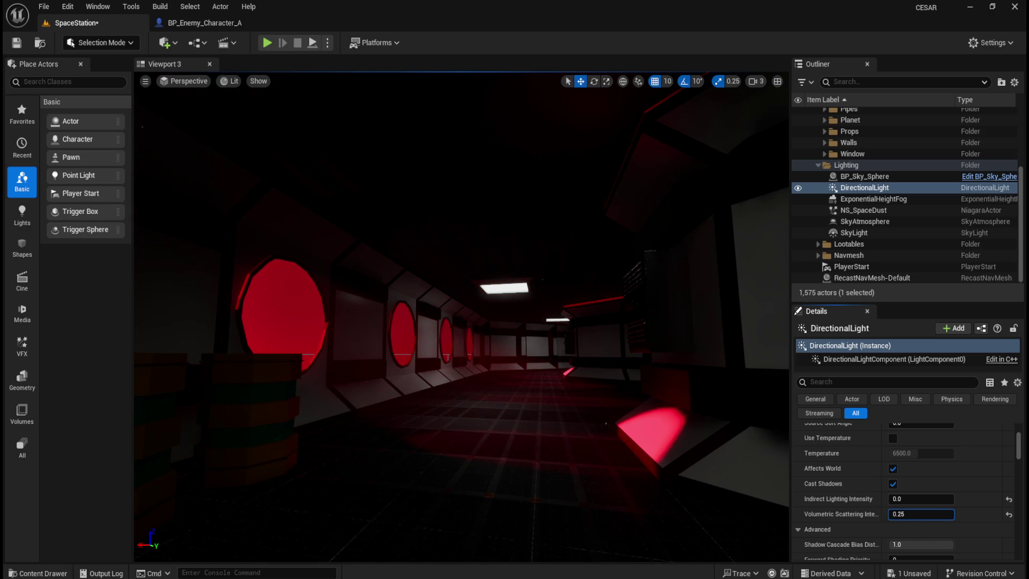
# Compare Volumetric Scattering Intensity at 0.0 and higher values while inspecting the corridor fog.
pyautogui.moveTo(908, 514); pyautogui.dragTo(879, 515)
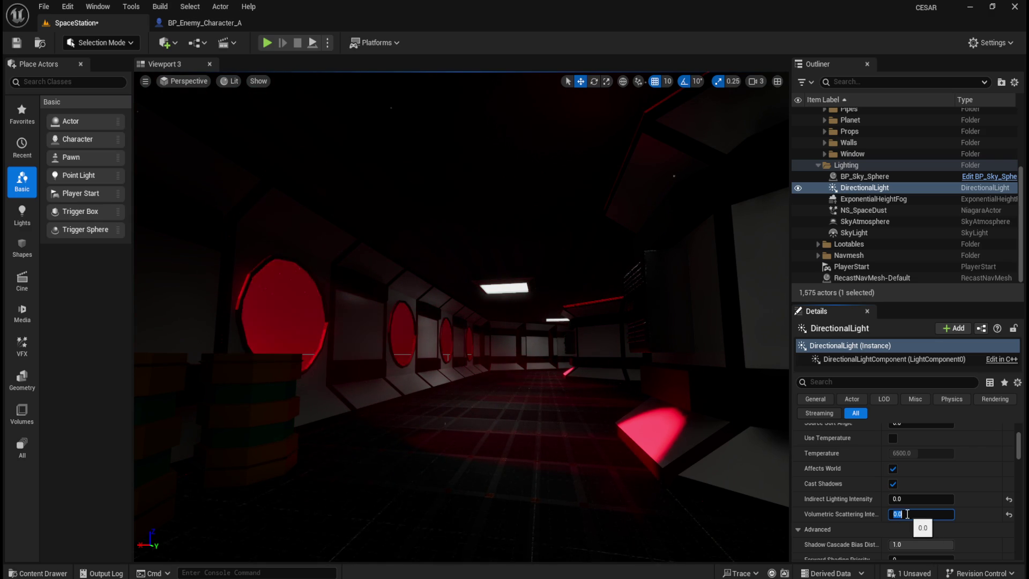
pyautogui.moveTo(520, 406); pyautogui.dragTo(632, 435)
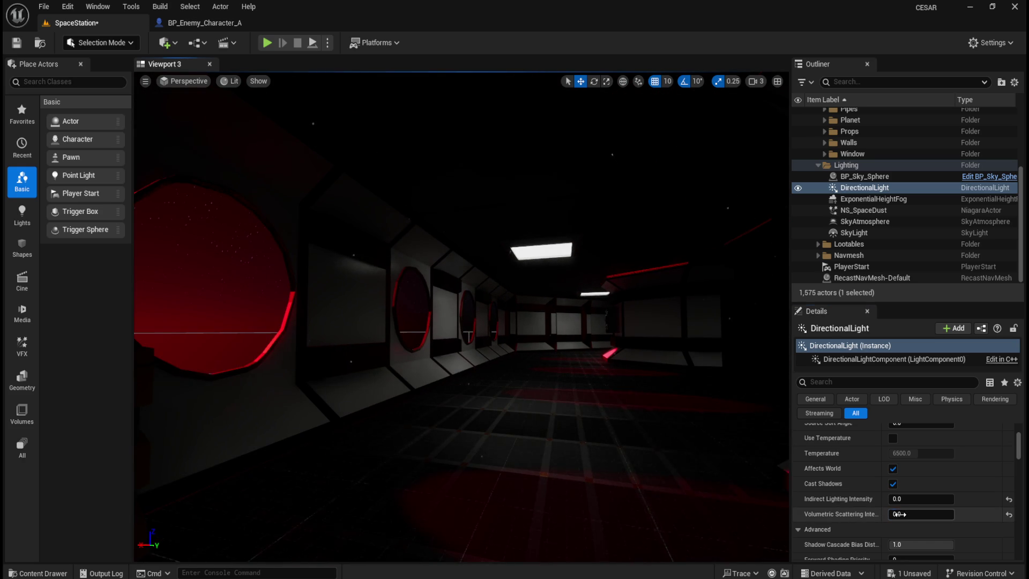
pyautogui.moveTo(899, 514); pyautogui.dragTo(927, 514)
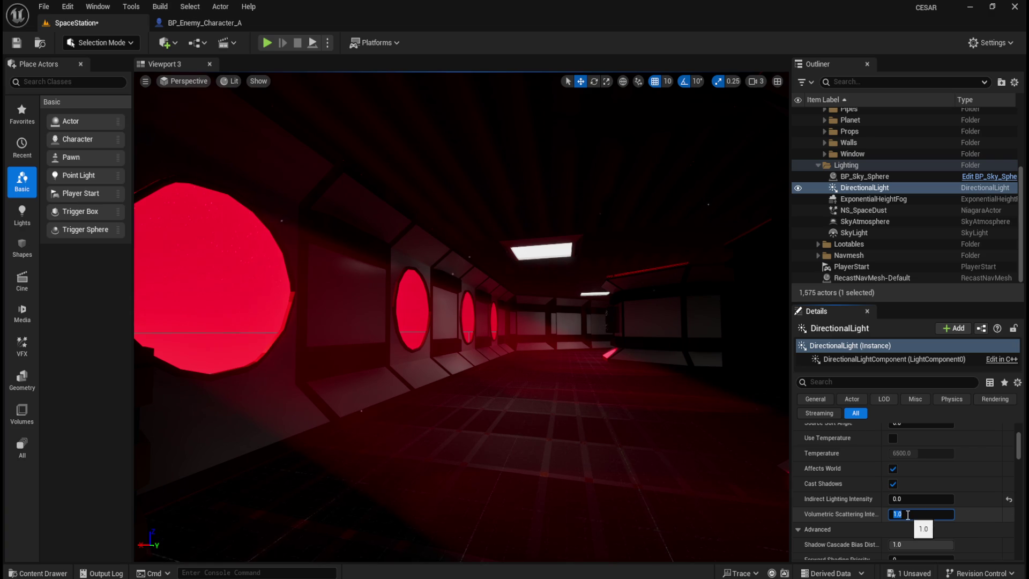
pyautogui.moveTo(562, 415)
pyautogui.mouseDown()
pyautogui.moveTo(520, 386)
pyautogui.moveTo(504, 415)
pyautogui.moveTo(558, 406)
pyautogui.moveTo(526, 370)
pyautogui.mouseUp()
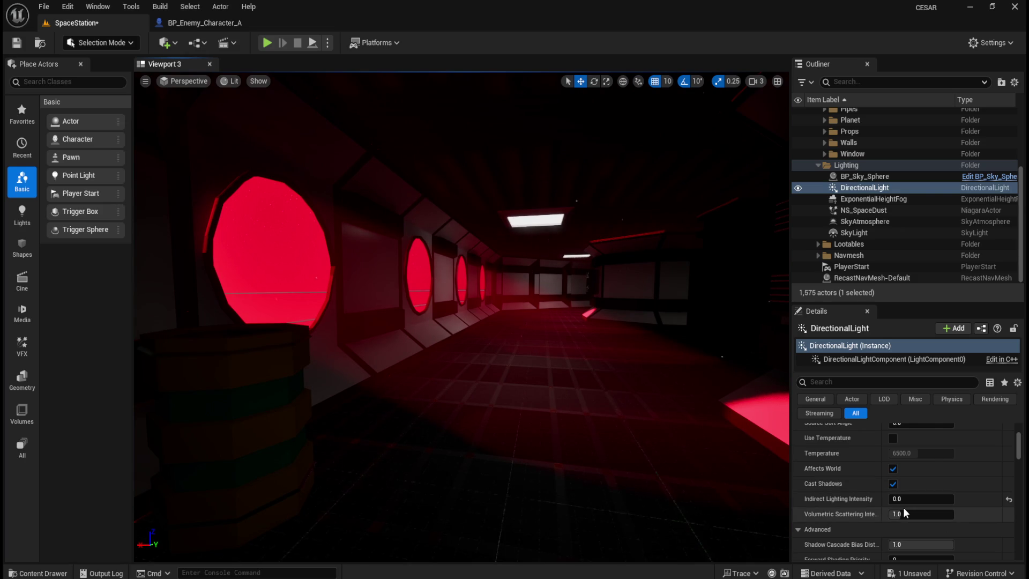
pyautogui.moveTo(904, 513); pyautogui.dragTo(913, 513)
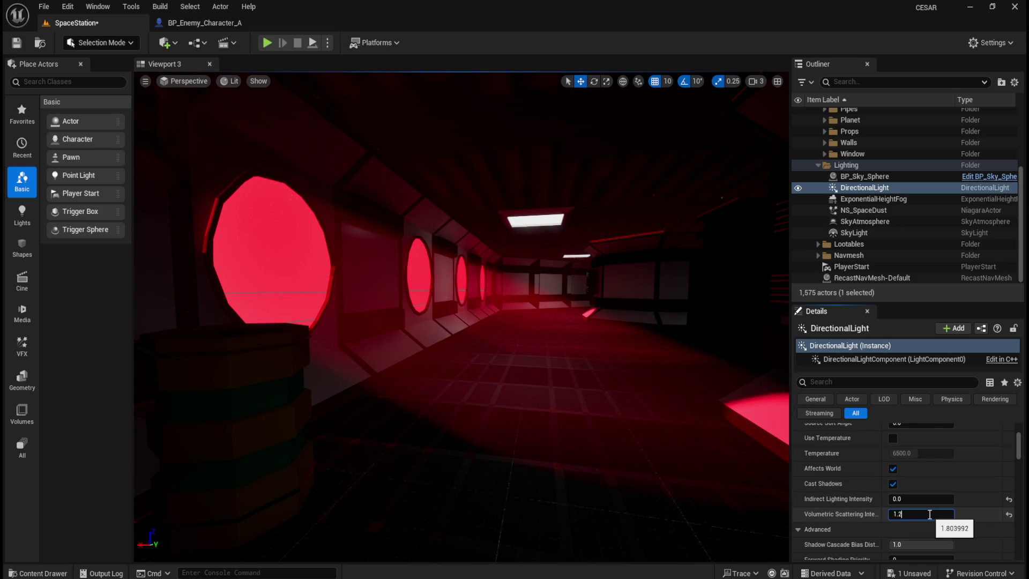
pyautogui.moveTo(756, 435)
pyautogui.mouseDown()
pyautogui.moveTo(604, 339)
pyautogui.moveTo(602, 355)
pyautogui.mouseUp()
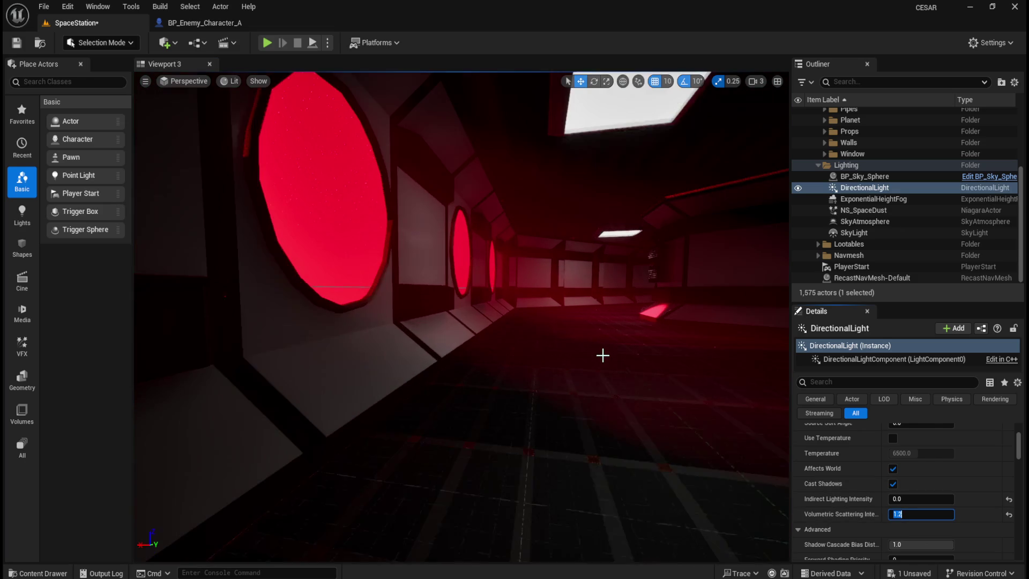
pyautogui.moveTo(461, 321)
pyautogui.mouseDown()
pyautogui.moveTo(461, 364)
pyautogui.moveTo(440, 322)
pyautogui.moveTo(426, 320)
pyautogui.moveTo(407, 292)
pyautogui.moveTo(346, 261)
pyautogui.mouseUp()
# Fly through the windows' red light cones and raise Volumetric Scattering Intensity toward 2.5.
pyautogui.press('w')
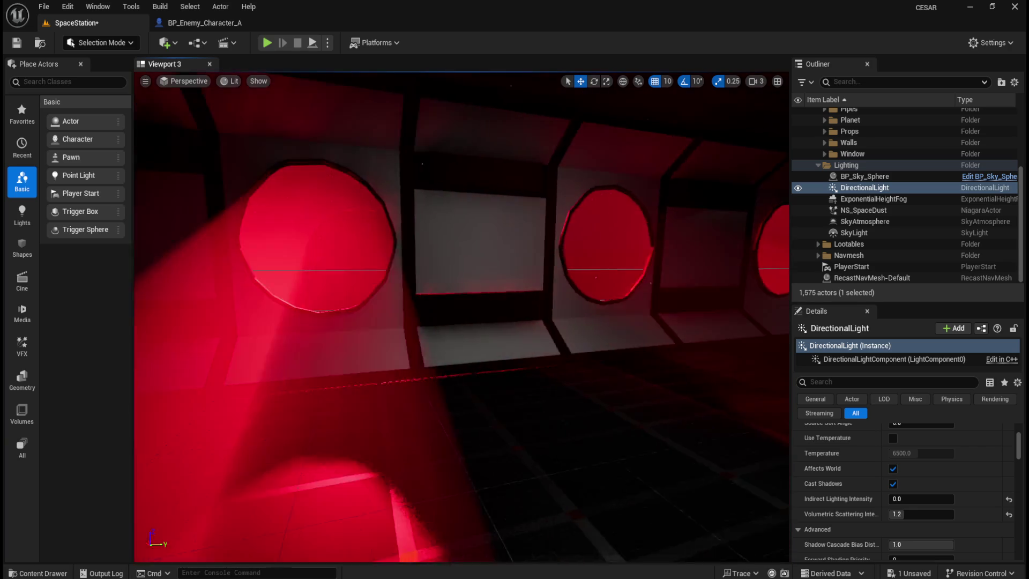
pyautogui.press('s')
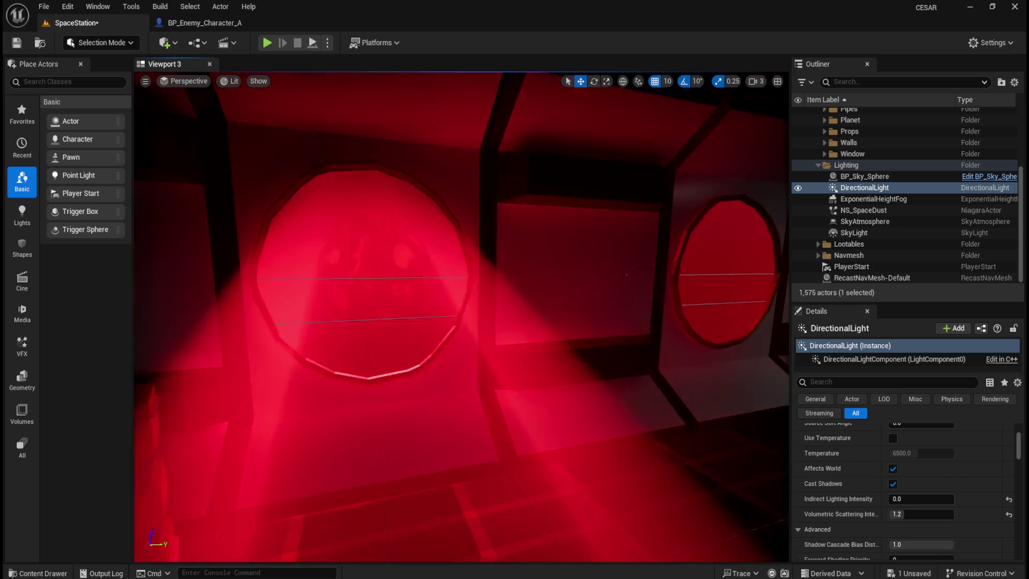
pyautogui.press('a')
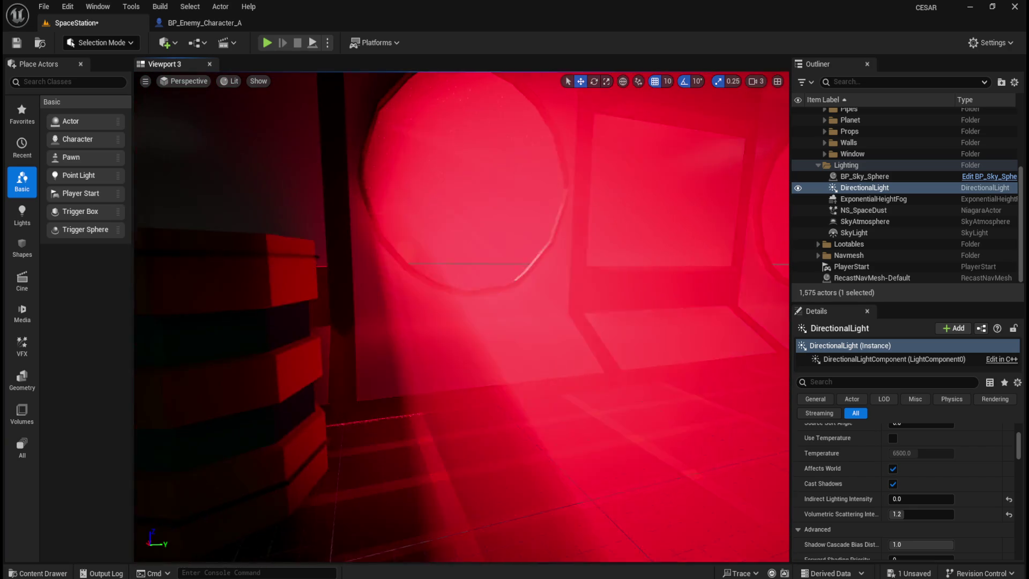
pyautogui.moveTo(595, 354); pyautogui.dragTo(590, 354)
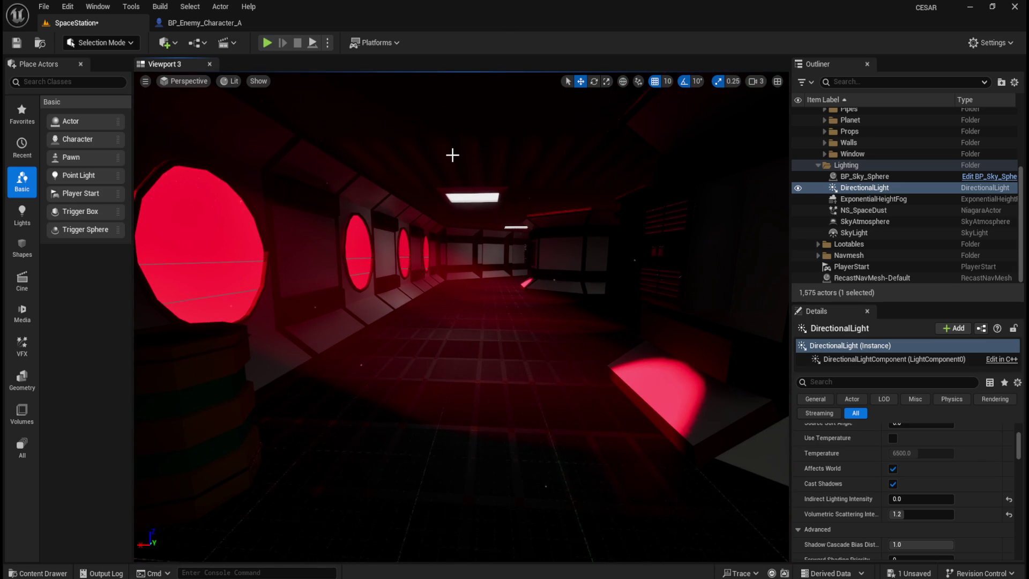
pyautogui.moveTo(590, 354); pyautogui.dragTo(500, 218)
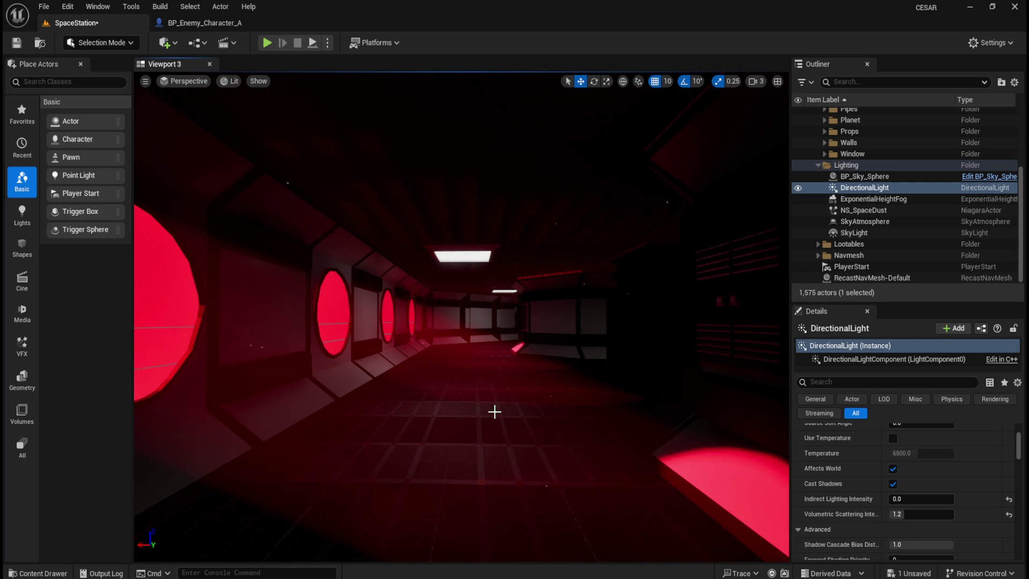
pyautogui.click(919, 514)
pyautogui.moveTo(919, 514)
pyautogui.mouseDown()
pyautogui.moveTo(943, 514)
pyautogui.moveTo(919, 514)
pyautogui.mouseUp()
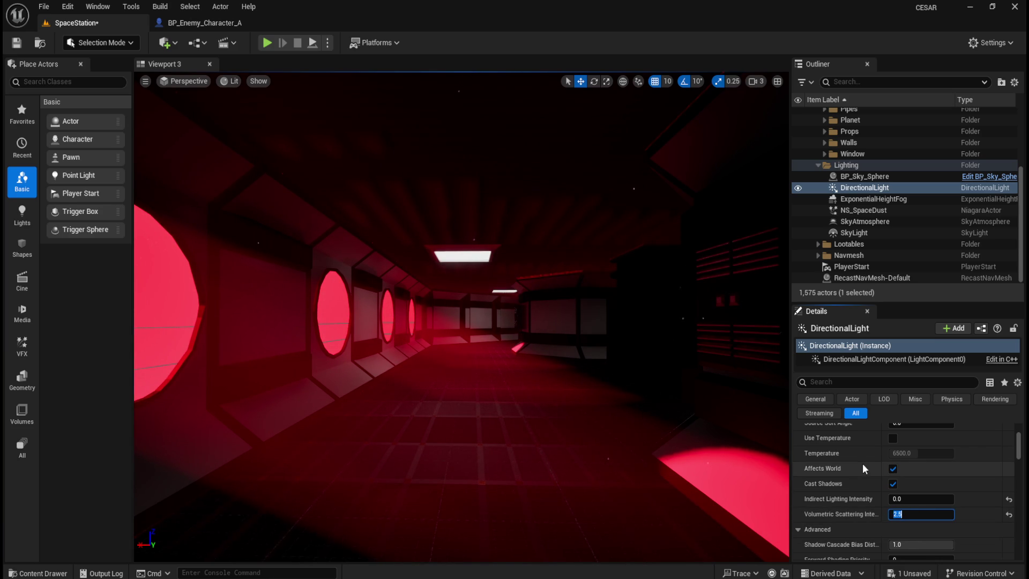
# Save all changes, then toggle modulated shadows on and back off.
pyautogui.scroll(-3, 858, 515)
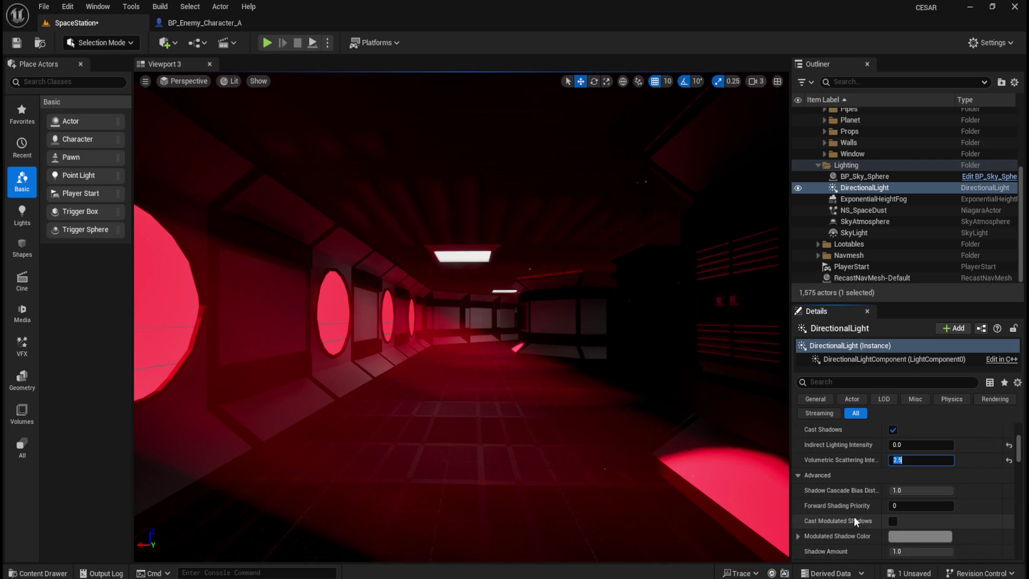
pyautogui.click(46, 9)
pyautogui.click(70, 162)
pyautogui.click(892, 504)
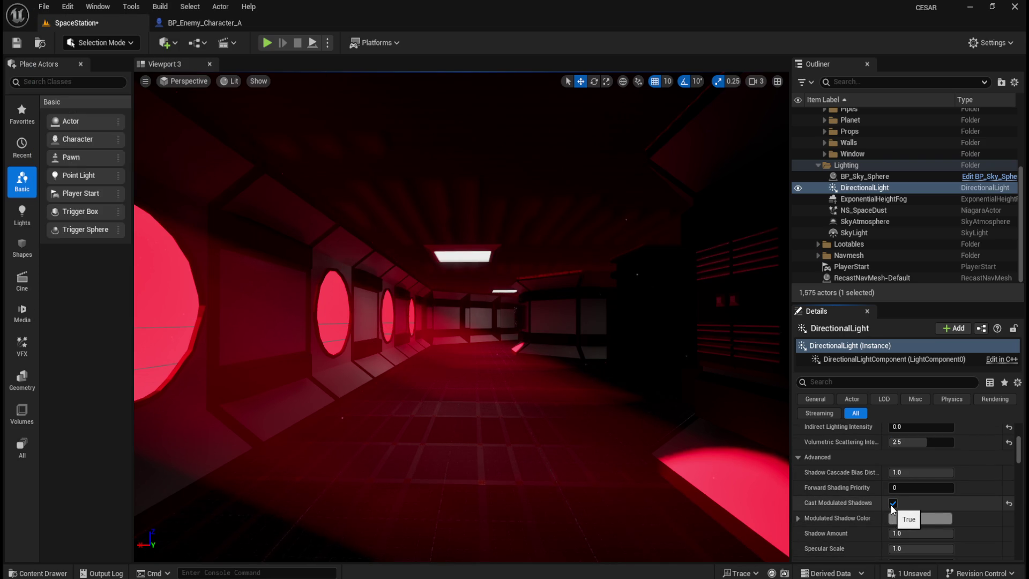
pyautogui.click(892, 504)
# Test lower Shadow Cascade Bias Distribution and Shadow Amount (about 0.44), resetting both to 1.0.
pyautogui.moveTo(938, 472); pyautogui.dragTo(909, 472)
pyautogui.click(1009, 472)
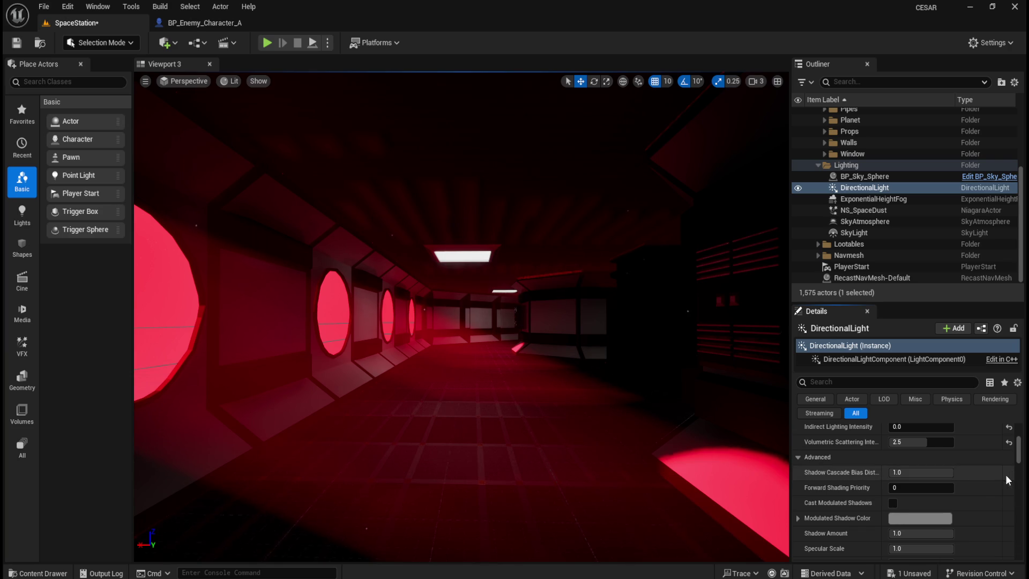
pyautogui.scroll(-1, 938, 513)
pyautogui.scroll(-1, 938, 510)
pyautogui.moveTo(933, 500); pyautogui.dragTo(917, 500)
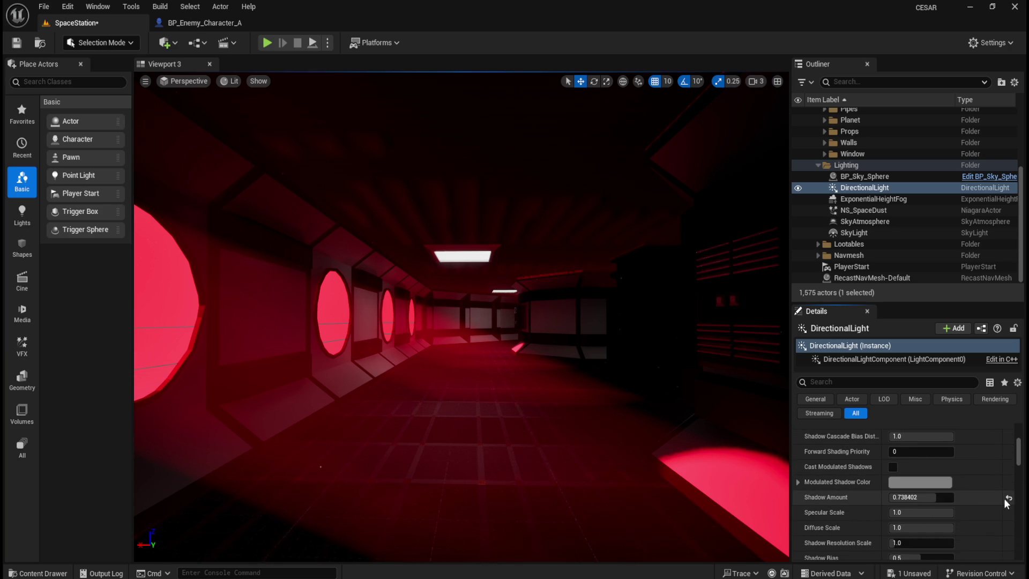
pyautogui.scroll(-5, 1009, 501)
pyautogui.scroll(5, 1019, 501)
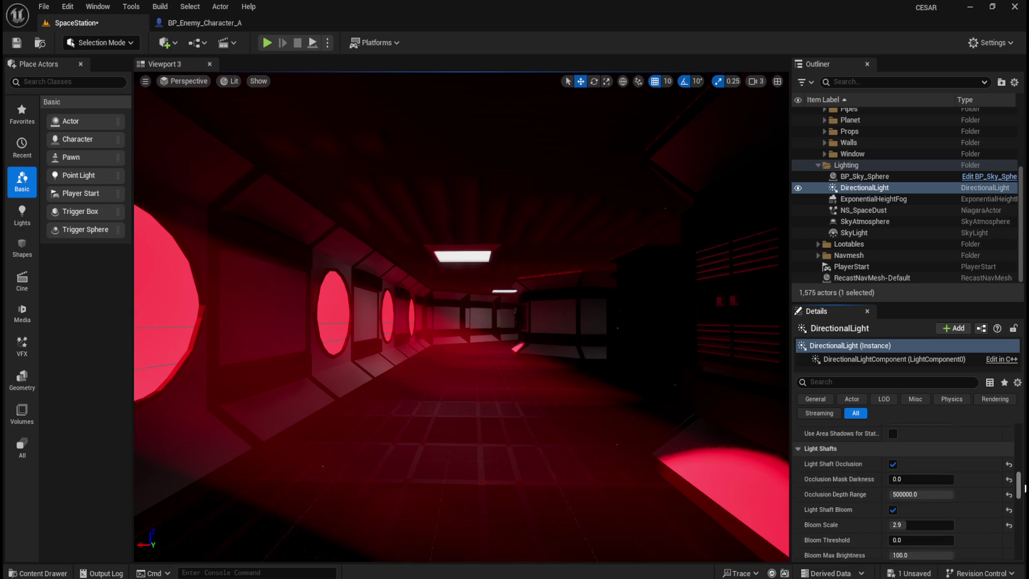
pyautogui.scroll(4, 906, 493)
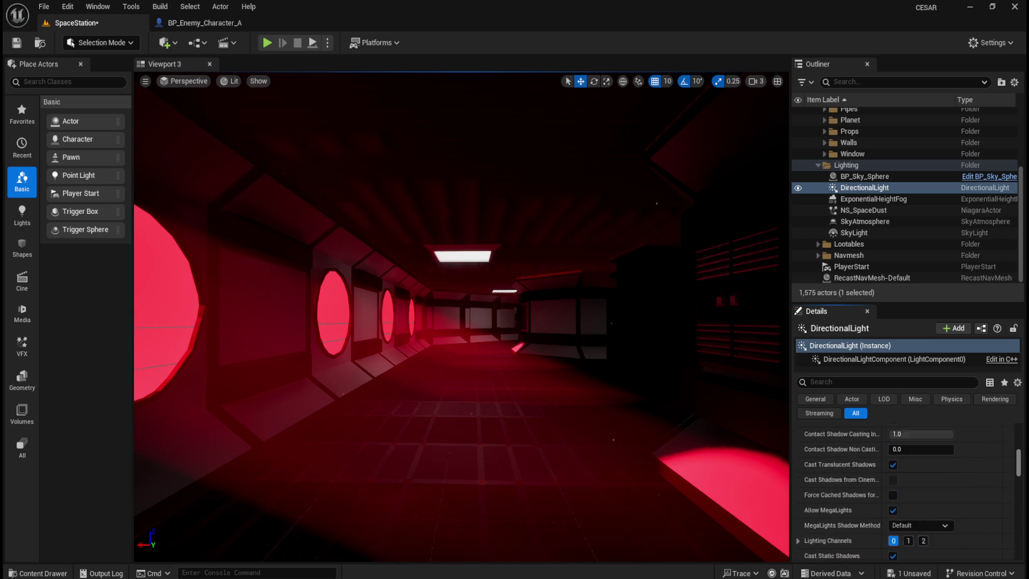
pyautogui.scroll(-1, 1003, 489)
pyautogui.click(1008, 492)
# Try lower Specular and Diffuse Scale values, restoring both to 1.0.
pyautogui.moveTo(934, 511)
pyautogui.mouseDown()
pyautogui.moveTo(899, 507)
pyautogui.moveTo(920, 527)
pyautogui.moveTo(906, 527)
pyautogui.moveTo(949, 527)
pyautogui.moveTo(892, 522)
pyautogui.moveTo(909, 522)
pyautogui.mouseUp()
pyautogui.click(1008, 507)
pyautogui.click(1009, 523)
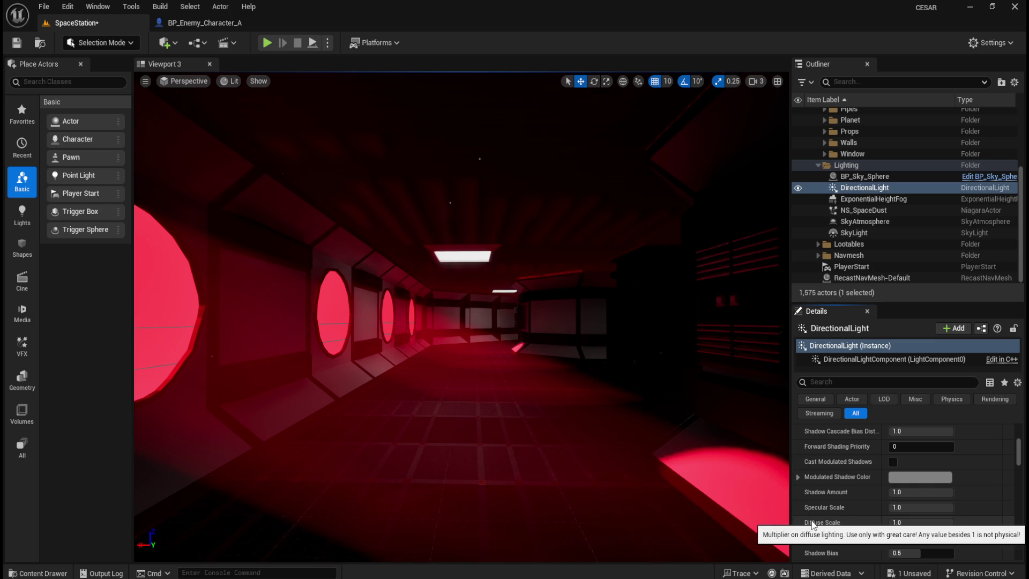
pyautogui.moveTo(894, 523); pyautogui.dragTo(857, 523)
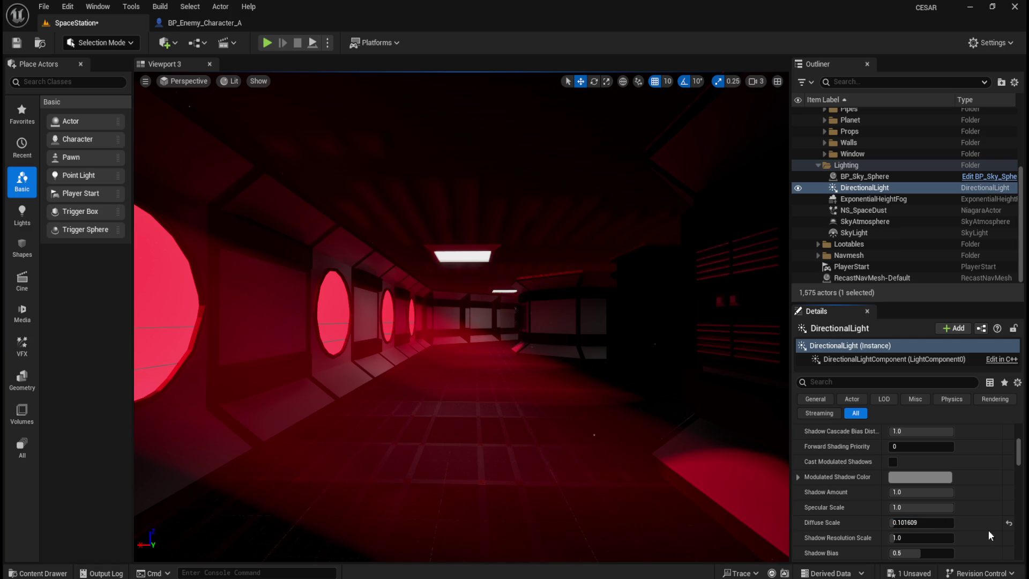
pyautogui.click(1008, 523)
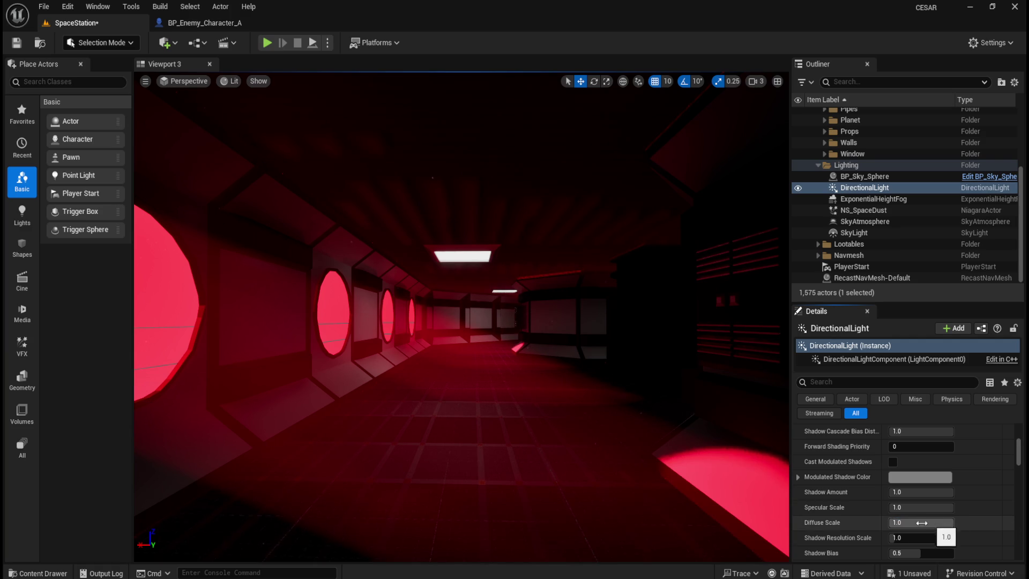
# Try a higher Shadow Resolution Scale and lower Shadow Bias, resetting them to 1.0 and 0.5.
pyautogui.moveTo(813, 524)
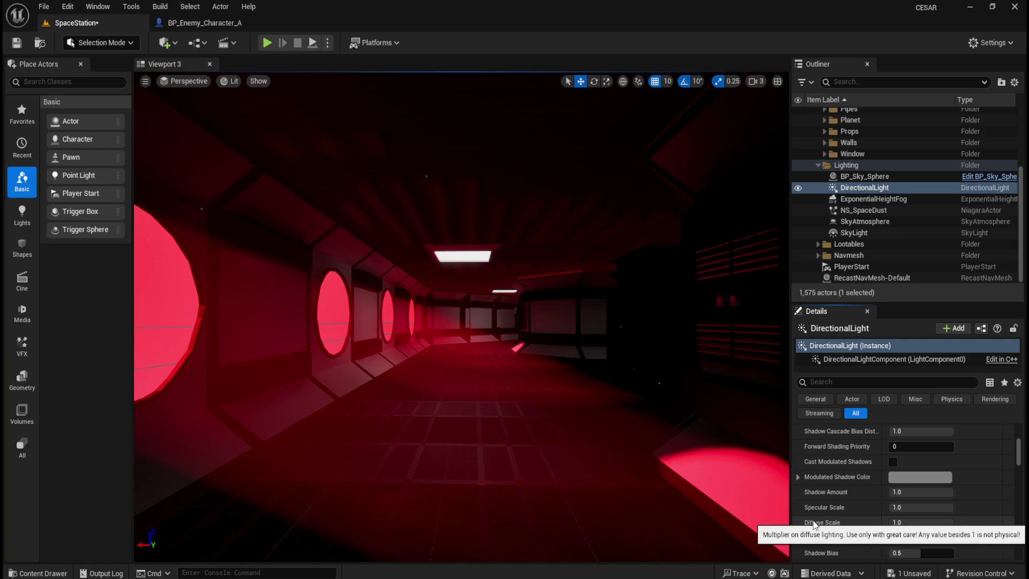
pyautogui.moveTo(905, 537); pyautogui.dragTo(959, 543)
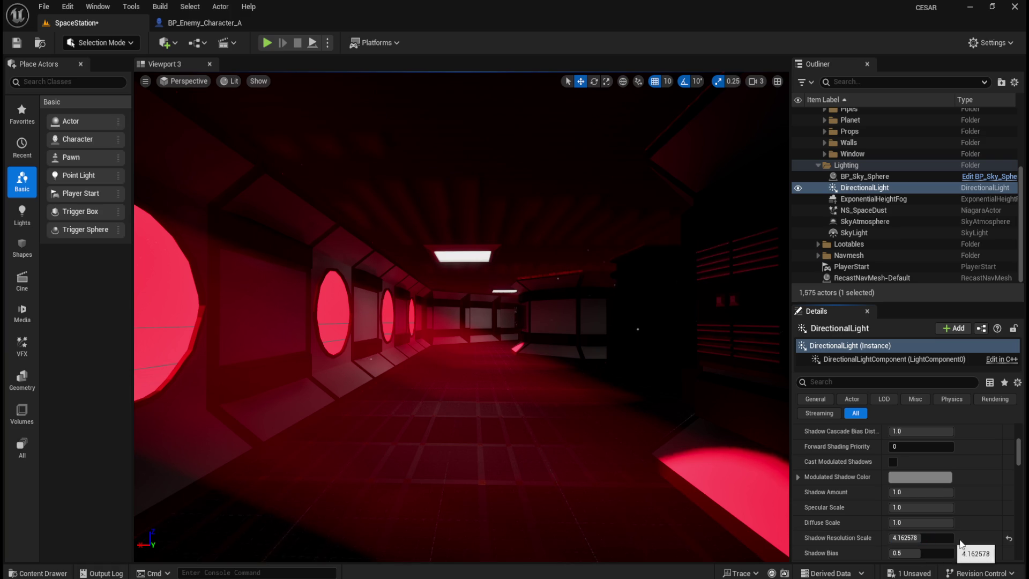
pyautogui.click(1008, 538)
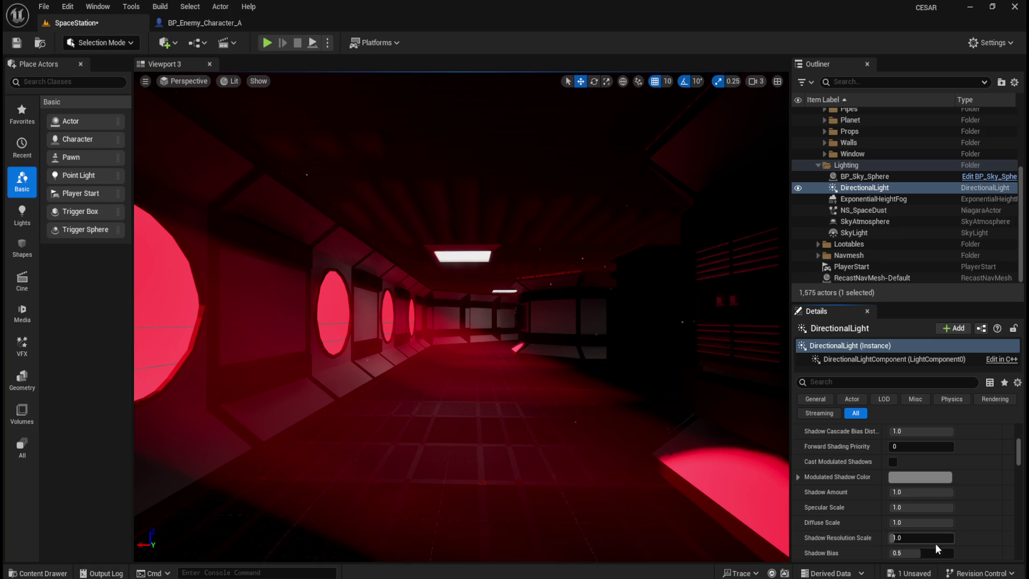
pyautogui.moveTo(923, 553); pyautogui.dragTo(900, 553)
pyautogui.click(1007, 553)
# Nudge Shadow Slope Bias and Shadow Filter Sharpen up, then reset them to 0.5 and 0.0.
pyautogui.scroll(-2, 1004, 552)
pyautogui.moveTo(925, 529); pyautogui.dragTo(966, 541)
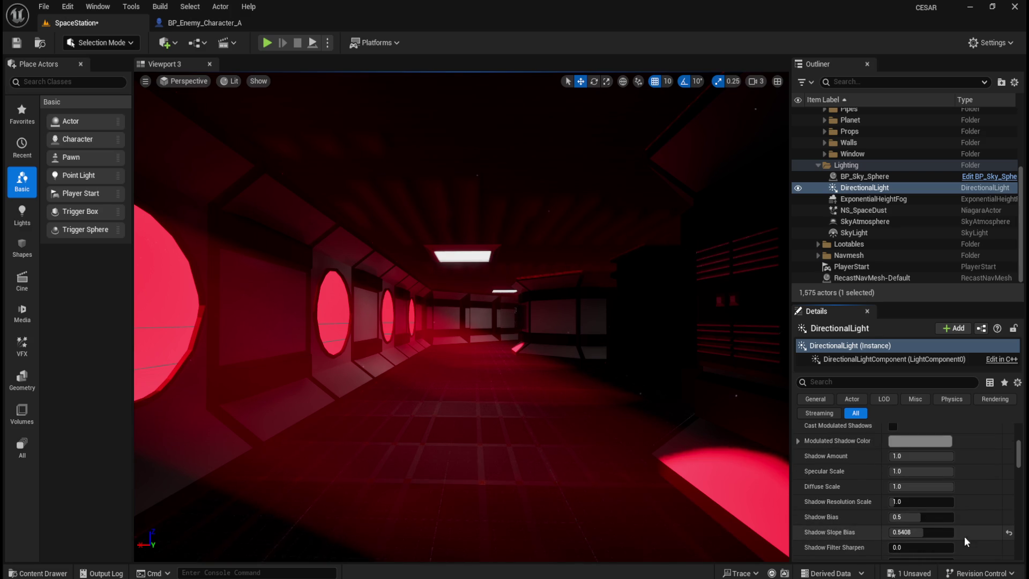
pyautogui.click(1008, 533)
pyautogui.scroll(-1, 1007, 532)
pyautogui.moveTo(900, 531)
pyautogui.mouseDown()
pyautogui.moveTo(937, 534)
pyautogui.moveTo(908, 544)
pyautogui.moveTo(954, 544)
pyautogui.moveTo(890, 544)
pyautogui.moveTo(954, 544)
pyautogui.mouseUp()
pyautogui.click(1009, 530)
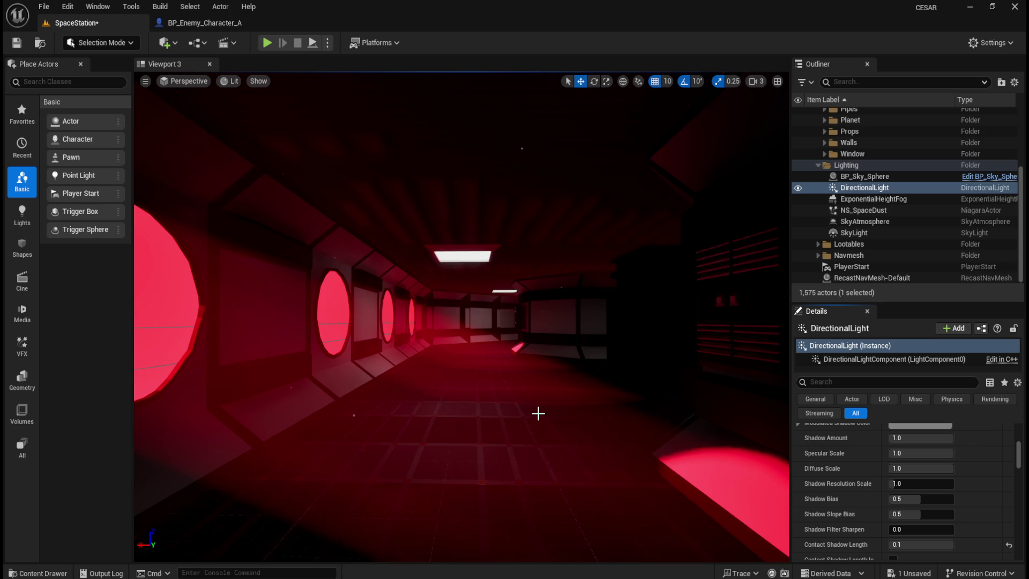
# Reset Contact Shadow Length to 0.0 and toggle how its length is measured.
pyautogui.moveTo(538, 413)
pyautogui.mouseDown()
pyautogui.moveTo(538, 375)
pyautogui.moveTo(515, 349)
pyautogui.mouseUp()
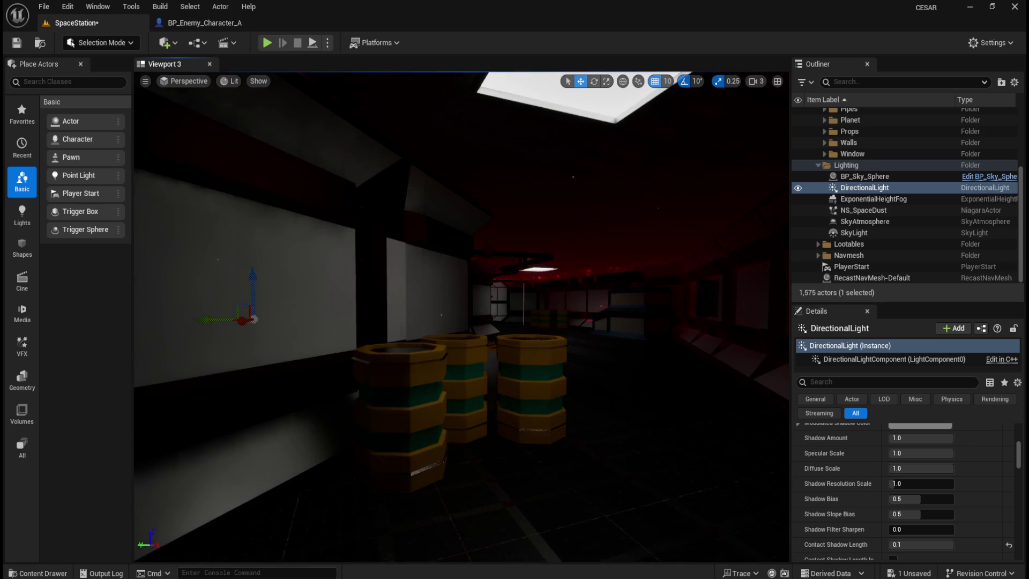
pyautogui.click(1009, 546)
pyautogui.scroll(-1, 936, 520)
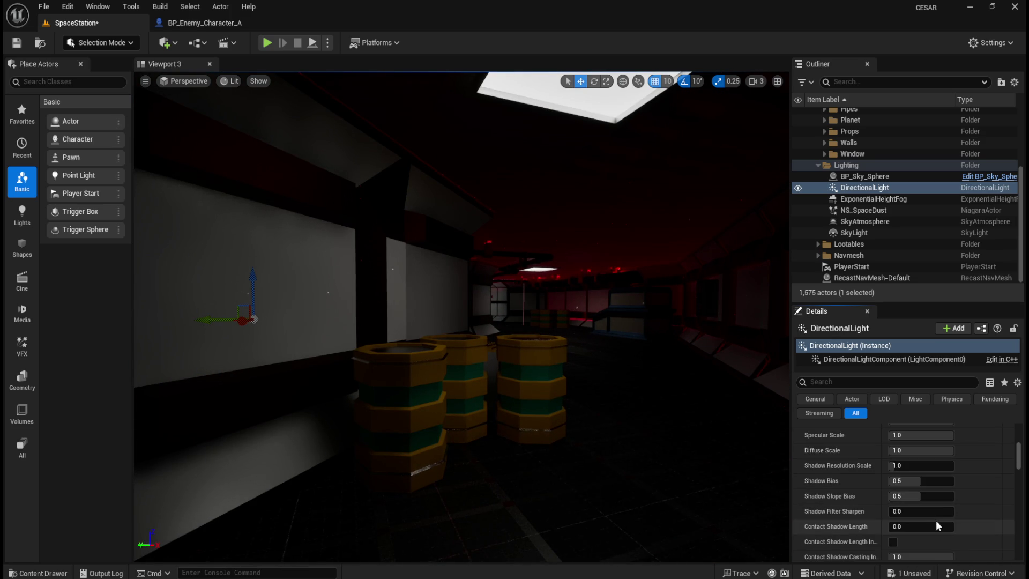
pyautogui.click(893, 542)
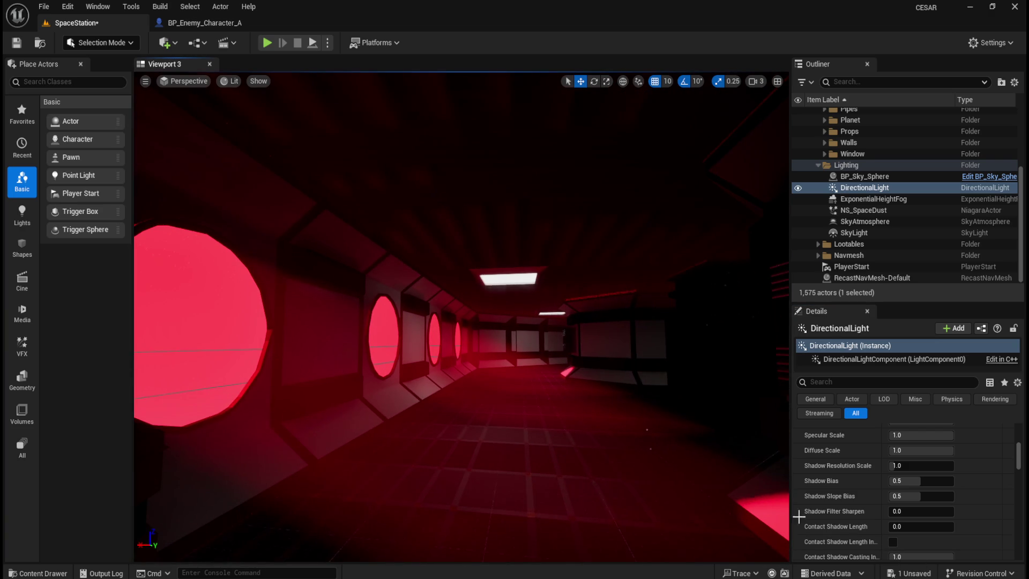
# Set Contact Shadow Casting Intensity to 1.0 and return the non-casting intensity to 0.0.
pyautogui.scroll(-1, 894, 536)
pyautogui.click(918, 527)
pyautogui.write('0')
pyautogui.press('Return')
pyautogui.write('1')
pyautogui.press('Return')
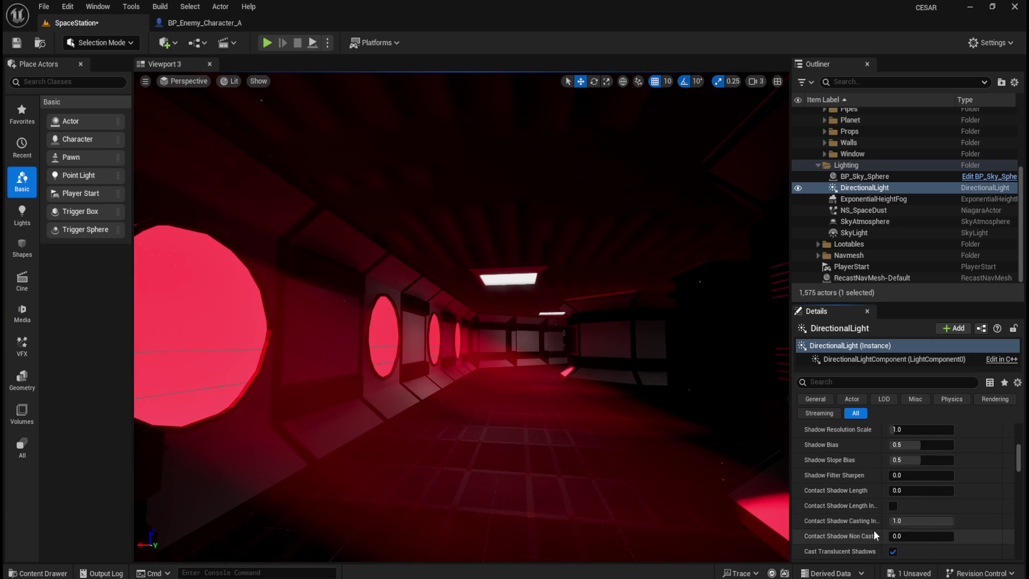
pyautogui.moveTo(911, 540); pyautogui.dragTo(1010, 541)
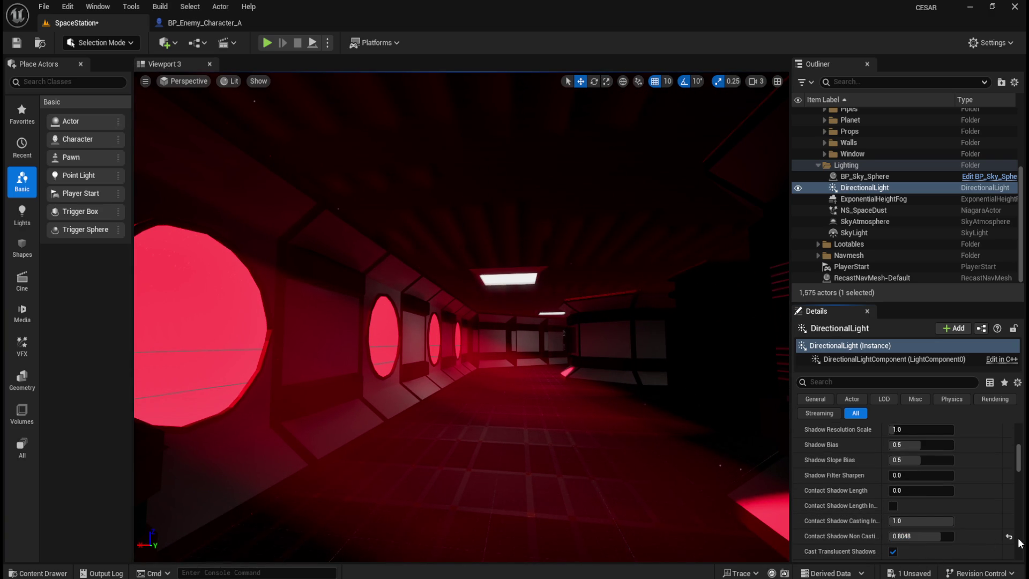
pyautogui.click(1009, 538)
pyautogui.scroll(-1, 893, 535)
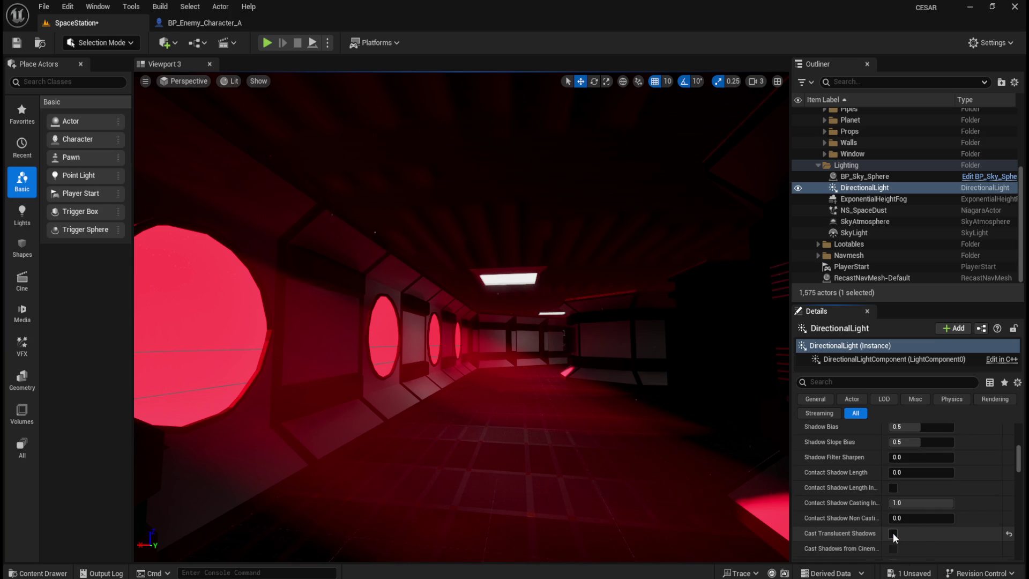
# Re-enable translucent shadows, toggle MegaLights, and try Ray Tracing before restoring Default shadow method.
pyautogui.click(893, 533)
pyautogui.scroll(-2, 869, 533)
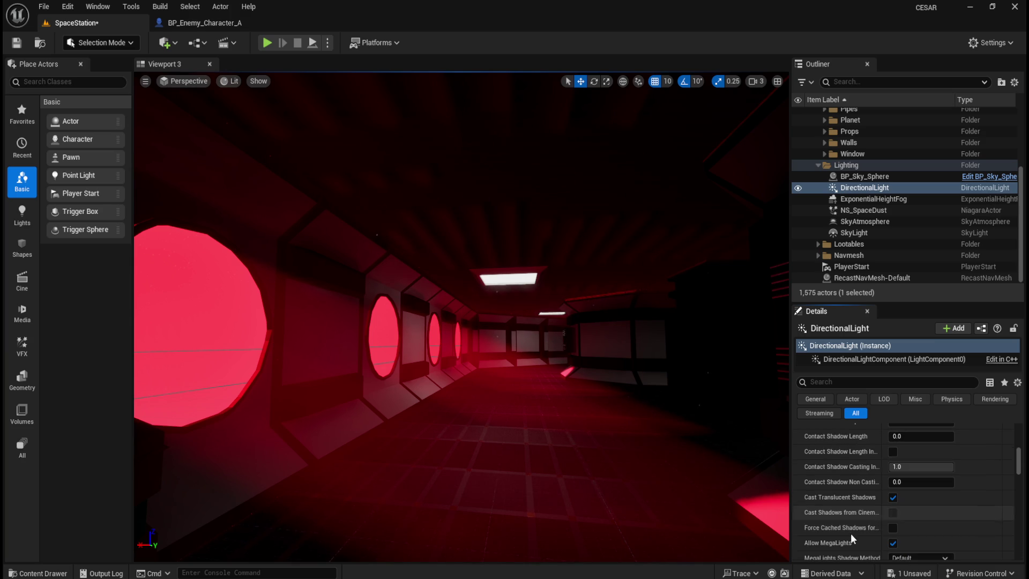
pyautogui.click(893, 542)
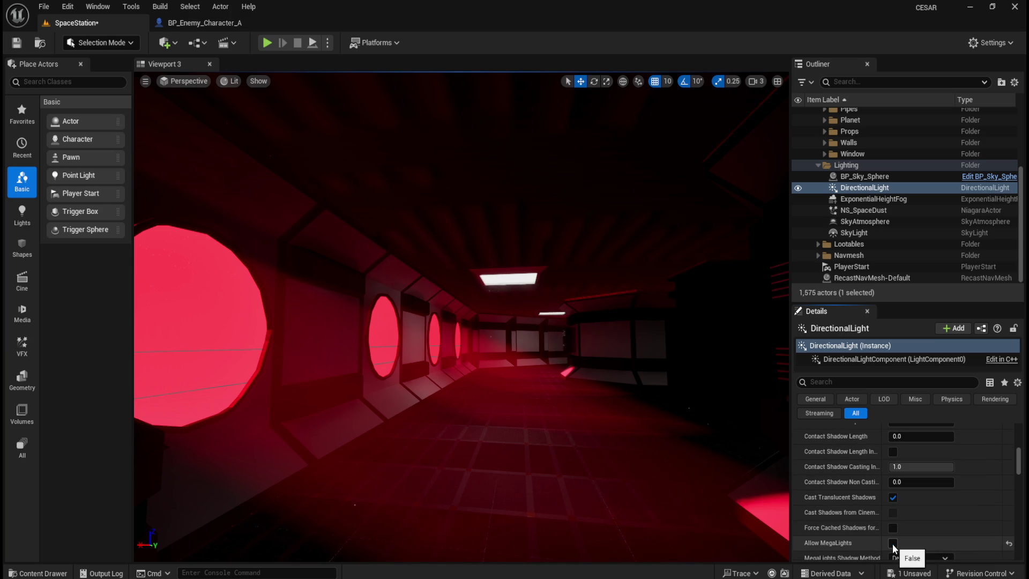
pyautogui.scroll(-2, 868, 531)
pyautogui.click(930, 522)
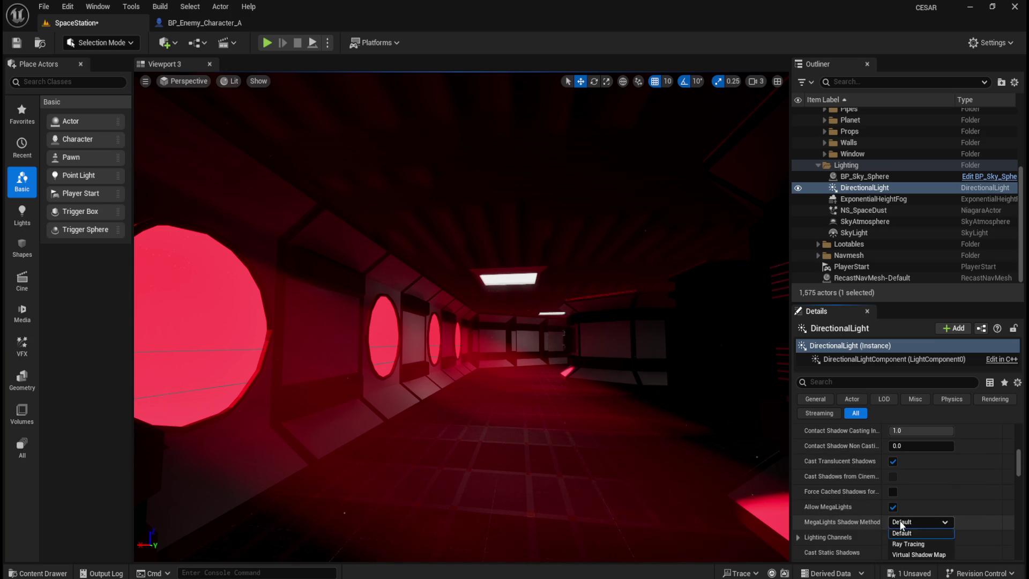
pyautogui.click(908, 544)
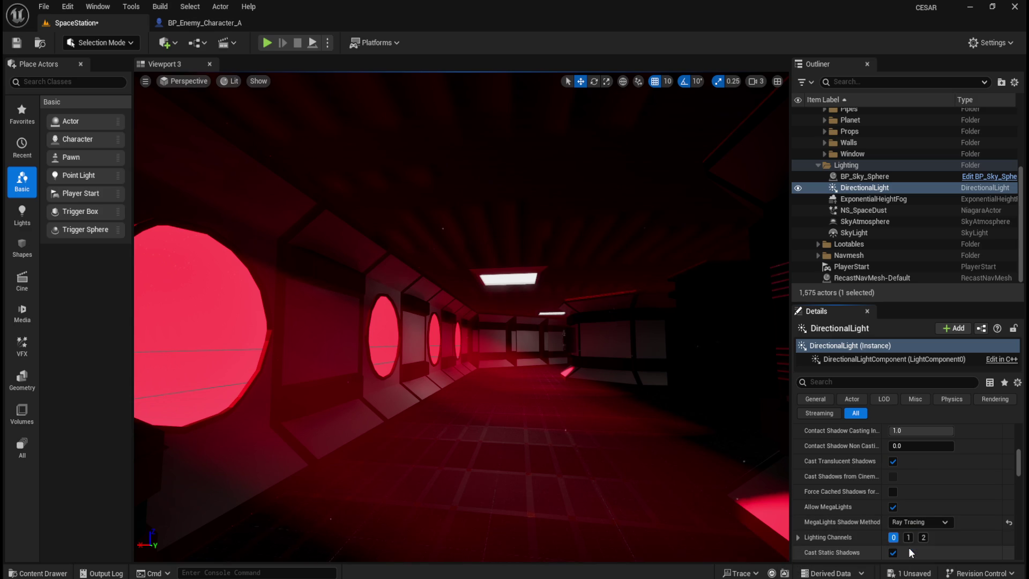
pyautogui.click(911, 523)
pyautogui.click(904, 534)
pyautogui.scroll(-2, 857, 522)
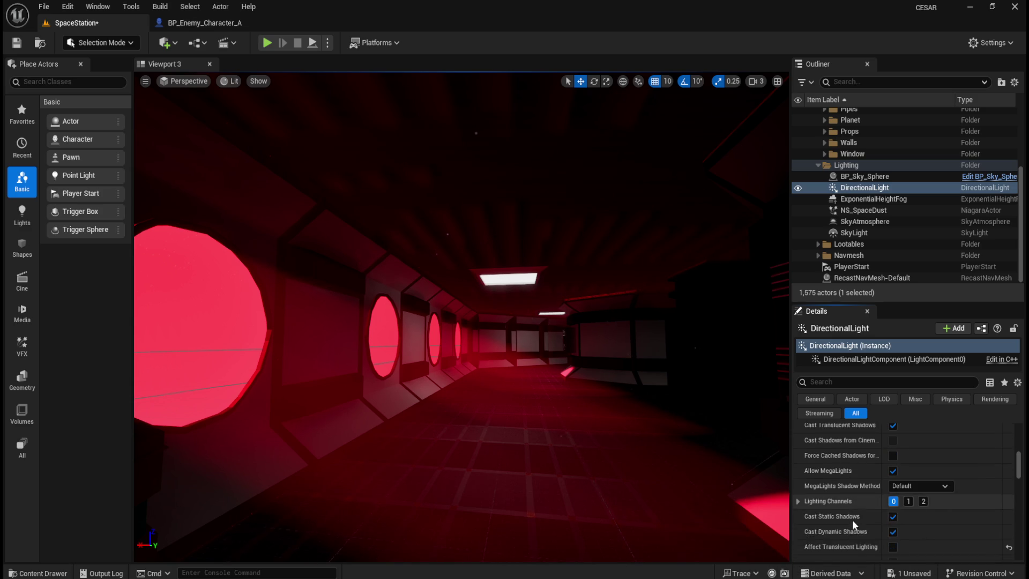
# Toggle dynamic shadows and volumetric shadows off and back on.
pyautogui.click(892, 516)
pyautogui.click(894, 532)
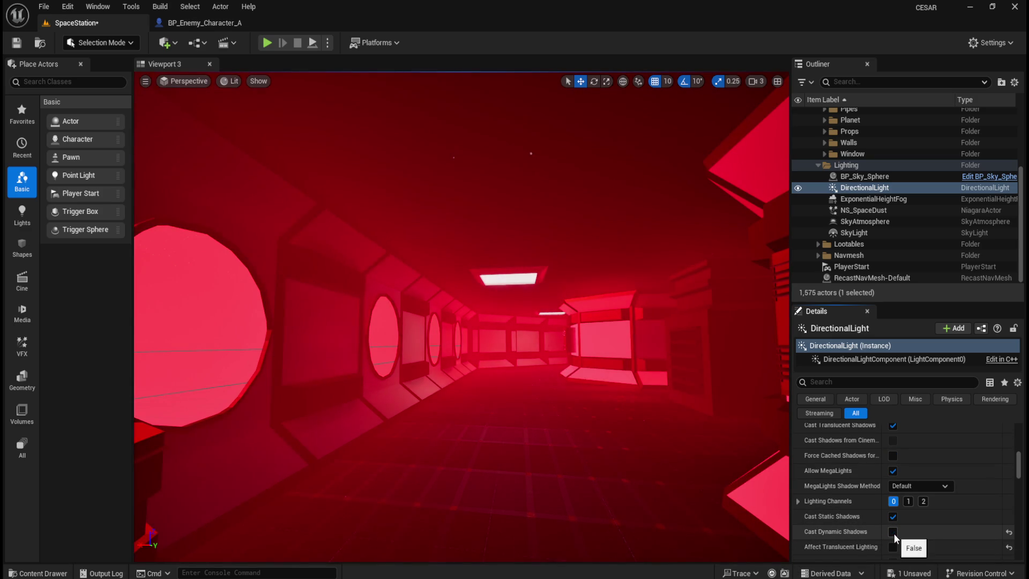
pyautogui.click(894, 533)
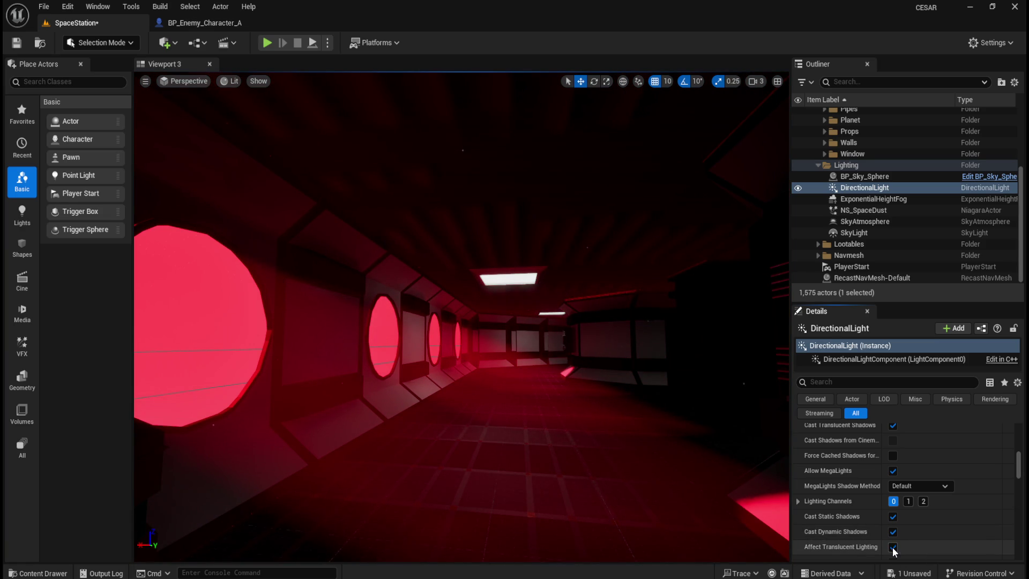
pyautogui.scroll(-2, 893, 548)
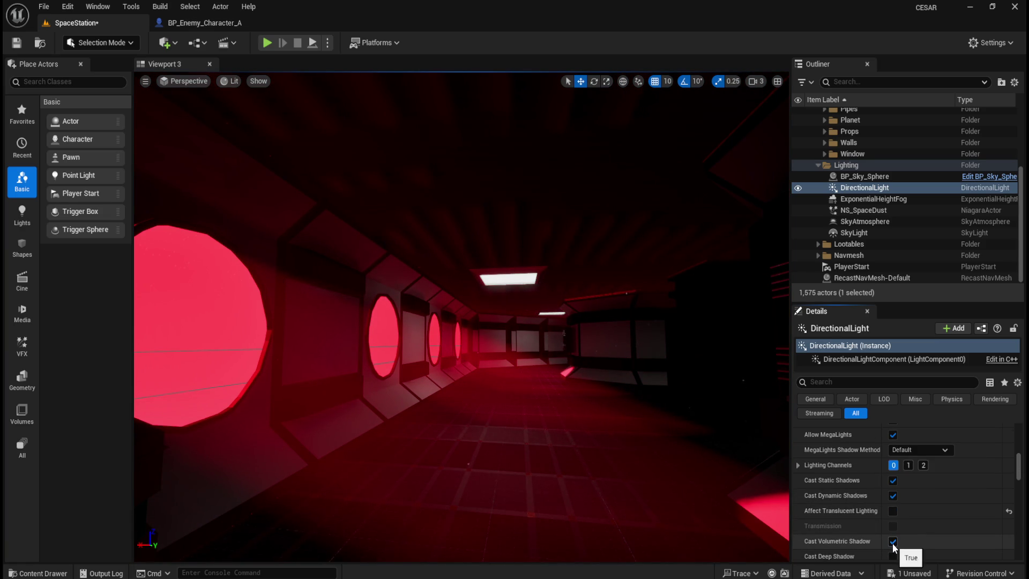
pyautogui.click(892, 542)
pyautogui.click(892, 543)
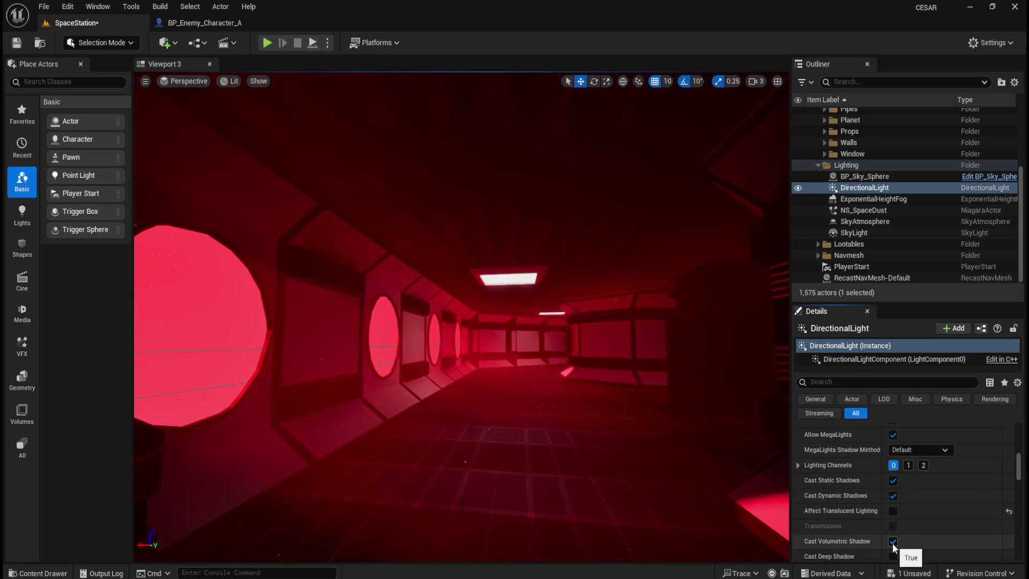
pyautogui.scroll(-2, 916, 537)
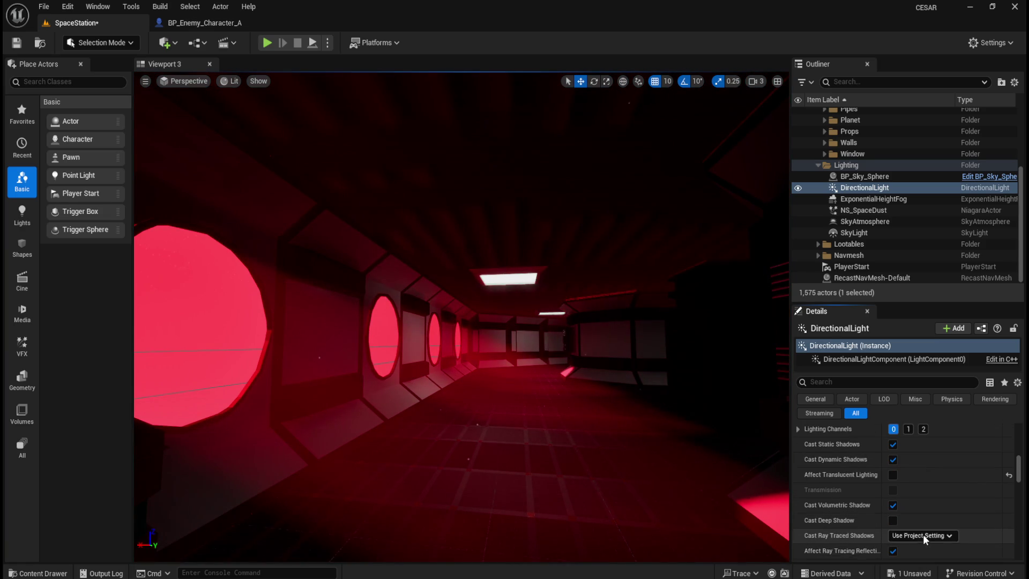
# Leave deep shadow casting off and toggle ray-traced reflections and global illumination off and on.
pyautogui.click(893, 520)
pyautogui.scroll(-1, 894, 525)
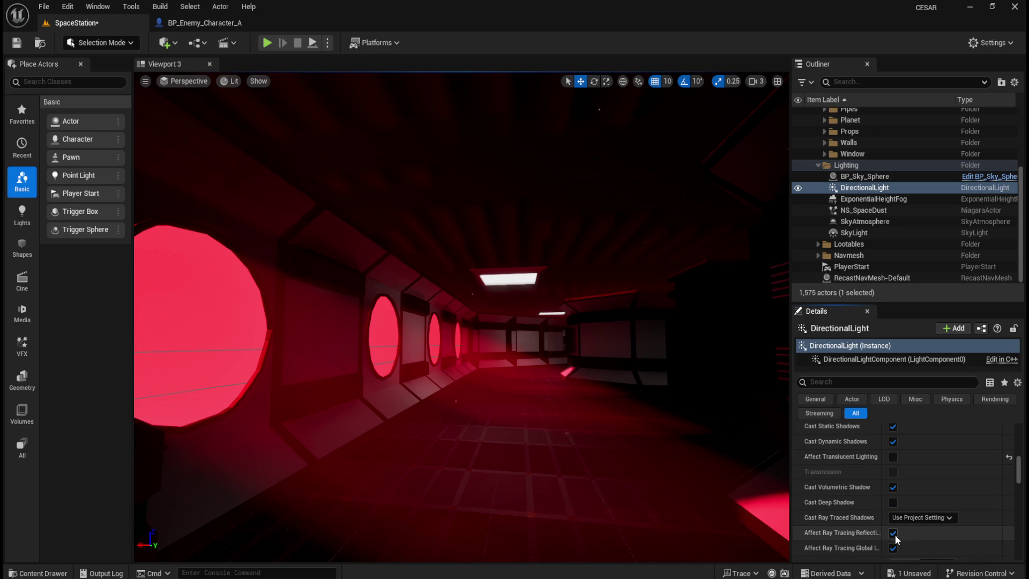
pyautogui.click(889, 533)
pyautogui.click(892, 533)
pyautogui.click(893, 547)
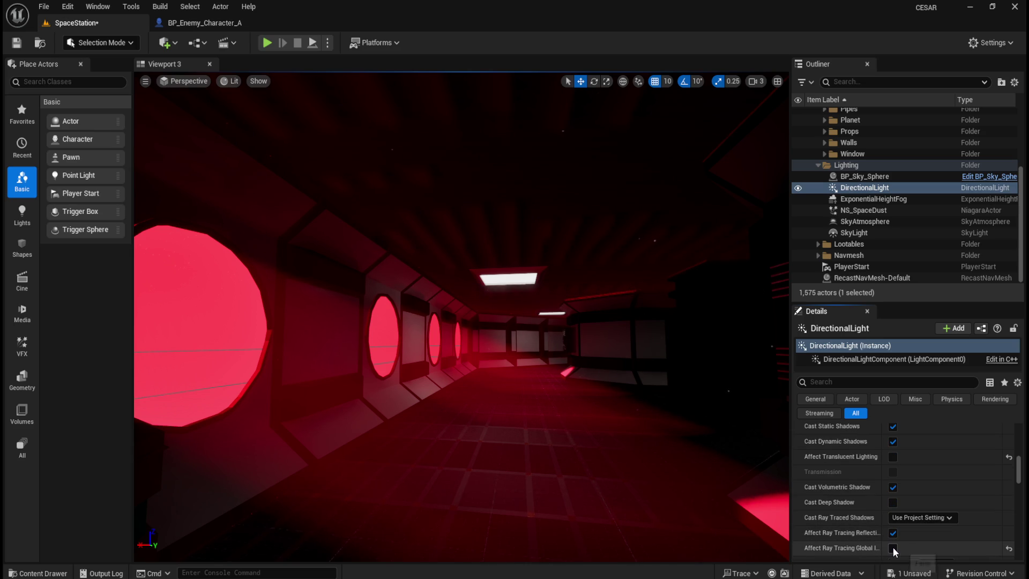
pyautogui.click(893, 548)
pyautogui.scroll(-3, 870, 535)
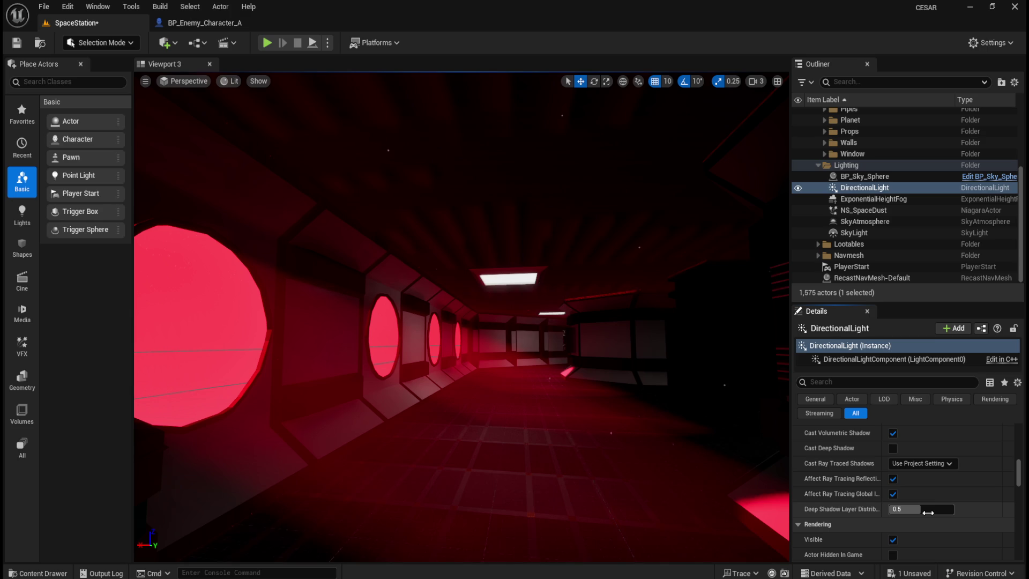
# Reset deep shadow distribution to 0.5, Indirect Lighting Saturation to 1.0 and Shadow Exponent to 2.0.
pyautogui.click(1009, 509)
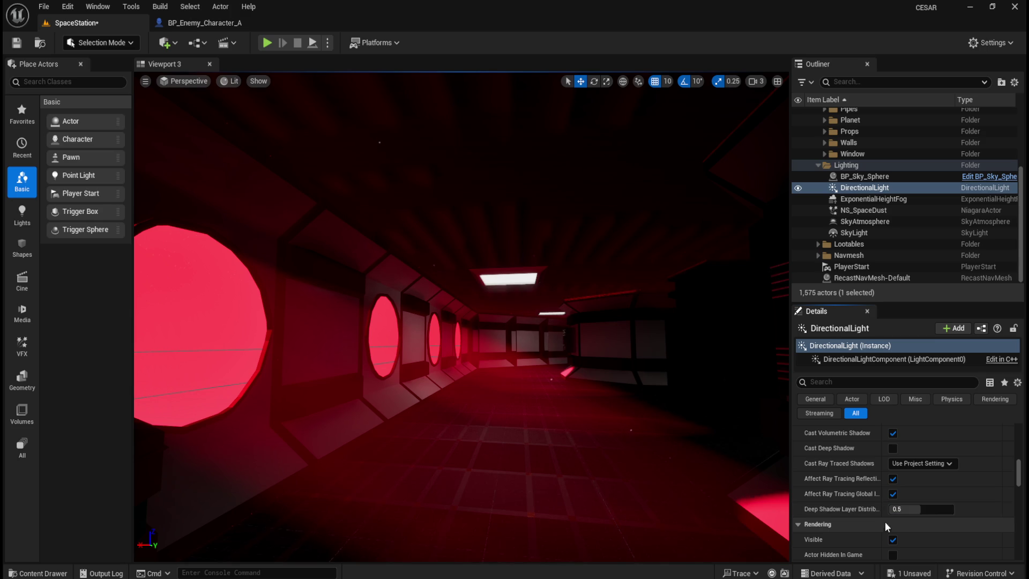
pyautogui.scroll(-1, 861, 525)
pyautogui.scroll(-4, 861, 525)
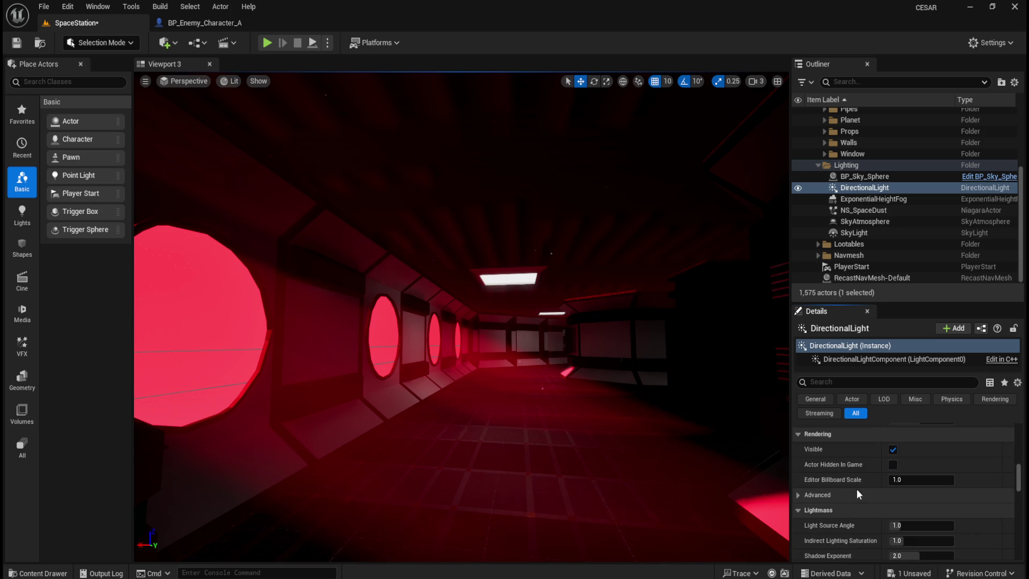
pyautogui.scroll(-1, 853, 506)
pyautogui.click(921, 508)
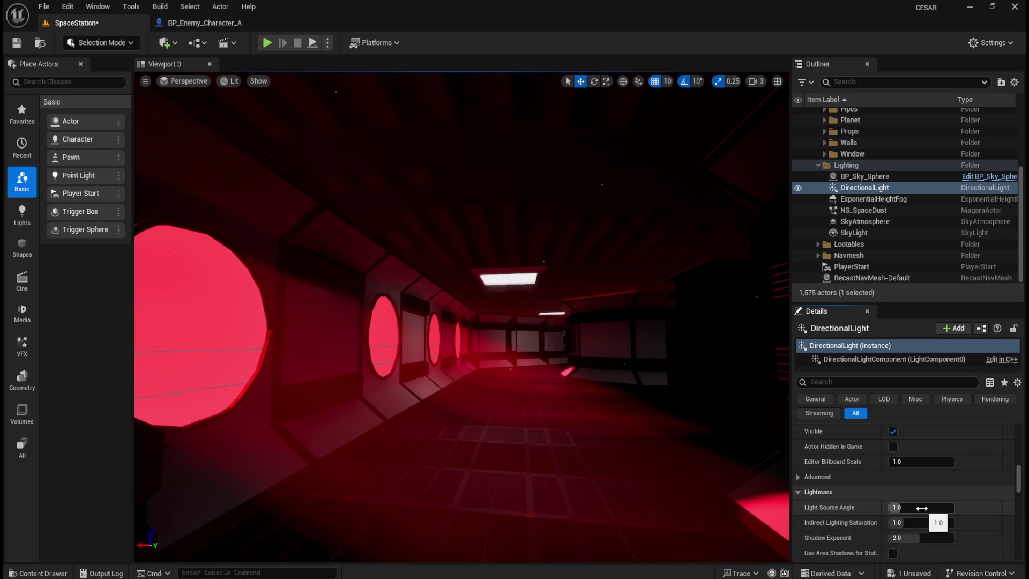
pyautogui.press('Return')
pyautogui.moveTo(916, 521)
pyautogui.mouseDown()
pyautogui.moveTo(894, 522)
pyautogui.moveTo(974, 528)
pyautogui.mouseUp()
pyautogui.click(1009, 523)
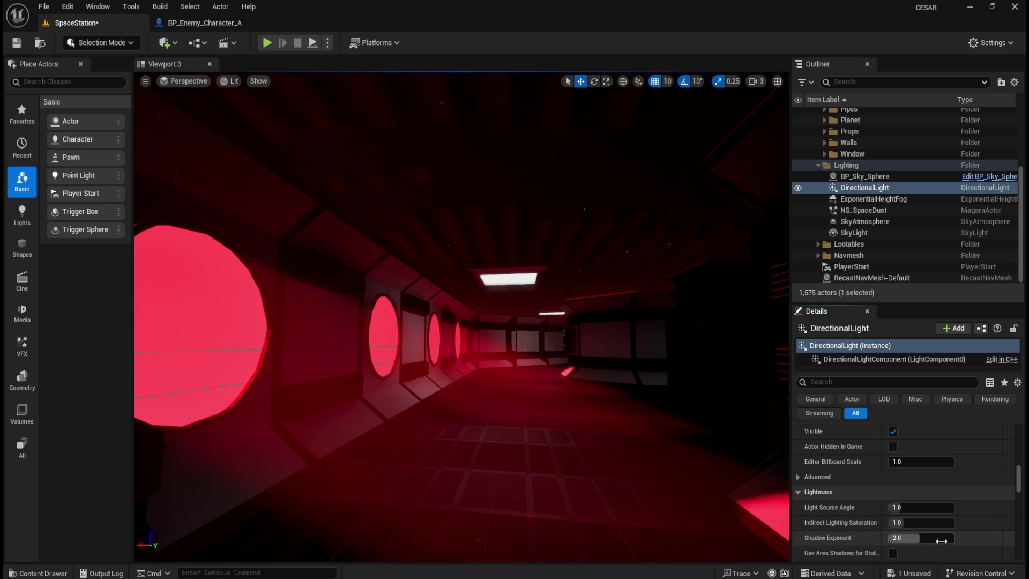
pyautogui.click(1009, 538)
# Try and restore the light-shaft Occlusion Mask Darkness and Occlusion Depth Range (100000) defaults.
pyautogui.scroll(-2, 897, 548)
pyautogui.scroll(-1, 896, 528)
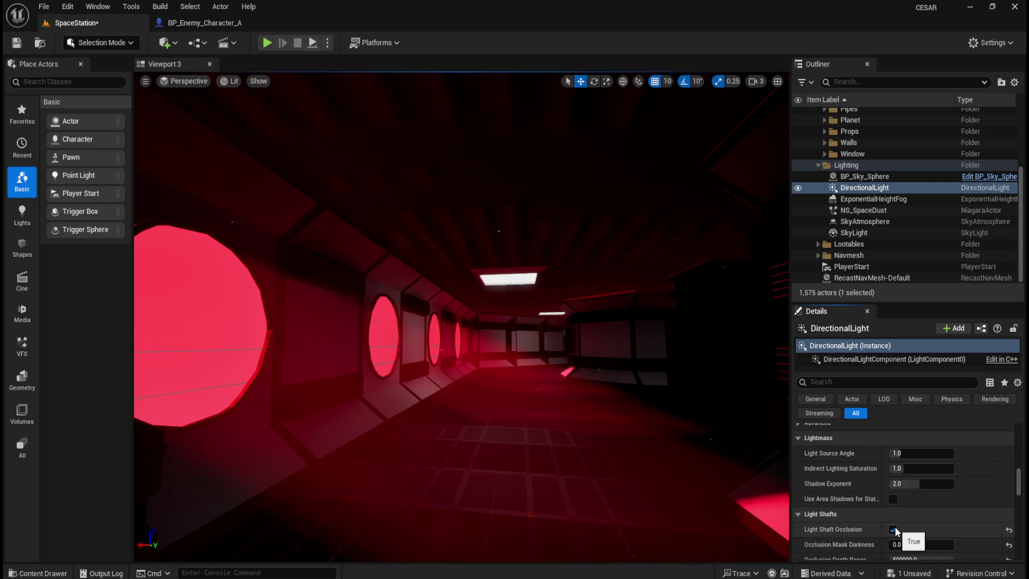
pyautogui.scroll(-2, 893, 532)
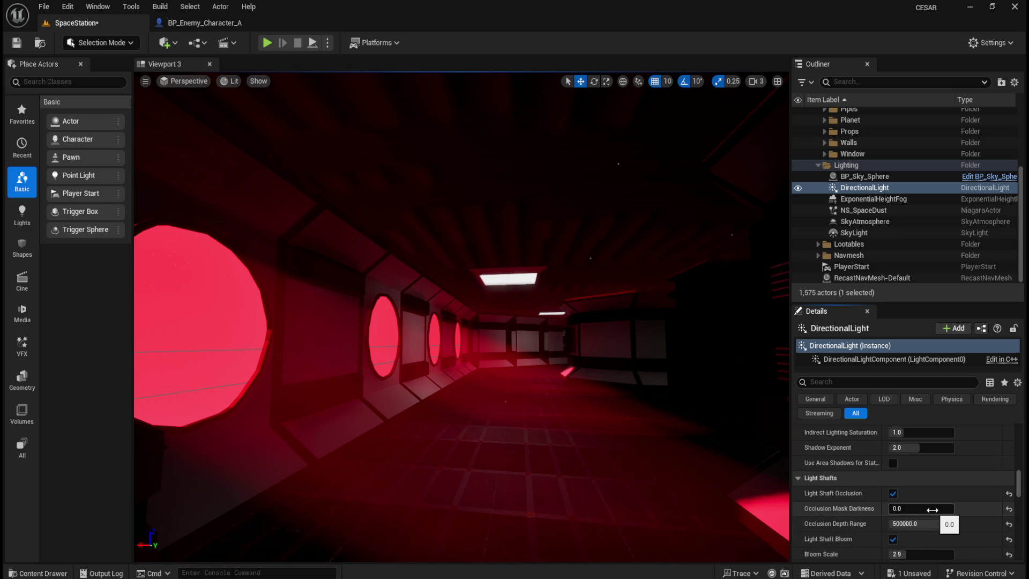
pyautogui.moveTo(911, 508); pyautogui.dragTo(936, 508)
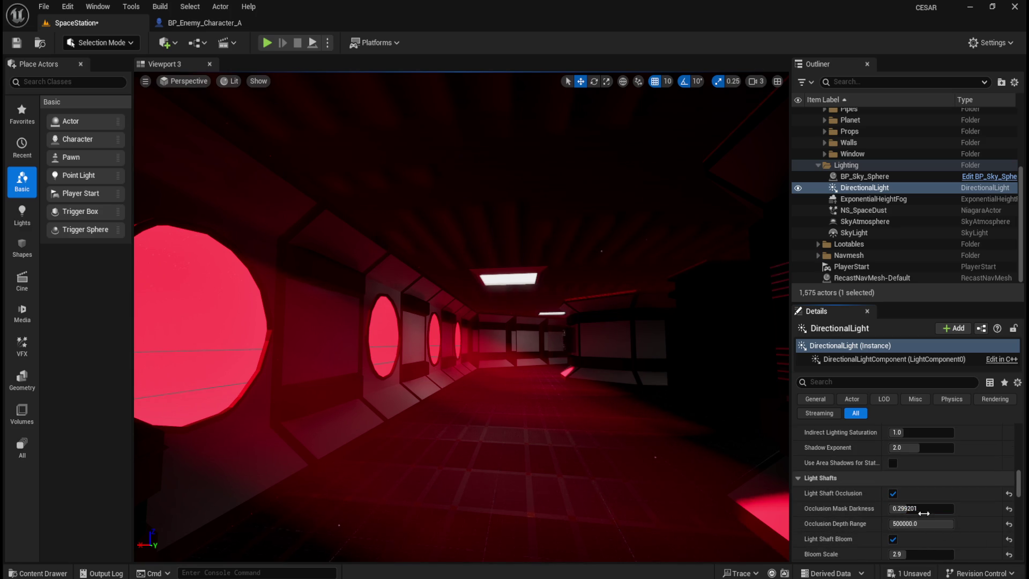
pyautogui.click(1009, 508)
pyautogui.click(920, 523)
pyautogui.write('0.05')
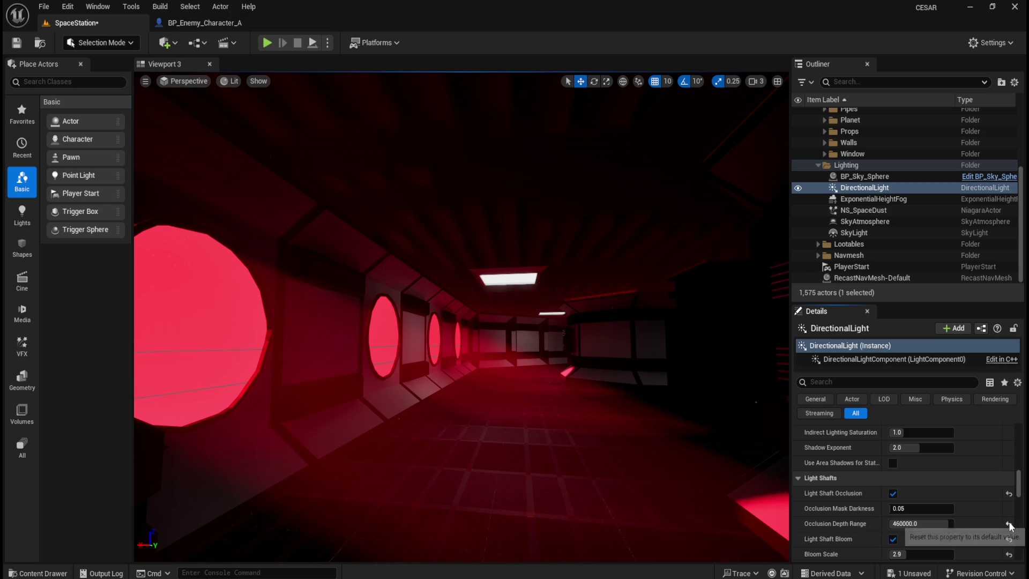
pyautogui.click(1008, 524)
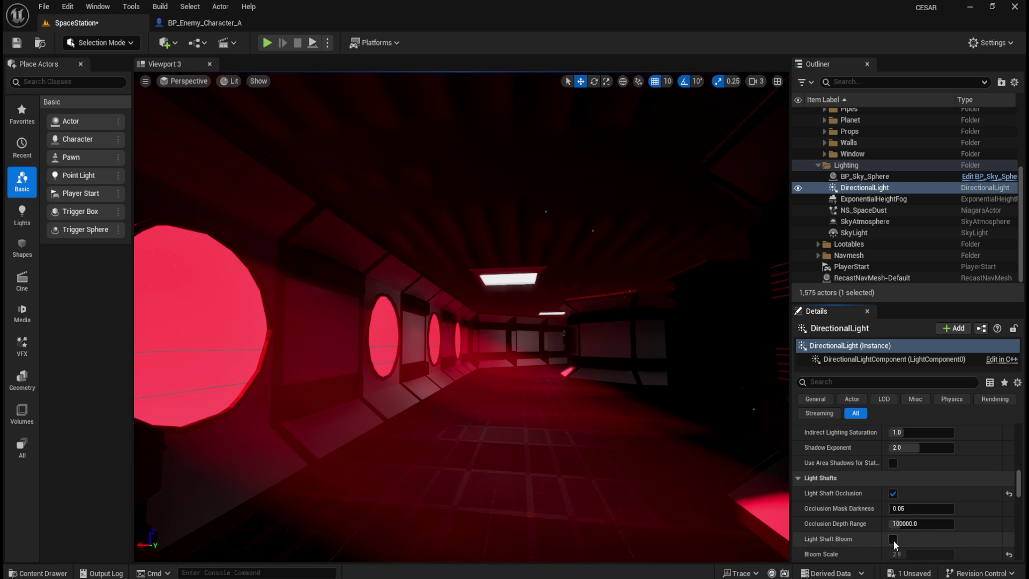
# Keep light-shaft Bloom Scale at 2.9, Bloom Threshold at 0.0 and Max Brightness at 100.
pyautogui.scroll(-2, 933, 536)
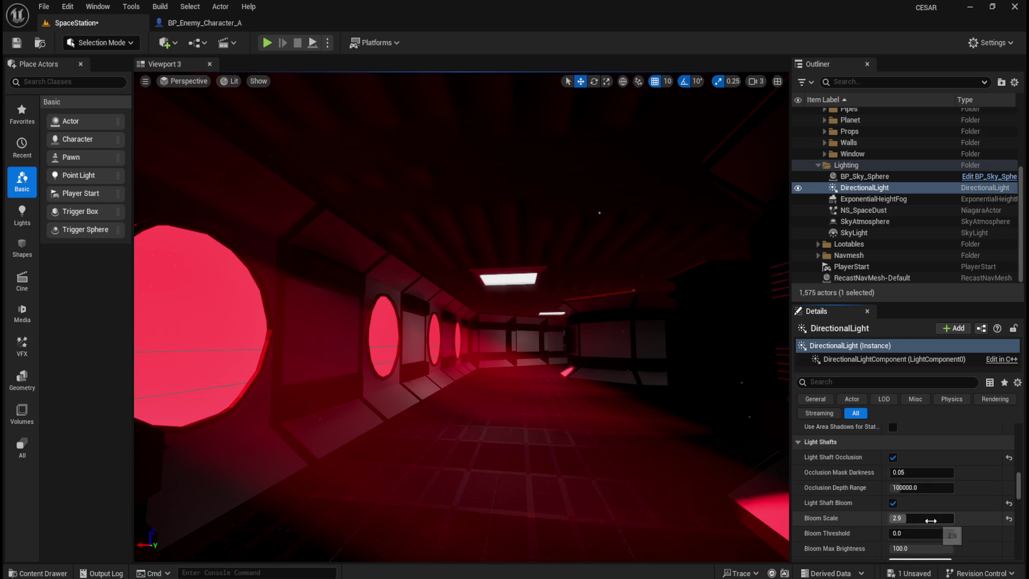
pyautogui.moveTo(933, 517); pyautogui.dragTo(944, 518)
pyautogui.write('0.2')
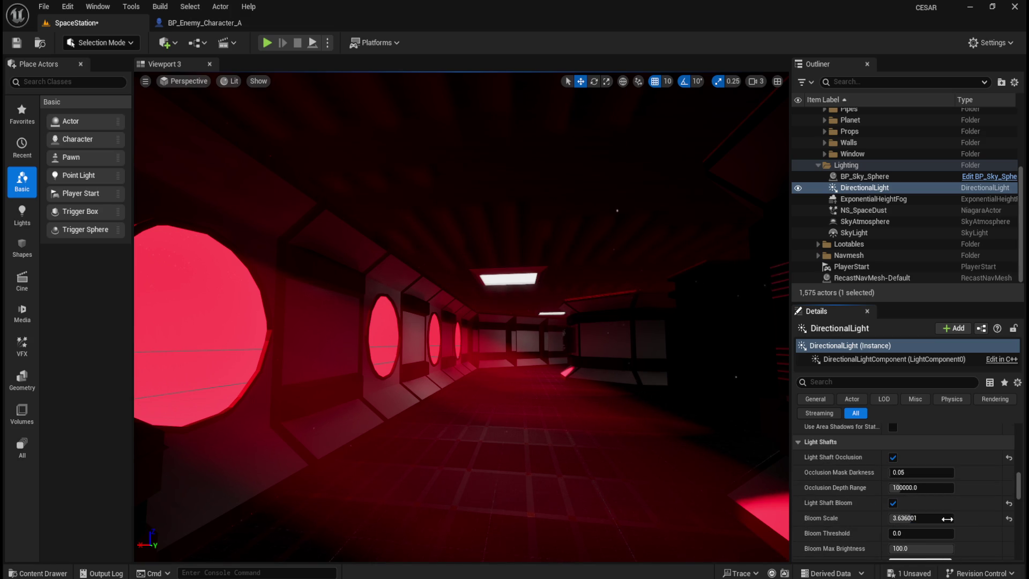
pyautogui.press('Return')
pyautogui.hotkey('ctrl', 'z')
pyautogui.moveTo(922, 533); pyautogui.dragTo(936, 533)
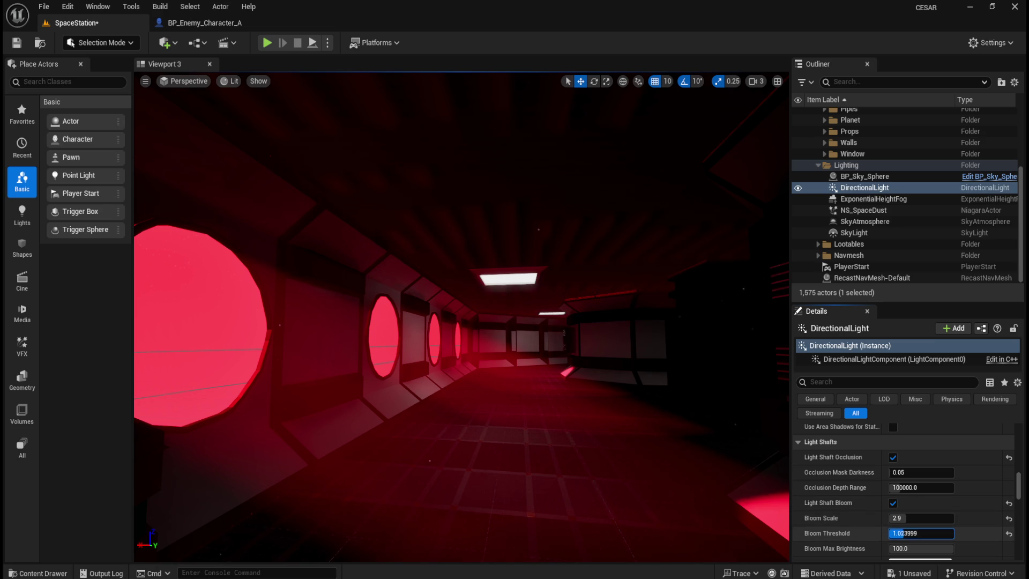
pyautogui.click(1009, 533)
pyautogui.moveTo(921, 548); pyautogui.dragTo(922, 548)
pyautogui.press('Escape')
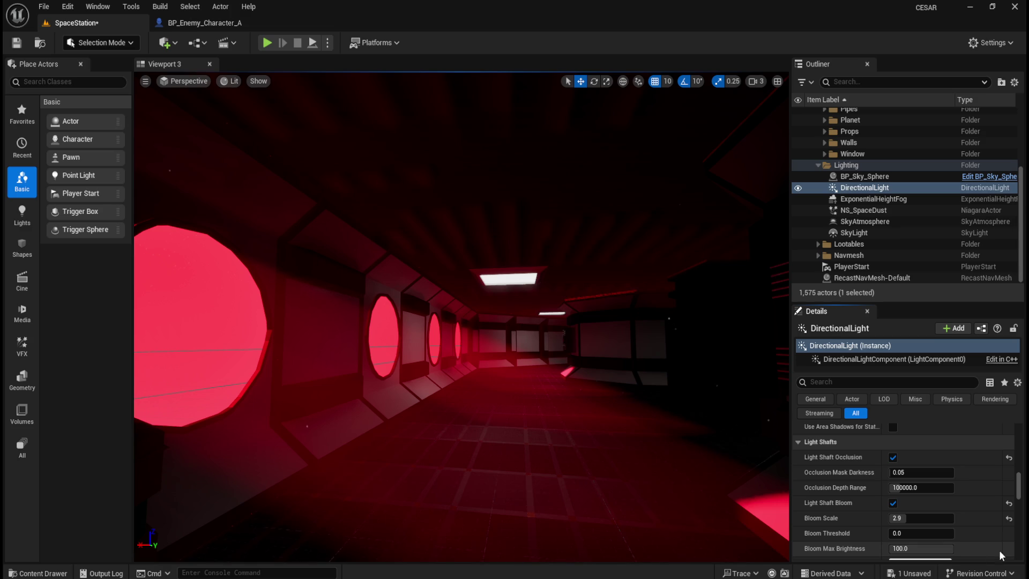
pyautogui.scroll(-1, 917, 534)
pyautogui.scroll(-5, 920, 531)
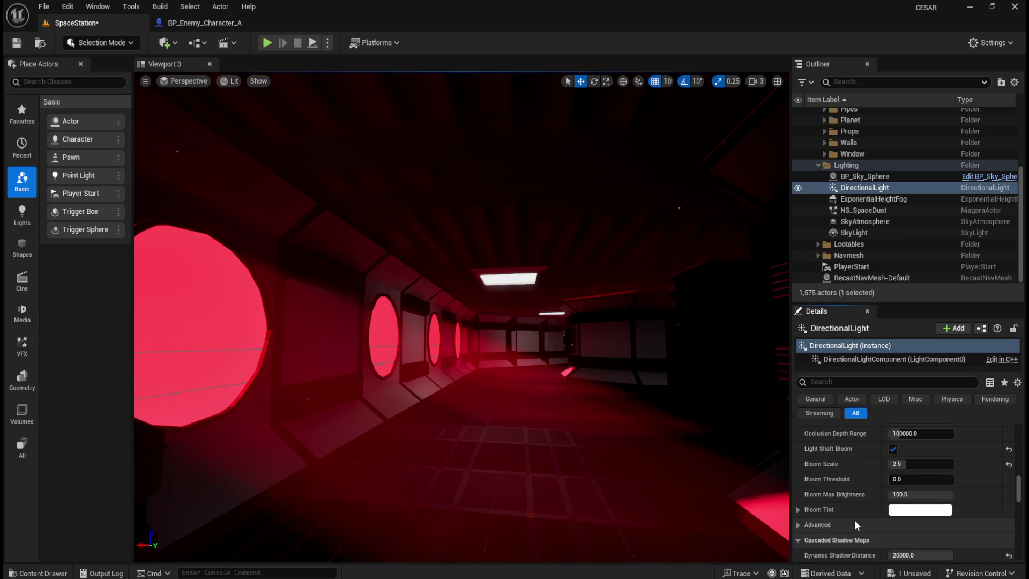
# Set the Dynamic Shadow Distance of the directional light to 7500.
pyautogui.moveTo(937, 504)
pyautogui.mouseDown()
pyautogui.moveTo(906, 504)
pyautogui.moveTo(954, 501)
pyautogui.mouseUp()
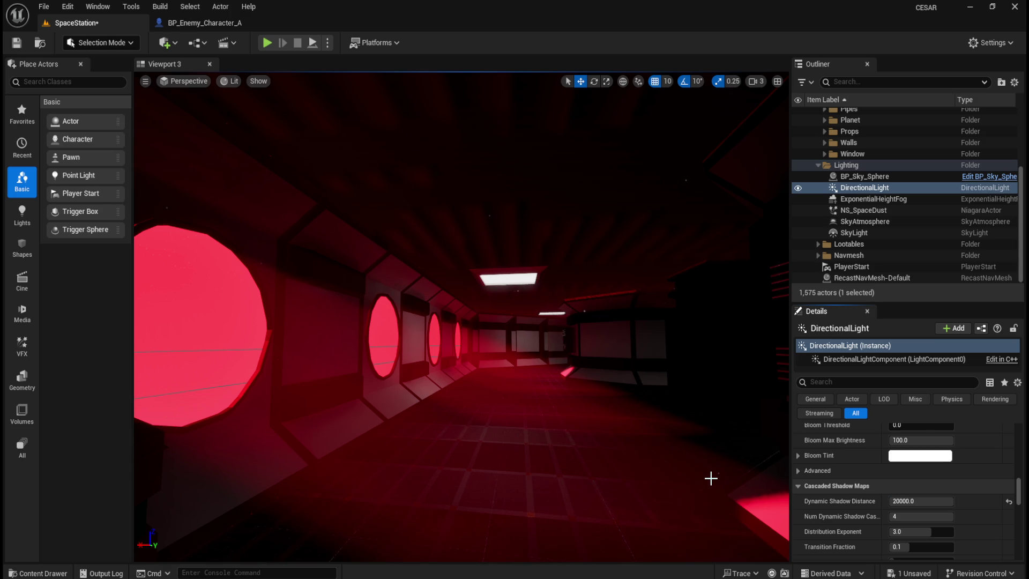
pyautogui.hotkey('ctrl', 'z')
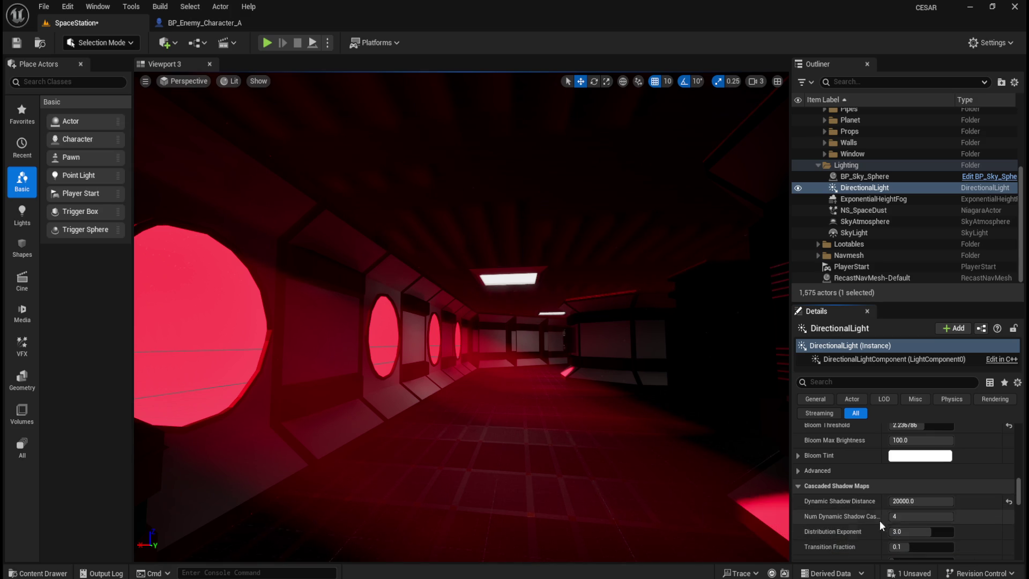
pyautogui.moveTo(922, 502)
pyautogui.mouseDown()
pyautogui.moveTo(891, 502)
pyautogui.moveTo(906, 501)
pyautogui.mouseUp()
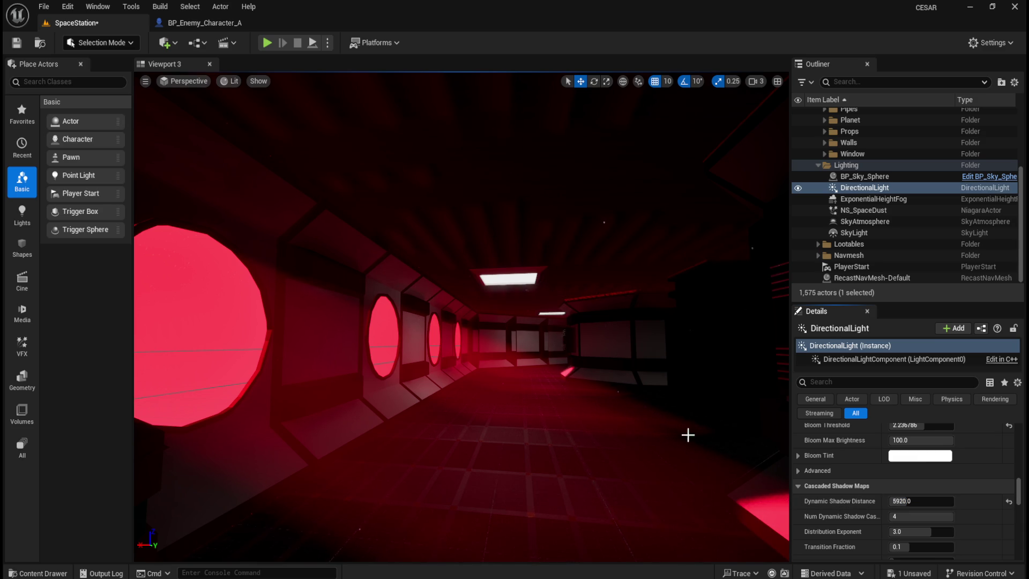
pyautogui.scroll(-2, 676, 428)
pyautogui.click(921, 501)
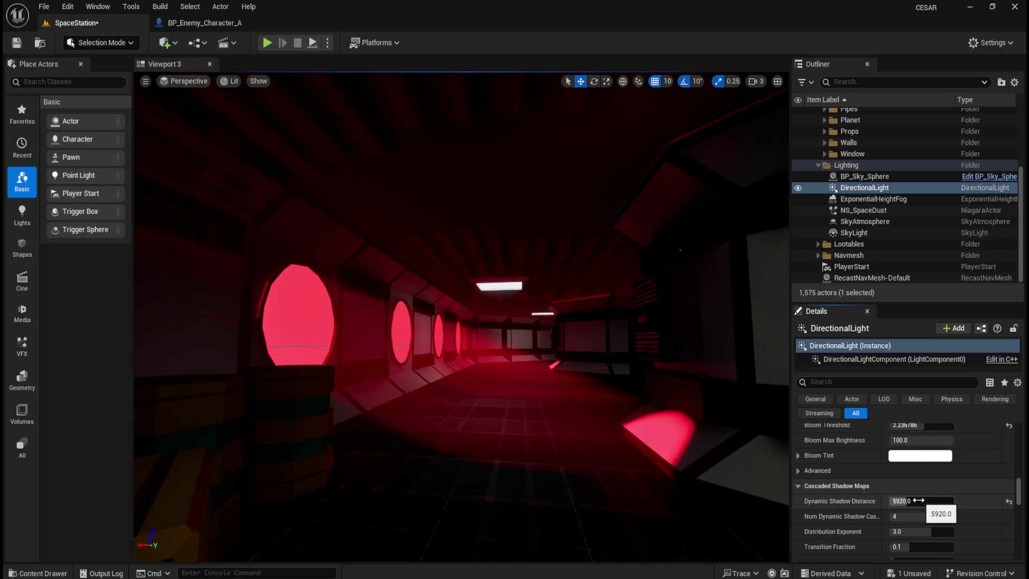
pyautogui.write('0')
pyautogui.press('Return')
pyautogui.moveTo(920, 501); pyautogui.dragTo(890, 501)
pyautogui.hotkey('ctrl', 'z')
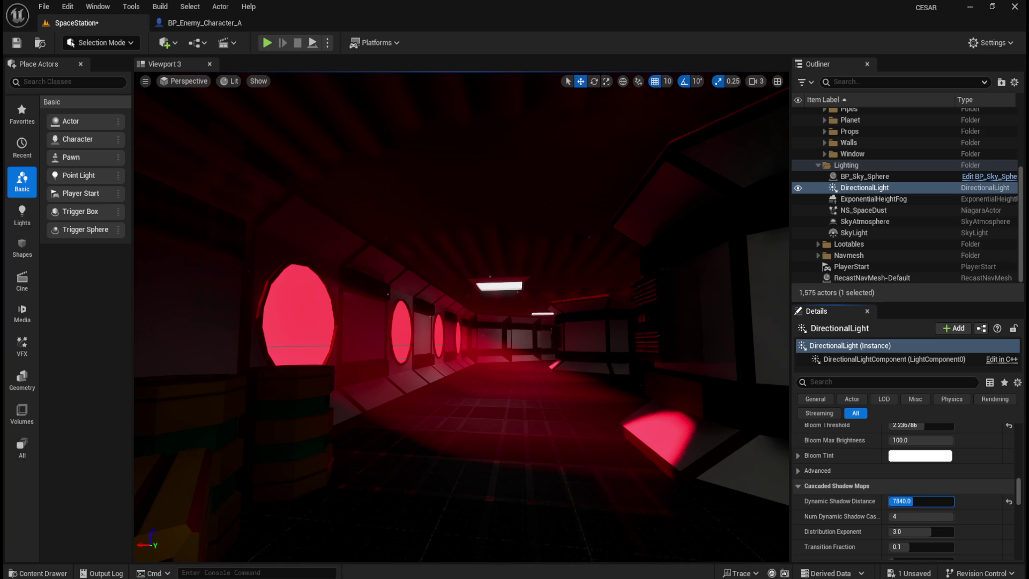
pyautogui.click(916, 500)
pyautogui.write('7500')
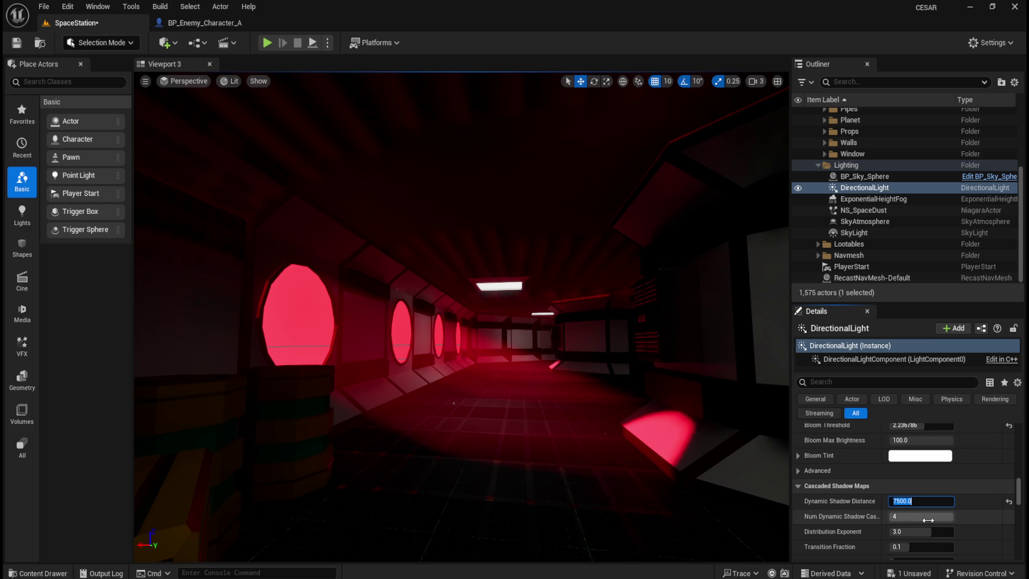
# Use one dynamic shadow cascade; keep Transition and Distance Fadeout Fractions at 0.1.
pyautogui.moveTo(931, 516)
pyautogui.mouseDown()
pyautogui.moveTo(890, 516)
pyautogui.moveTo(903, 516)
pyautogui.mouseUp()
pyautogui.click(892, 516)
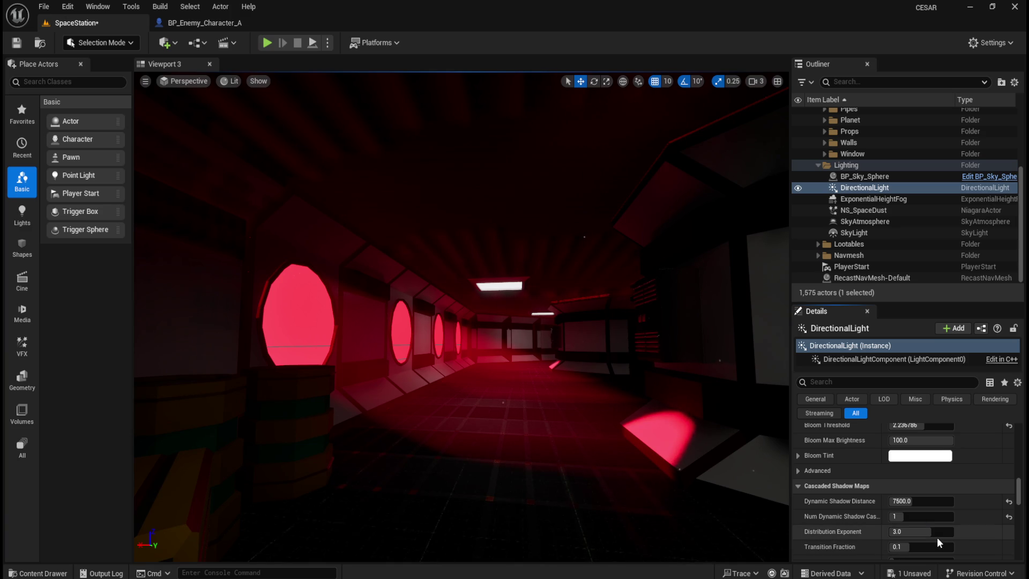
pyautogui.moveTo(911, 531)
pyautogui.mouseDown()
pyautogui.moveTo(891, 531)
pyautogui.moveTo(911, 531)
pyautogui.mouseUp()
pyautogui.scroll(-1, 967, 537)
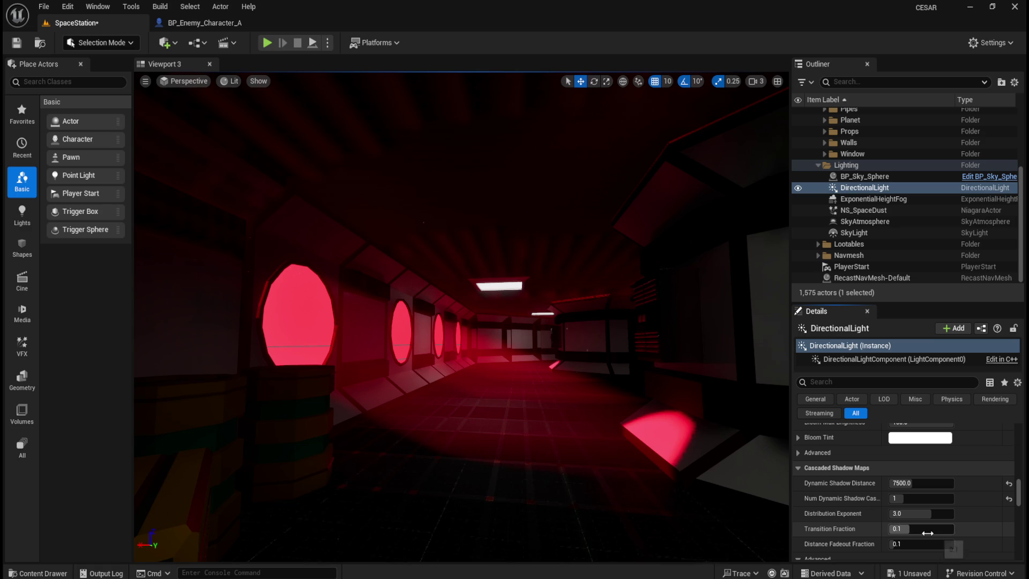
pyautogui.moveTo(927, 533); pyautogui.dragTo(911, 533)
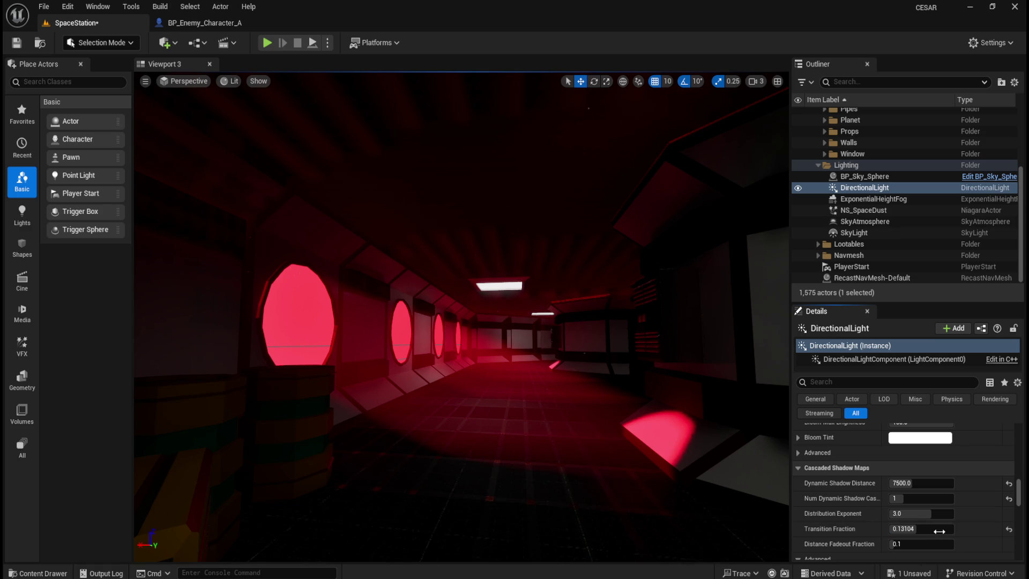
pyautogui.click(1010, 531)
pyautogui.moveTo(905, 544); pyautogui.dragTo(932, 544)
pyautogui.click(1009, 544)
# Reset Far Shadow Cascade Count to 0, Far Shadow Distance, and DistanceField Shadow Distance to 51200.
pyautogui.scroll(-4, 938, 536)
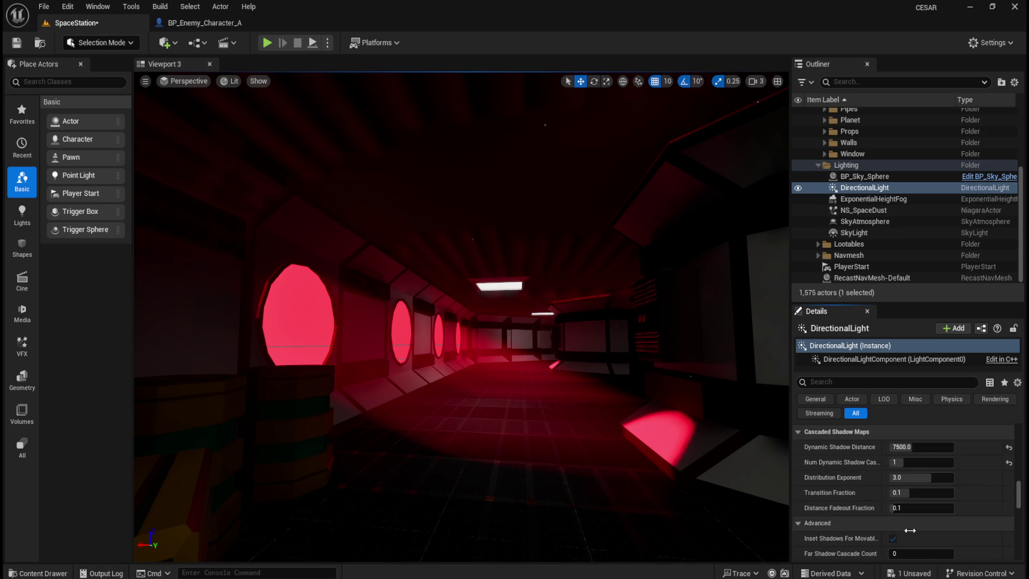
pyautogui.moveTo(906, 519); pyautogui.dragTo(943, 532)
pyautogui.click(1009, 533)
pyautogui.click(1008, 518)
pyautogui.scroll(-2, 894, 522)
pyautogui.scroll(-2, 894, 524)
pyautogui.moveTo(918, 491); pyautogui.dragTo(906, 491)
pyautogui.click(1009, 491)
# Restore trace distance 10000, Ray Start Offset 0.003 and Shadow Source Angle Factor 1.0.
pyautogui.scroll(-1, 923, 517)
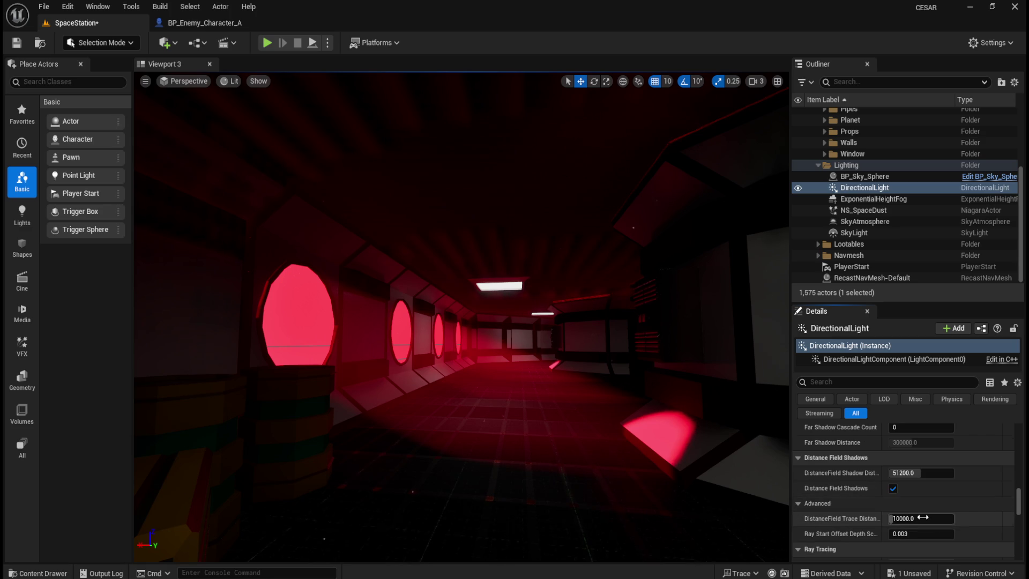
pyautogui.moveTo(894, 519); pyautogui.dragTo(924, 519)
pyautogui.click(1008, 520)
pyautogui.click(1009, 534)
pyautogui.scroll(-3, 943, 526)
pyautogui.moveTo(917, 515); pyautogui.dragTo(983, 516)
pyautogui.click(1010, 516)
pyautogui.scroll(-3, 823, 513)
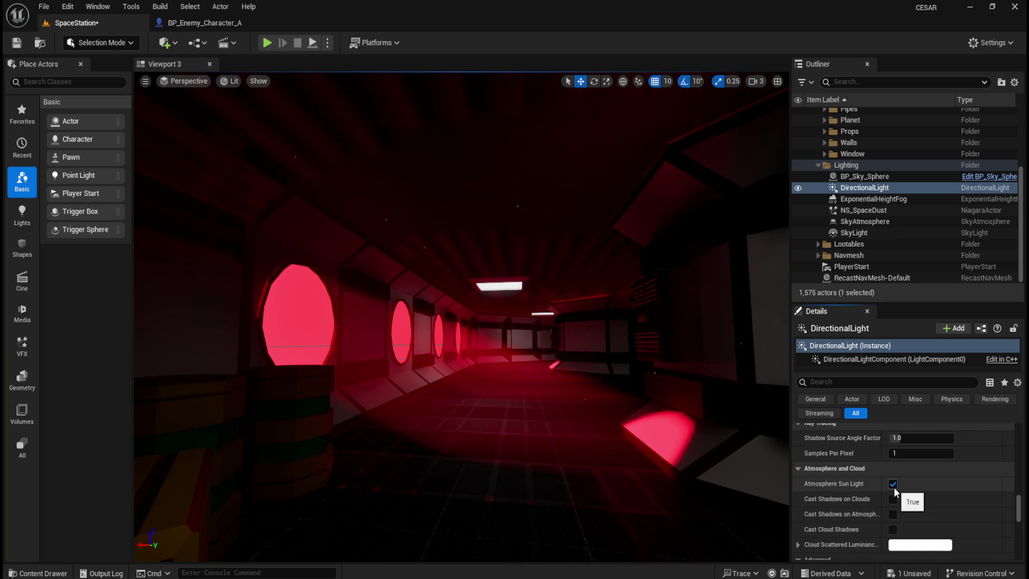
# Compare Atmosphere Sun Light and per-pixel transmittance off, leaving both enabled.
pyautogui.click(893, 484)
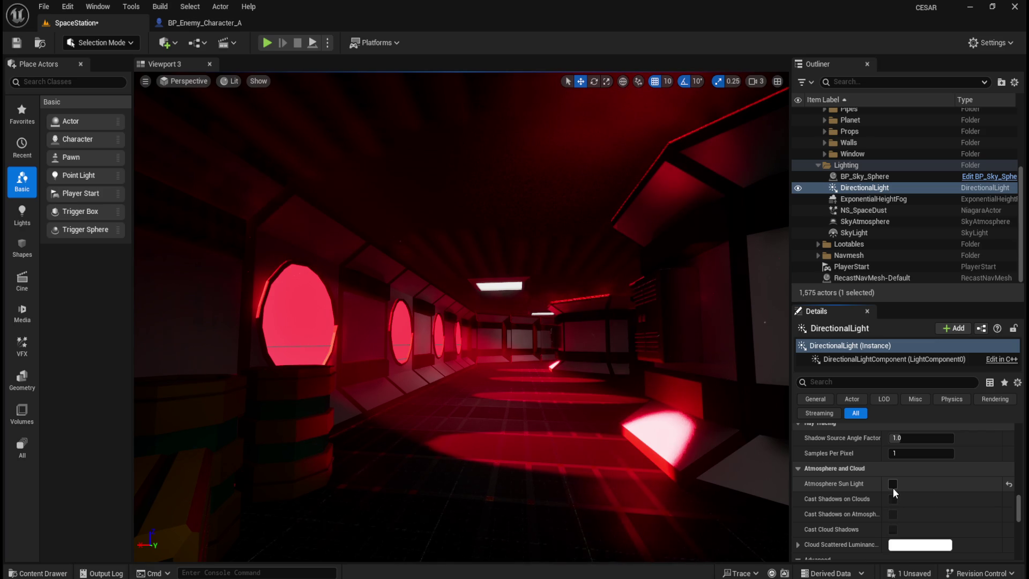
pyautogui.click(893, 488)
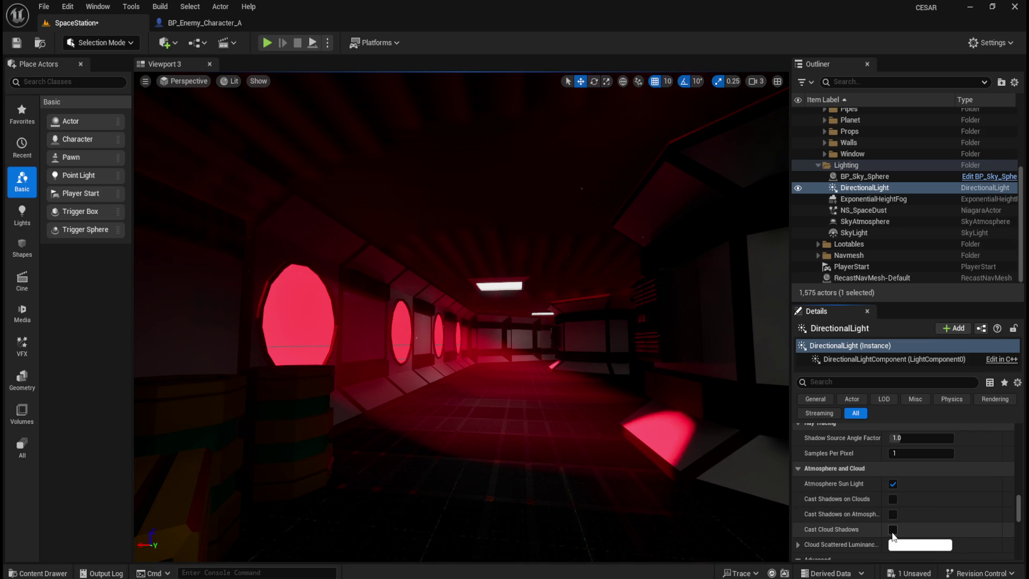
pyautogui.scroll(-1, 896, 531)
pyautogui.scroll(-3, 896, 525)
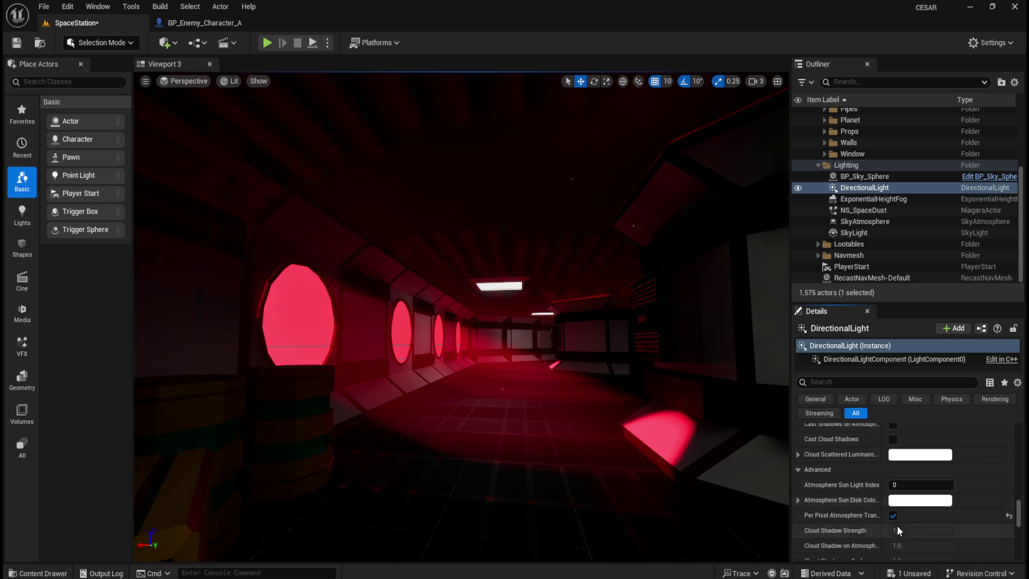
pyautogui.click(893, 516)
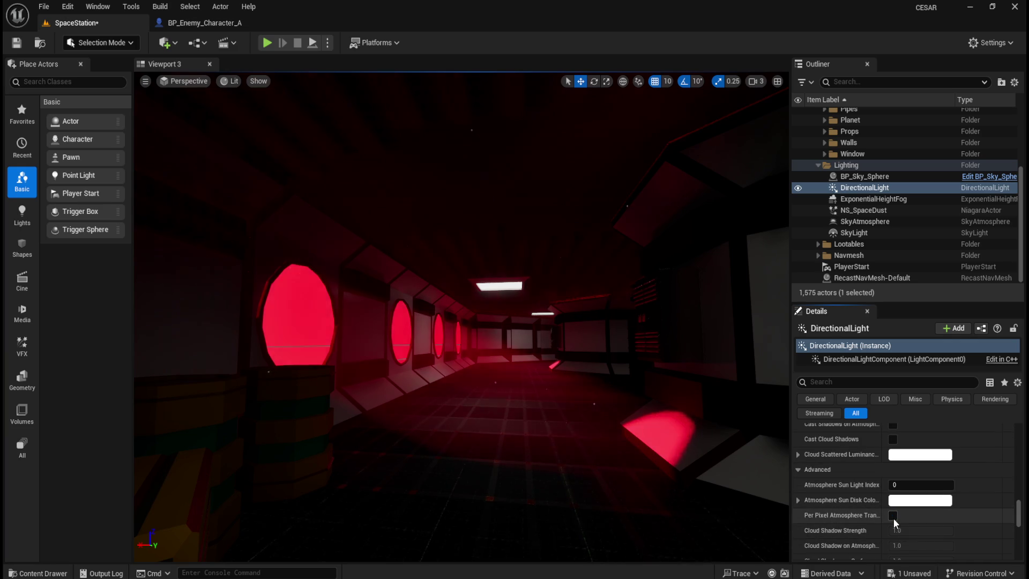
pyautogui.click(893, 516)
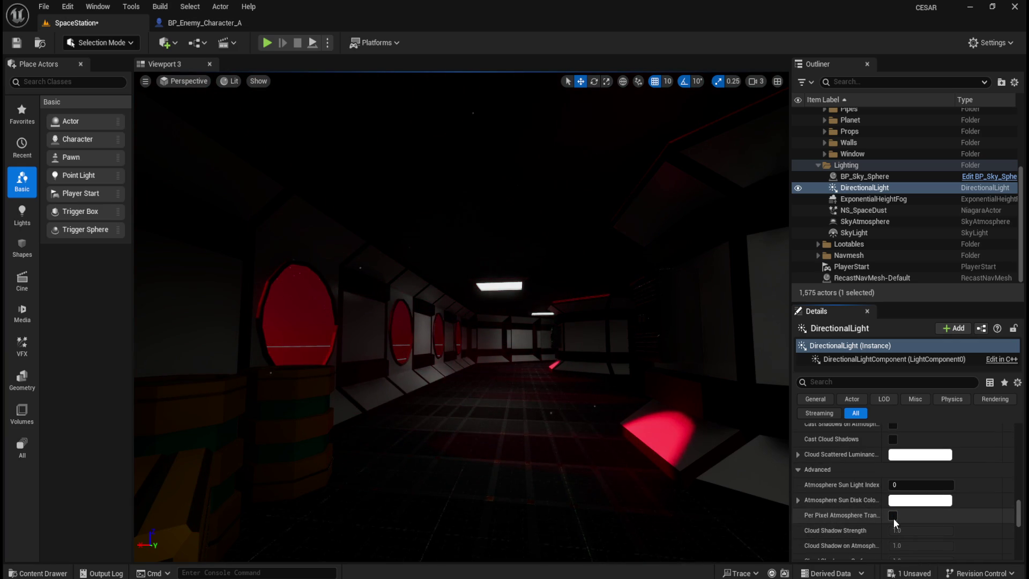
pyautogui.click(893, 517)
pyautogui.click(892, 516)
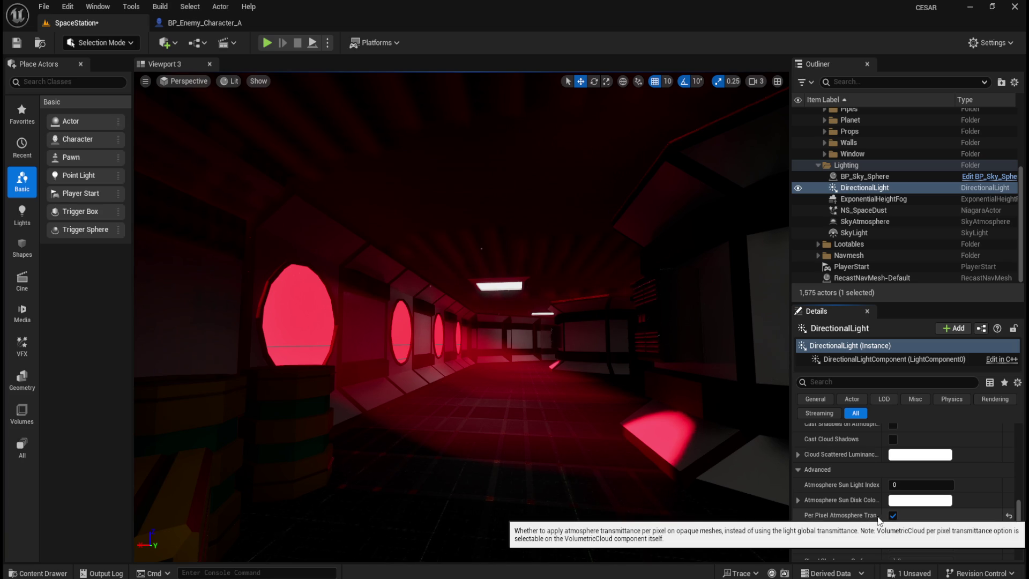
pyautogui.click(893, 516)
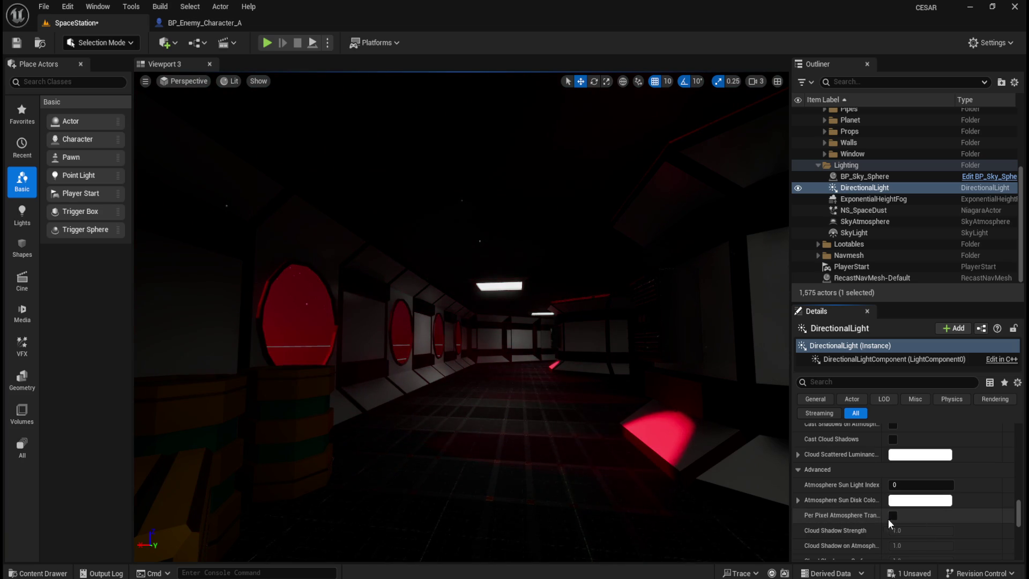
pyautogui.click(892, 516)
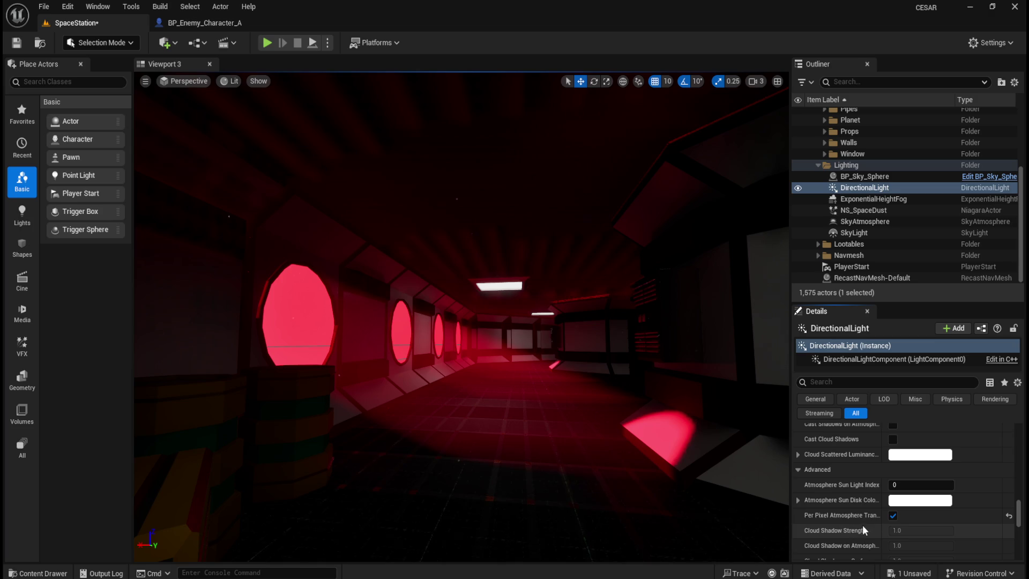
# Reset Max Draw Distance to 0.0 and fly the view up to a red porthole.
pyautogui.scroll(-5, 864, 523)
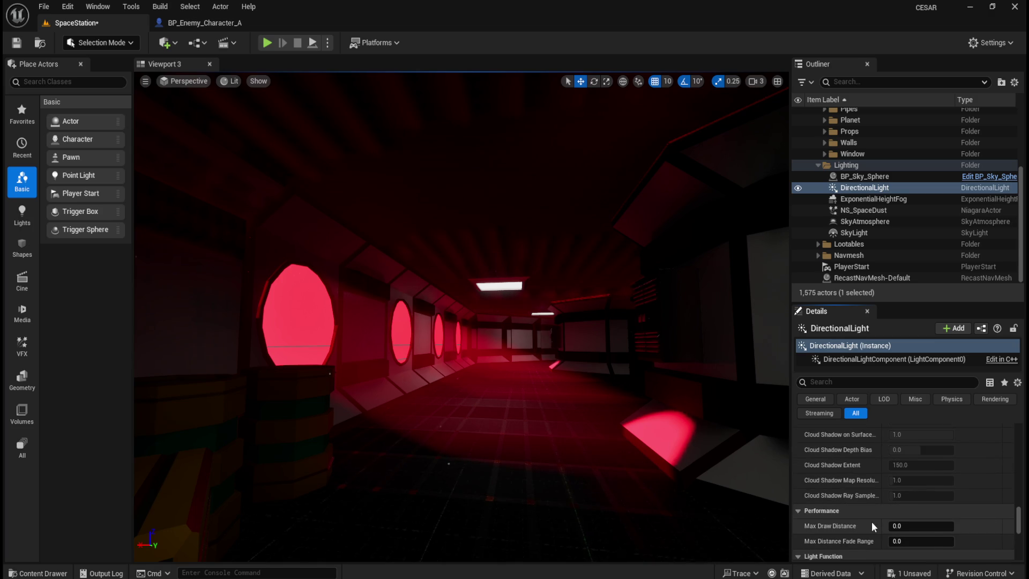
pyautogui.scroll(-1, 872, 523)
pyautogui.moveTo(921, 490)
pyautogui.mouseDown()
pyautogui.moveTo(943, 489)
pyautogui.moveTo(932, 505)
pyautogui.moveTo(946, 505)
pyautogui.mouseUp()
pyautogui.click(1009, 490)
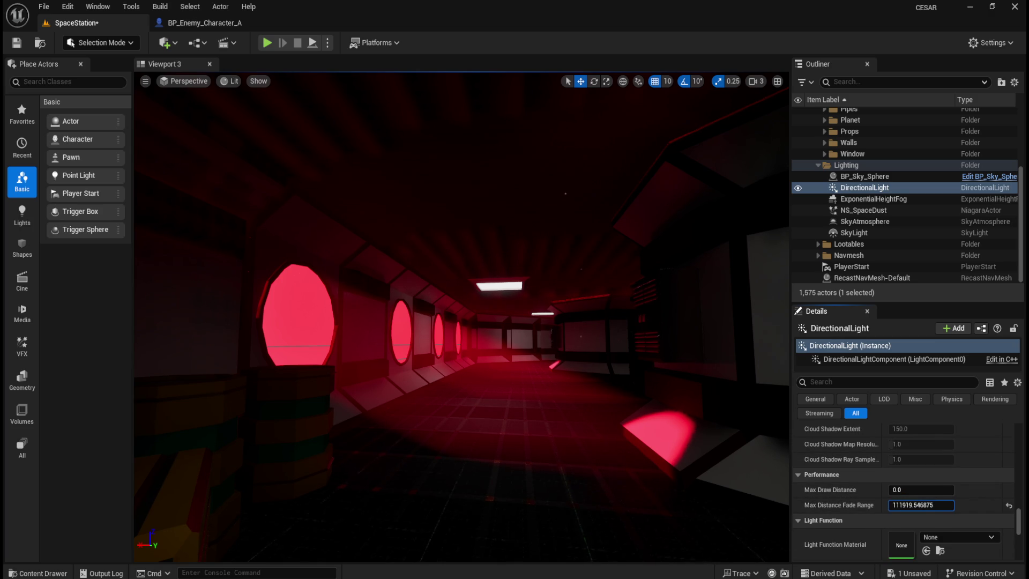
pyautogui.scroll(-1, 875, 504)
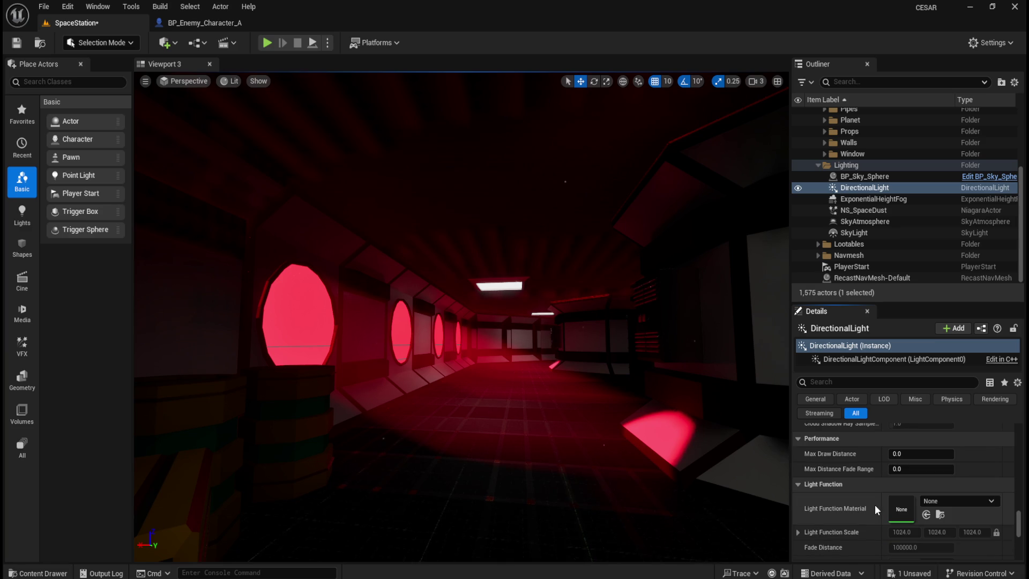
pyautogui.scroll(-1, 863, 470)
pyautogui.scroll(-4, 876, 469)
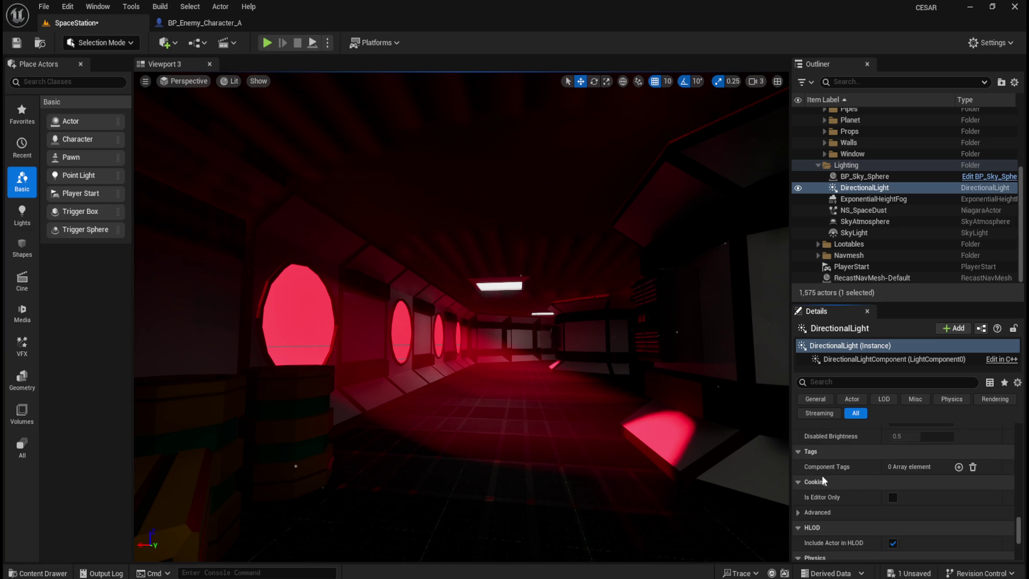
pyautogui.moveTo(503, 320)
pyautogui.mouseDown()
pyautogui.moveTo(510, 354)
pyautogui.moveTo(514, 321)
pyautogui.moveTo(514, 354)
pyautogui.mouseUp()
# Select the directional light and save the level with Ctrl+S.
pyautogui.click(852, 188)
pyautogui.scroll(5, 877, 450)
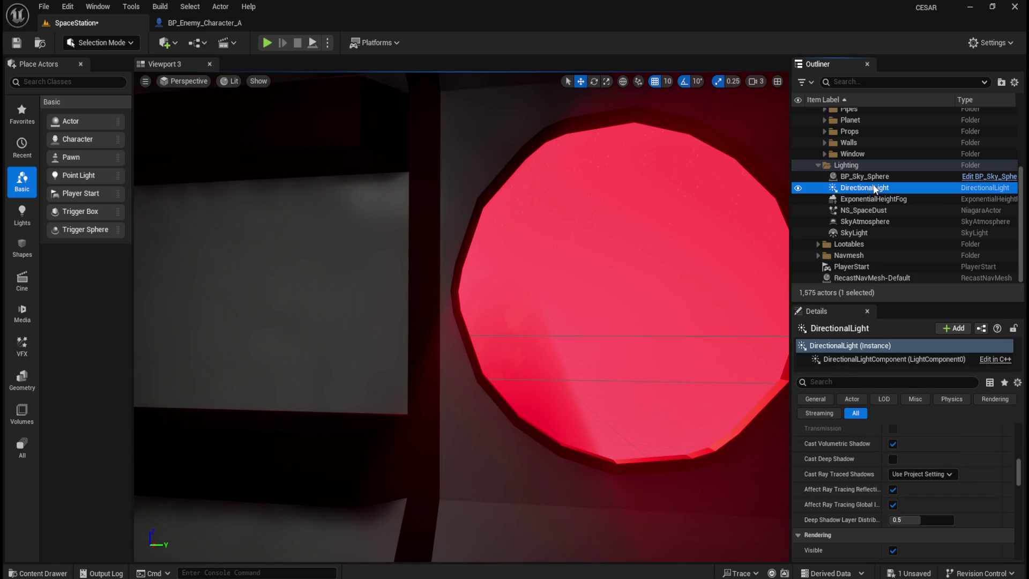
pyautogui.hotkey('ctrl', 's')
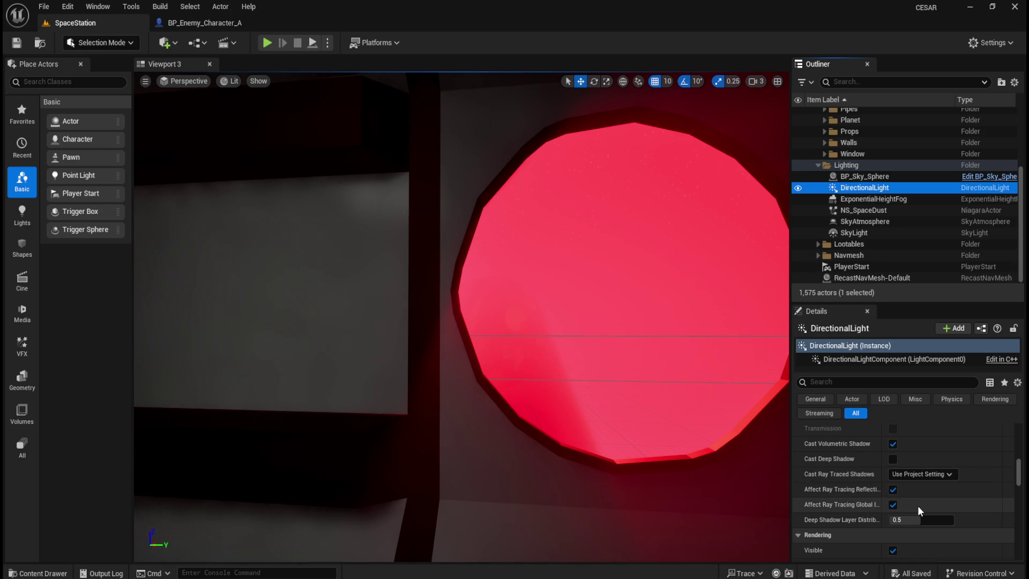
pyautogui.scroll(1, 918, 506)
# Compare volumetric shadows off, keeping them on and translucent lighting off.
pyautogui.click(894, 461)
pyautogui.click(893, 462)
pyautogui.moveTo(774, 433); pyautogui.dragTo(745, 370)
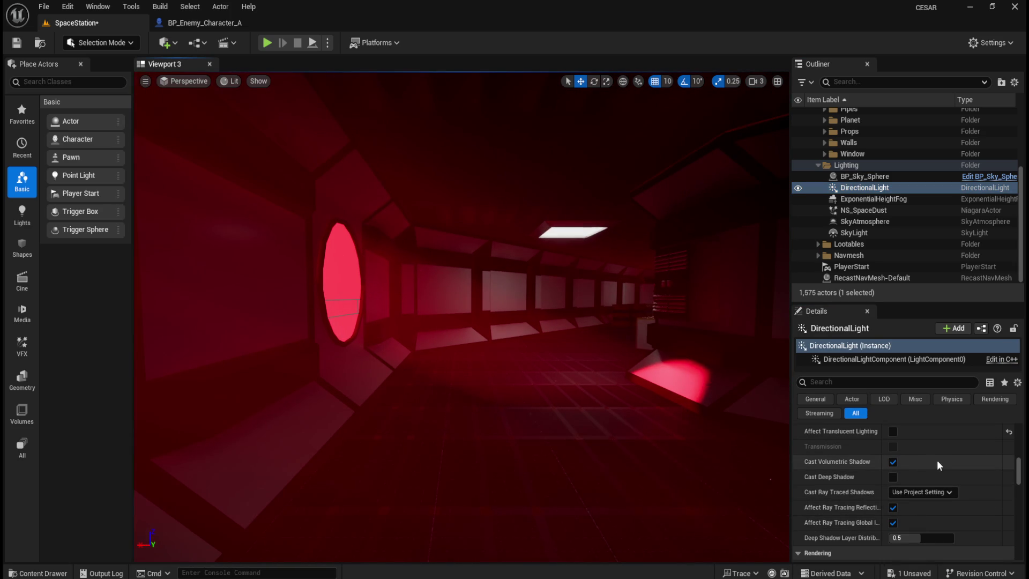
pyautogui.click(894, 461)
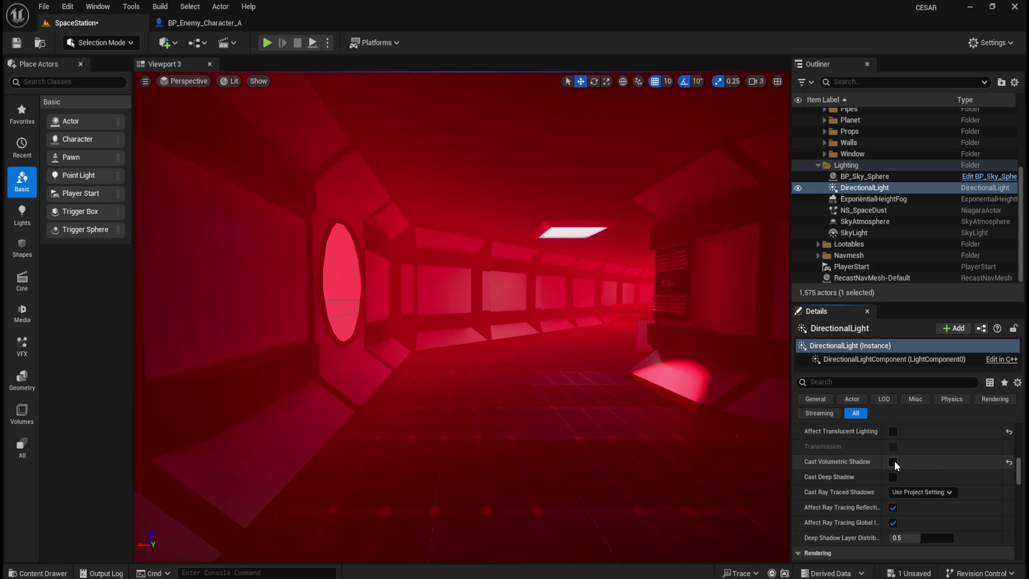
pyautogui.click(894, 461)
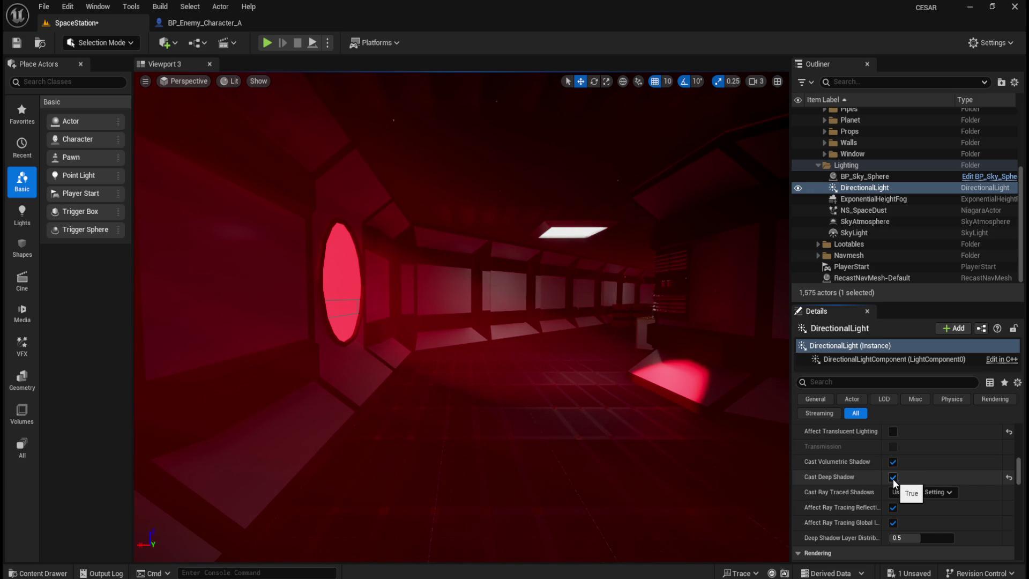
pyautogui.click(893, 433)
pyautogui.click(893, 432)
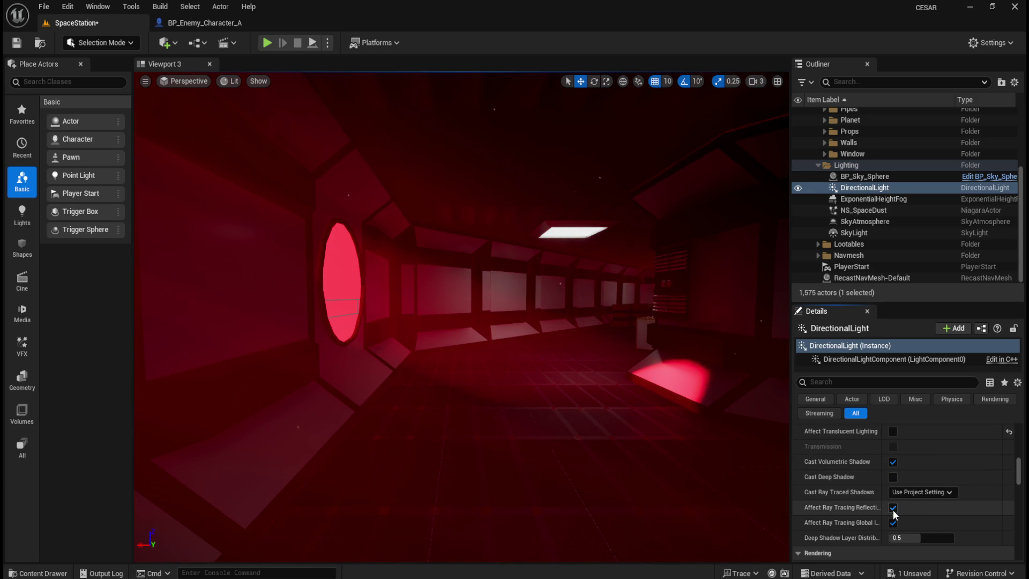
# Reset shadow cascade bias distribution to 1.0 and volumetric scattering intensity to 2.5.
pyautogui.scroll(5, 874, 510)
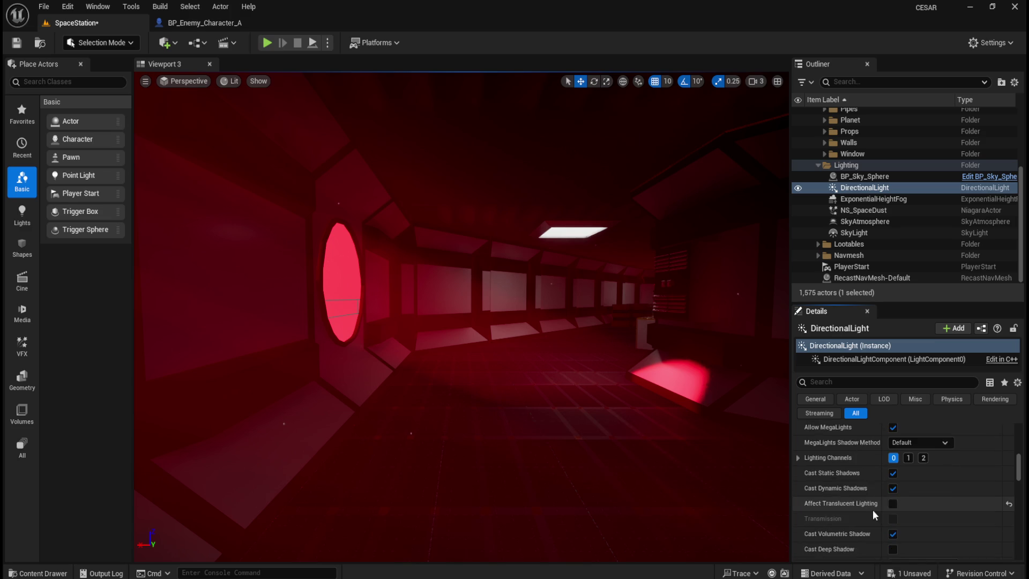
pyautogui.scroll(5, 879, 510)
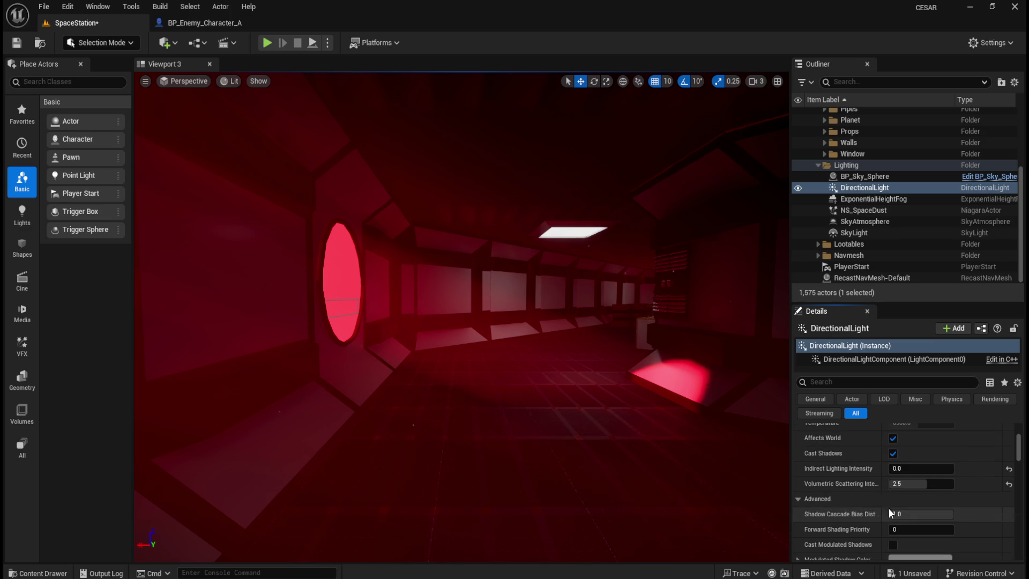
pyautogui.moveTo(923, 519); pyautogui.dragTo(920, 519)
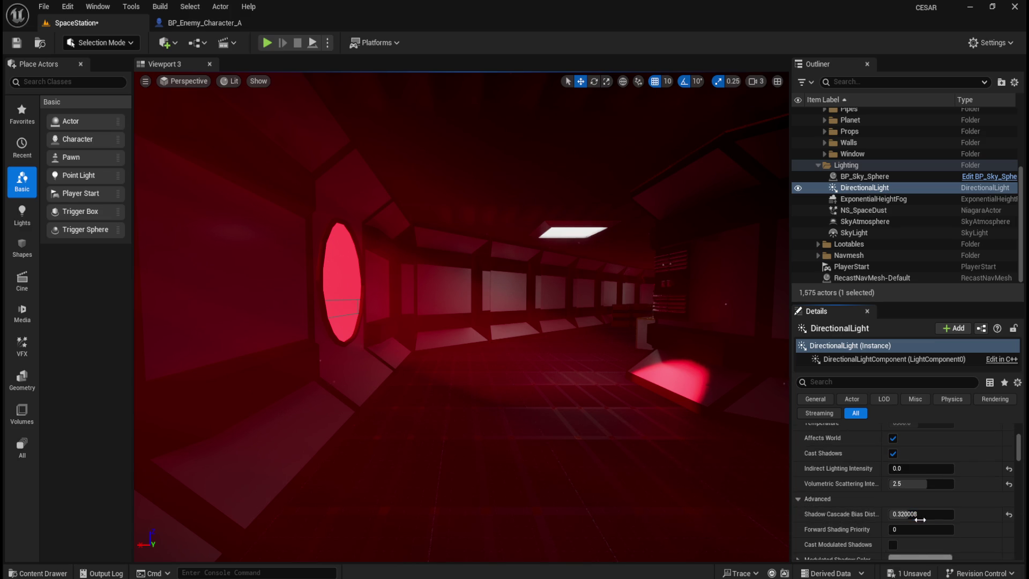
pyautogui.click(1009, 515)
pyautogui.moveTo(913, 484)
pyautogui.mouseDown()
pyautogui.moveTo(905, 484)
pyautogui.moveTo(929, 484)
pyautogui.mouseUp()
pyautogui.click(928, 484)
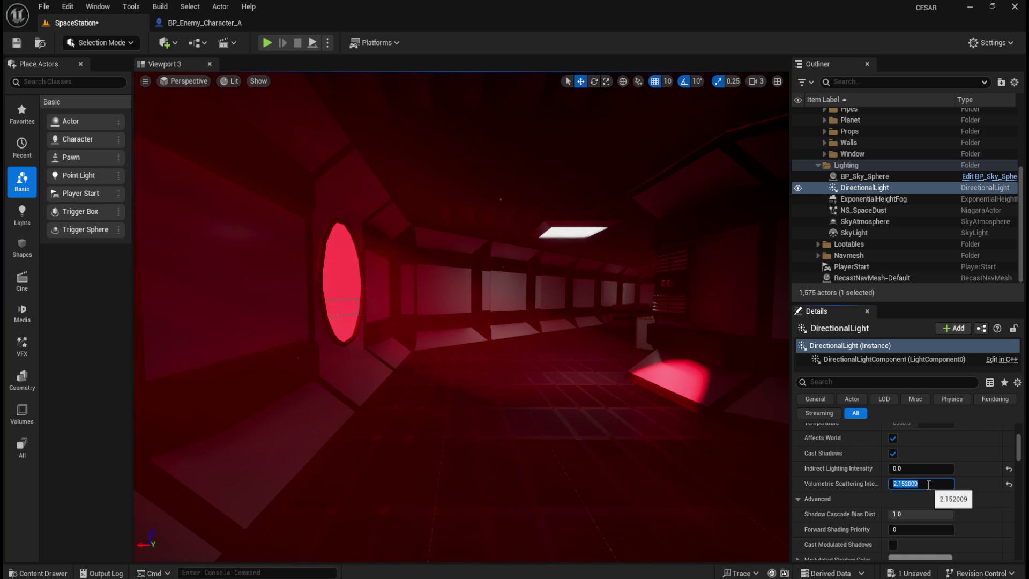
pyautogui.write('.5')
pyautogui.press('Return')
# Lower the directional light's intensity from 150 to about 94.7 lux.
pyautogui.moveTo(520, 355)
pyautogui.mouseDown()
pyautogui.moveTo(523, 343)
pyautogui.moveTo(546, 339)
pyautogui.mouseUp()
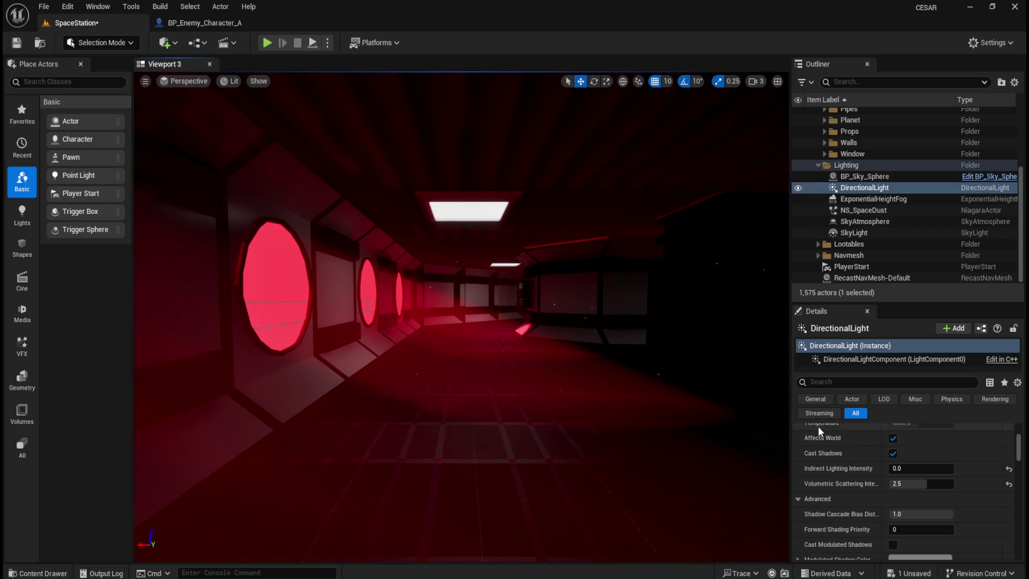
pyautogui.click(895, 198)
pyautogui.click(899, 189)
pyautogui.scroll(5, 880, 515)
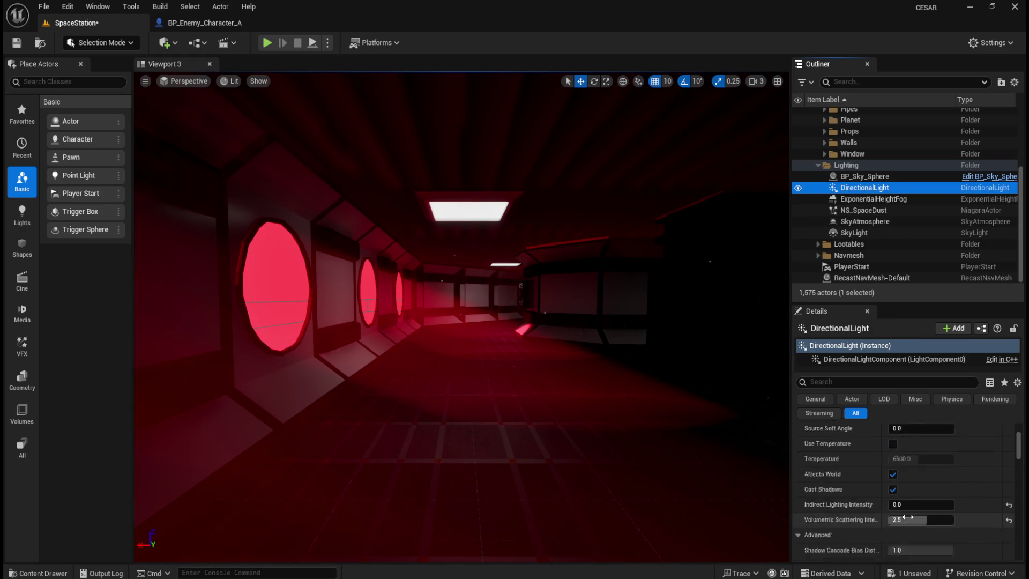
pyautogui.moveTo(906, 491)
pyautogui.mouseDown()
pyautogui.moveTo(861, 491)
pyautogui.moveTo(886, 491)
pyautogui.mouseUp()
# Try intensities of 150 and 300 lux, then set the light to 50 lux.
pyautogui.moveTo(645, 407); pyautogui.dragTo(632, 322)
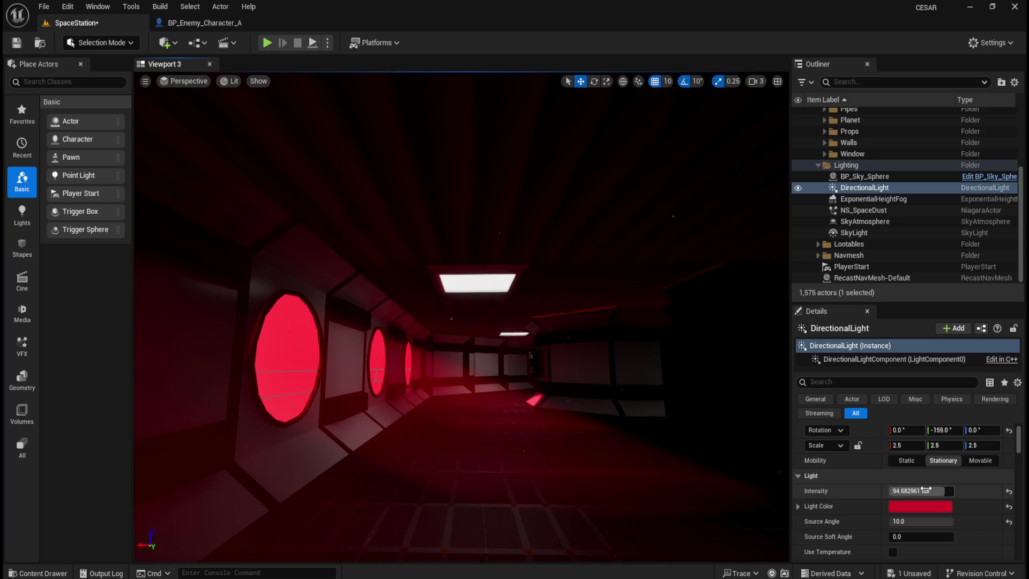
pyautogui.moveTo(919, 491)
pyautogui.mouseDown()
pyautogui.moveTo(884, 491)
pyautogui.moveTo(900, 491)
pyautogui.mouseUp()
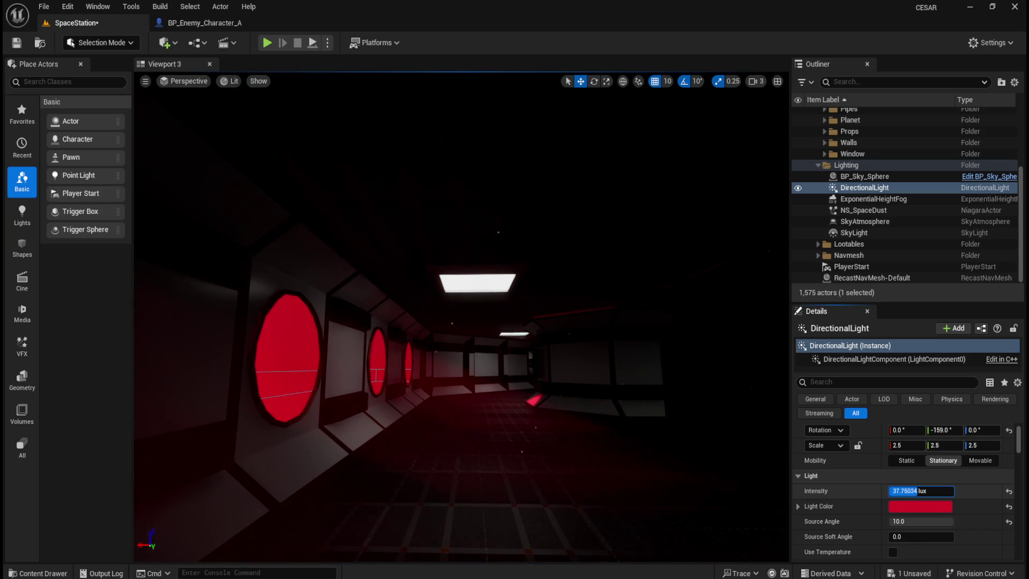
pyautogui.write('150')
pyautogui.press('Return')
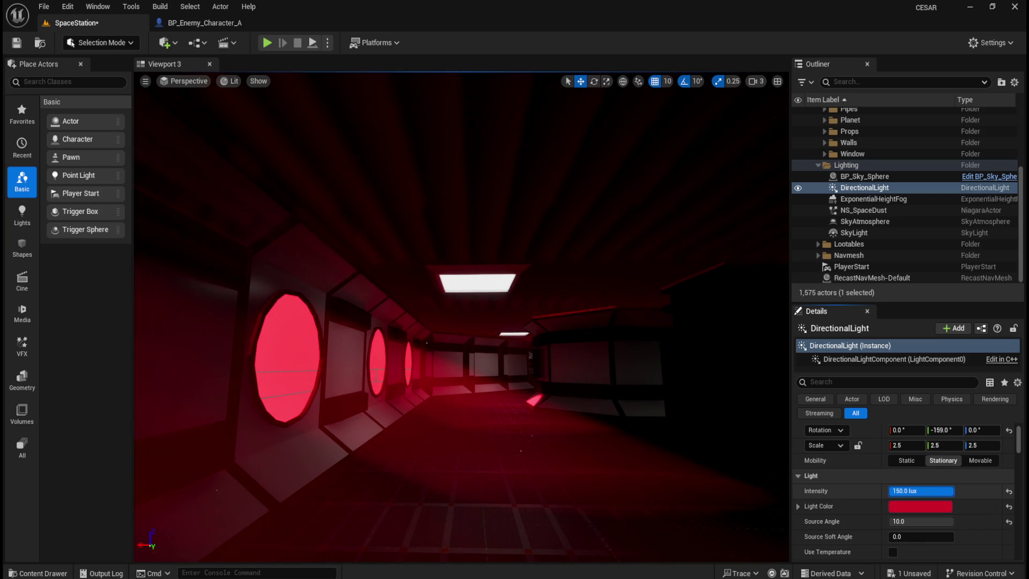
pyautogui.click(928, 492)
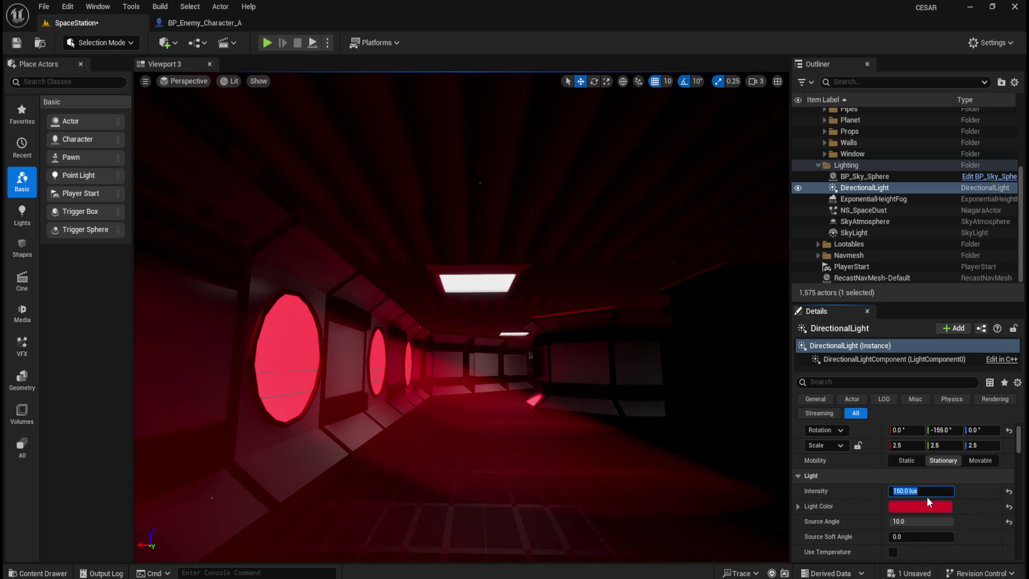
pyautogui.write('30')
pyautogui.press('Return')
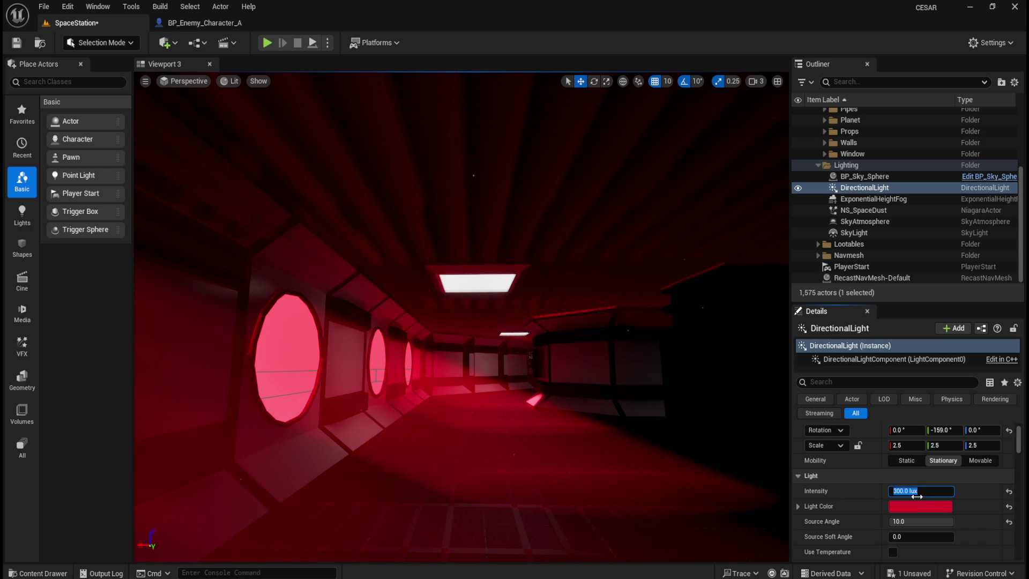
pyautogui.moveTo(891, 490); pyautogui.dragTo(879, 491)
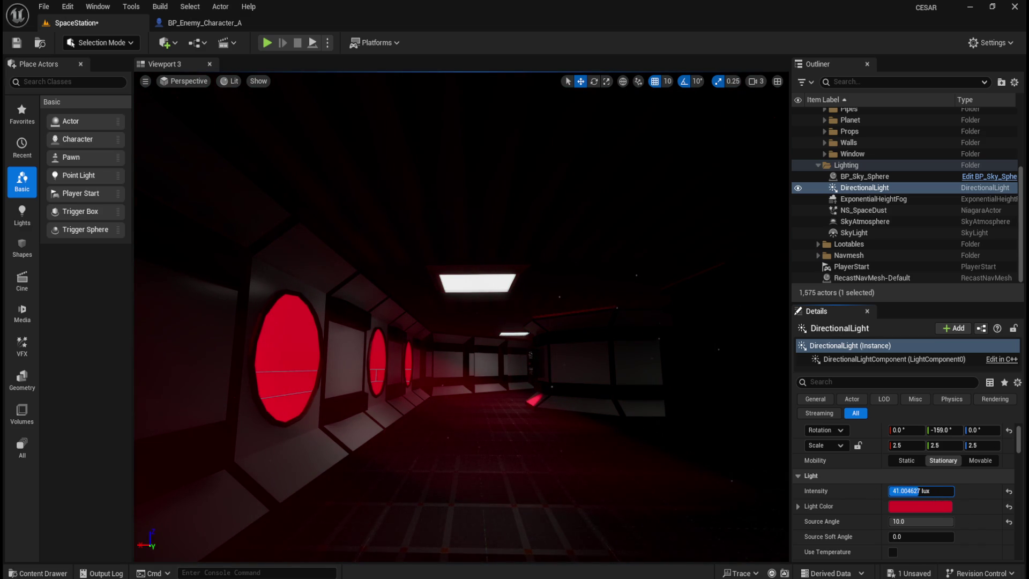
pyautogui.write('50.0')
pyautogui.press('Return')
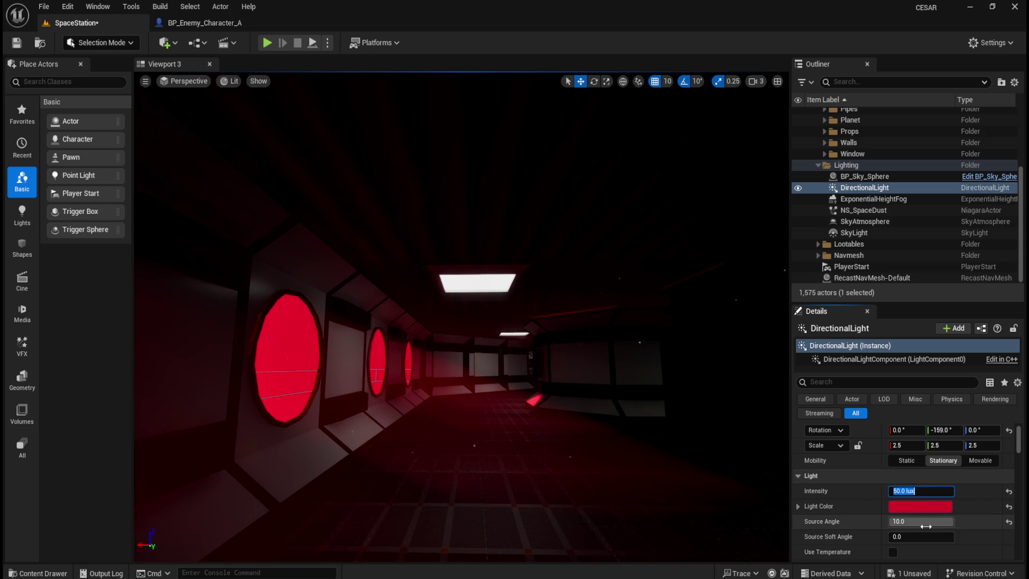
# Try Source Angle and Source Soft Angle changes, undoing both.
pyautogui.moveTo(928, 524); pyautogui.dragTo(912, 525)
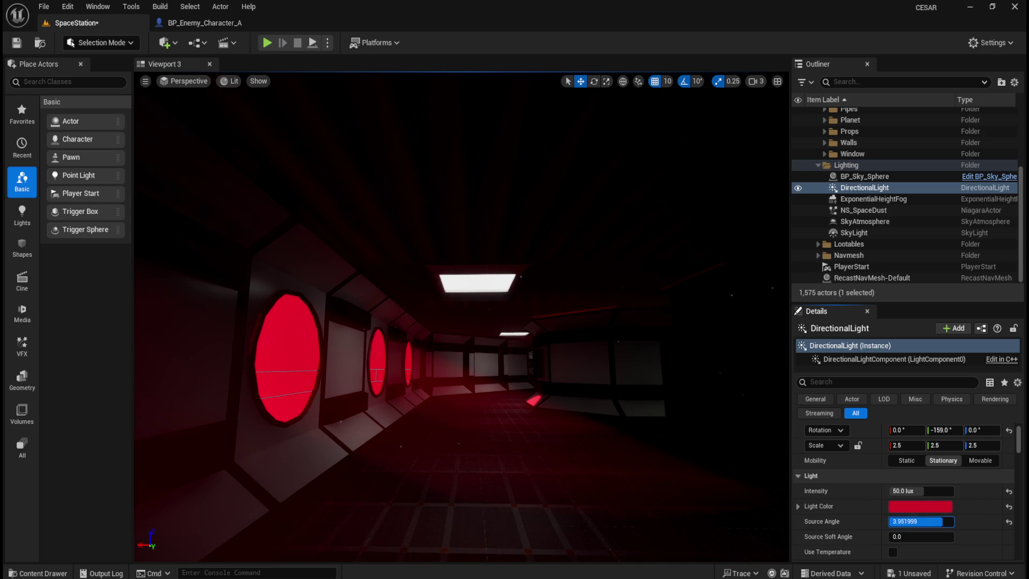
pyautogui.hotkey('ctrl', 'z')
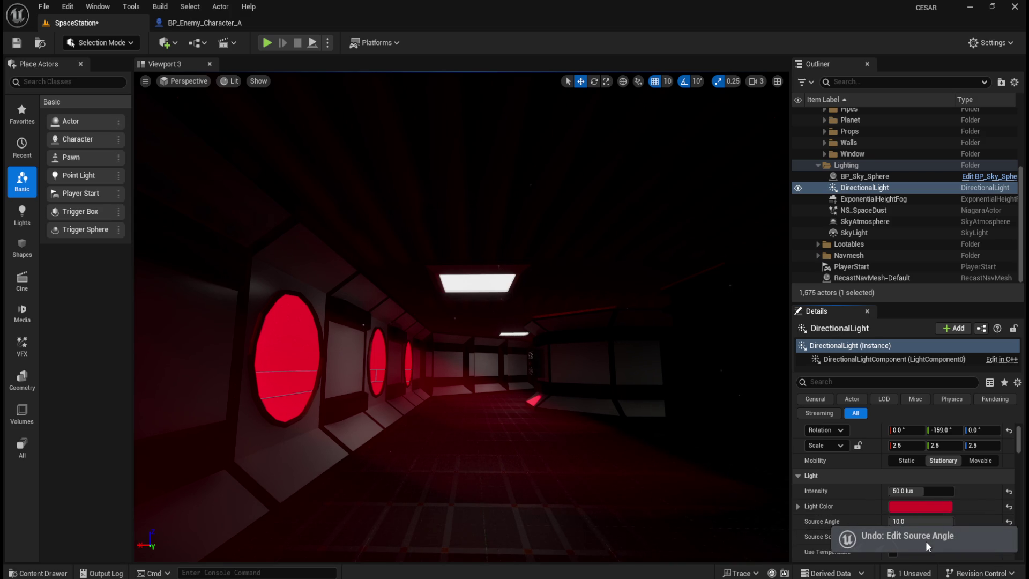
pyautogui.scroll(-2, 906, 501)
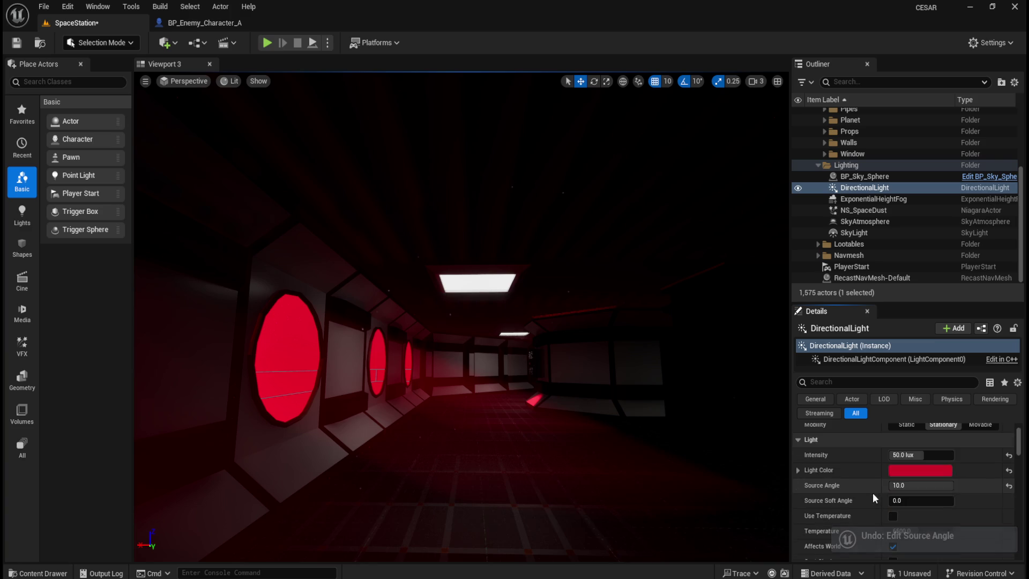
pyautogui.moveTo(912, 504); pyautogui.dragTo(937, 516)
pyautogui.hotkey('ctrl', 'z')
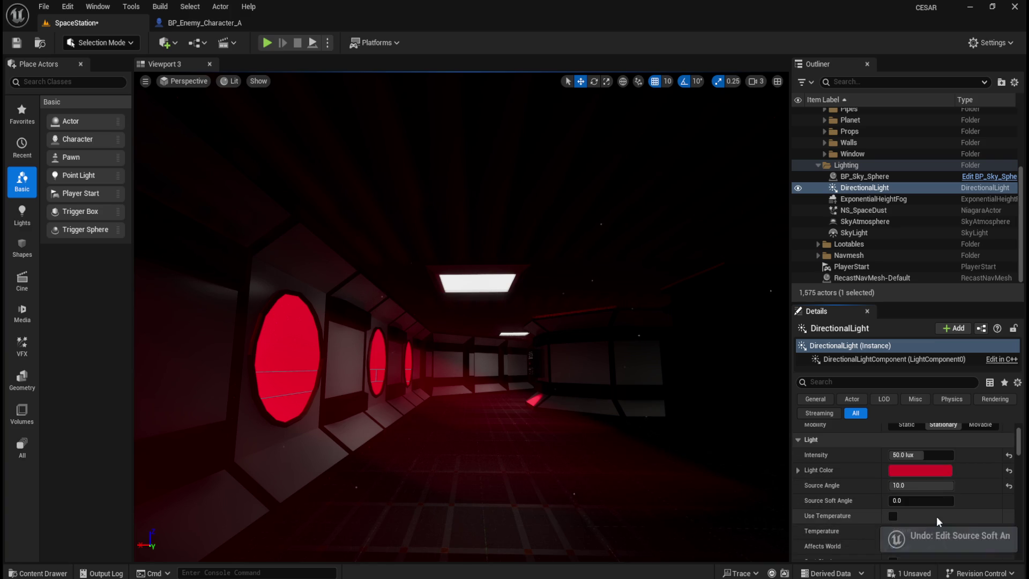
pyautogui.scroll(-3, 937, 517)
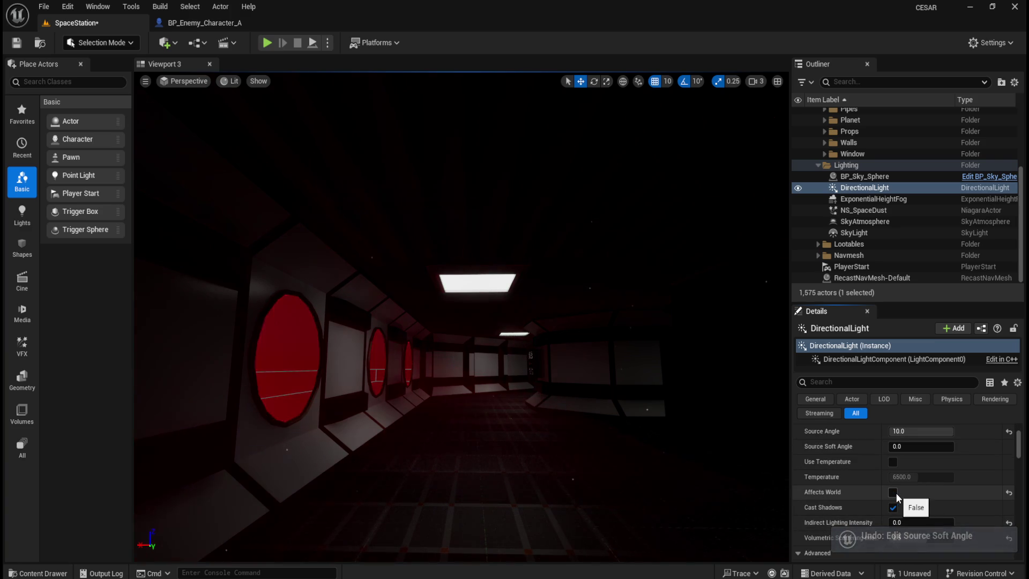
# Save the level and start a play-test of the corridor.
pyautogui.hotkey('ctrl', 's')
pyautogui.click(17, 43)
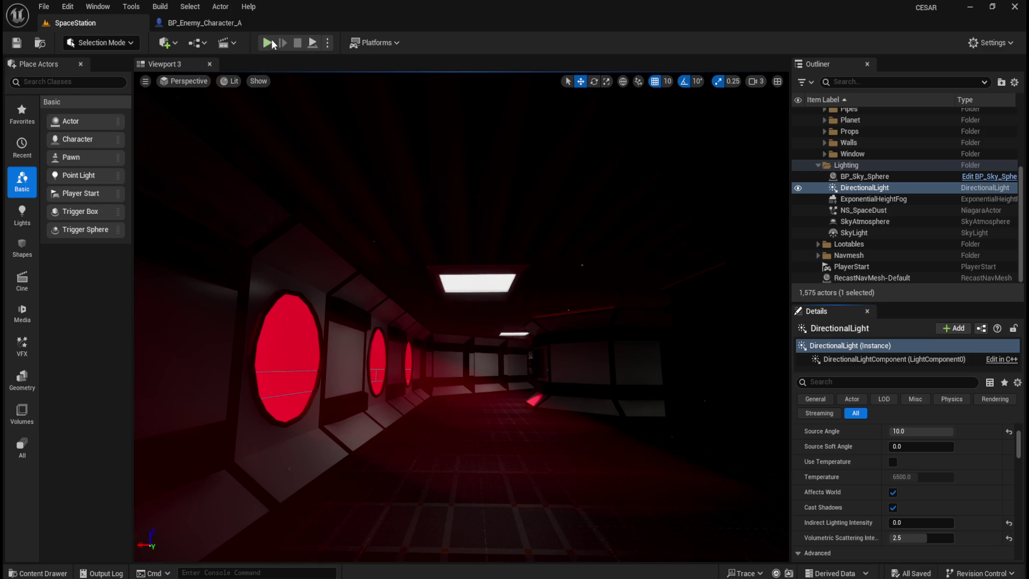
pyautogui.click(268, 43)
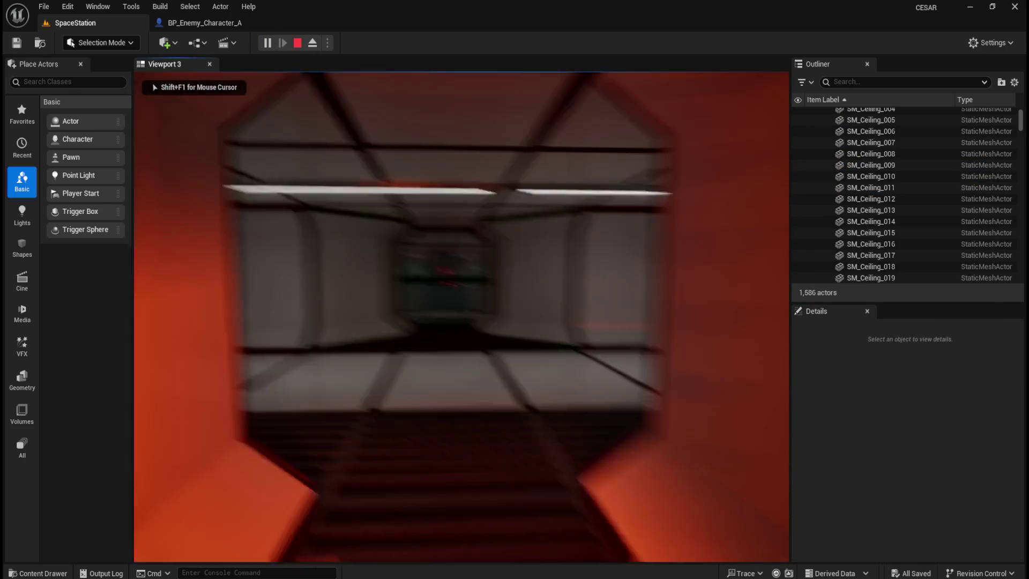
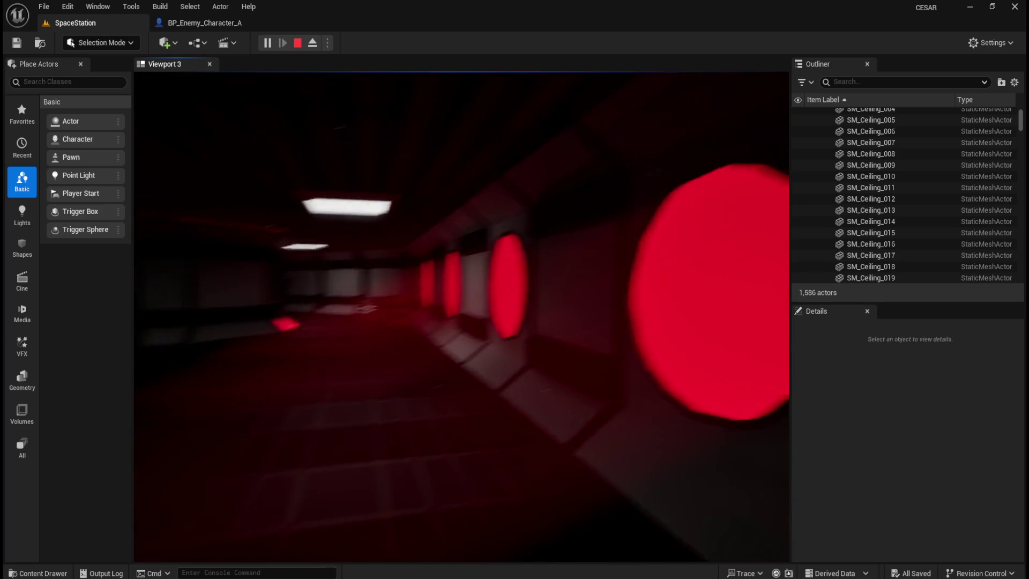
# Stop the play session and look around the corridor toward the red portholes.
pyautogui.press('Escape')
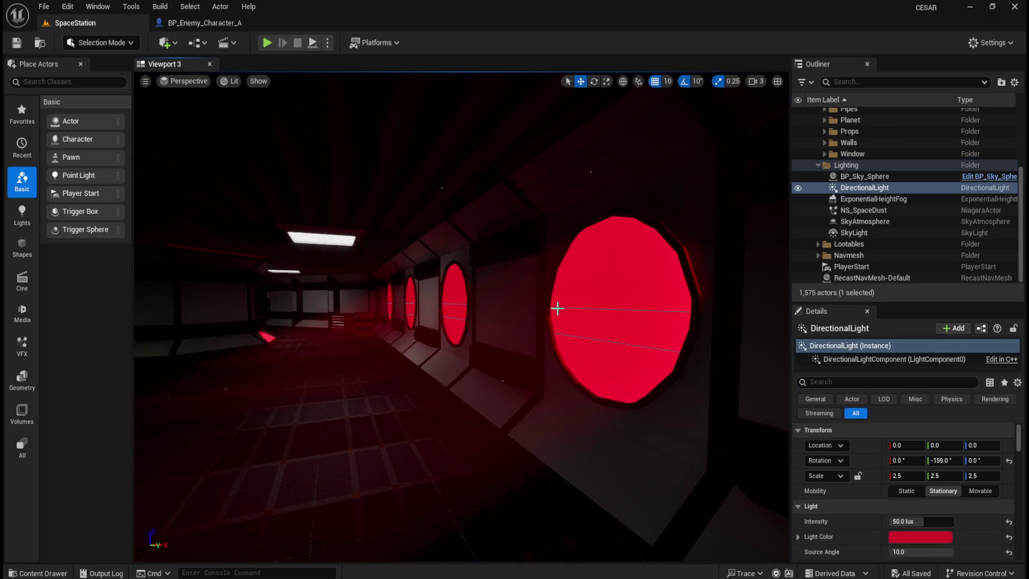
pyautogui.scroll(3, 609, 375)
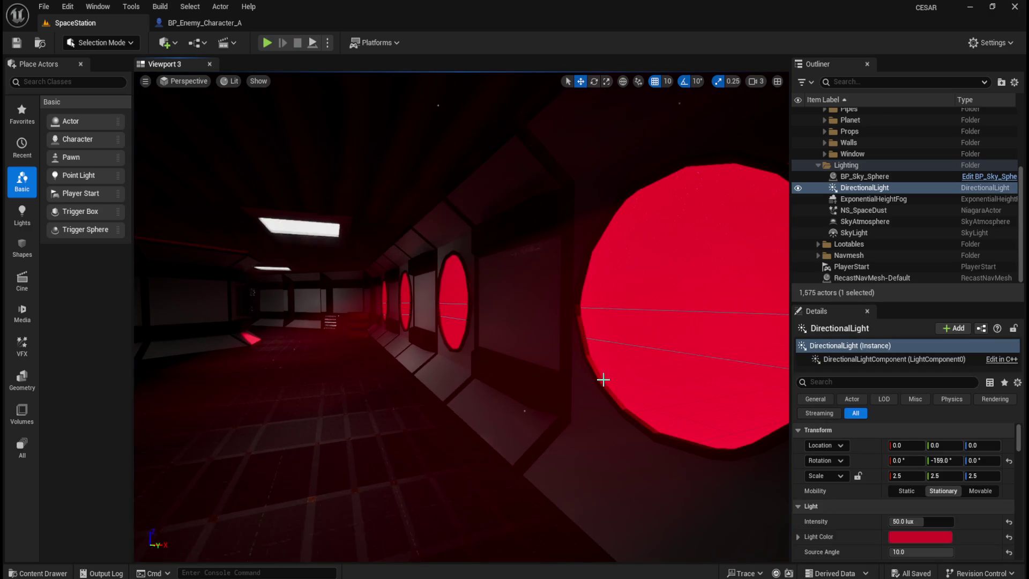
pyautogui.moveTo(605, 379); pyautogui.dragTo(676, 379)
pyautogui.moveTo(604, 379)
pyautogui.mouseDown()
pyautogui.moveTo(536, 379)
pyautogui.moveTo(605, 379)
pyautogui.mouseUp()
pyautogui.scroll(3, 604, 379)
pyautogui.scroll(-3, 603, 380)
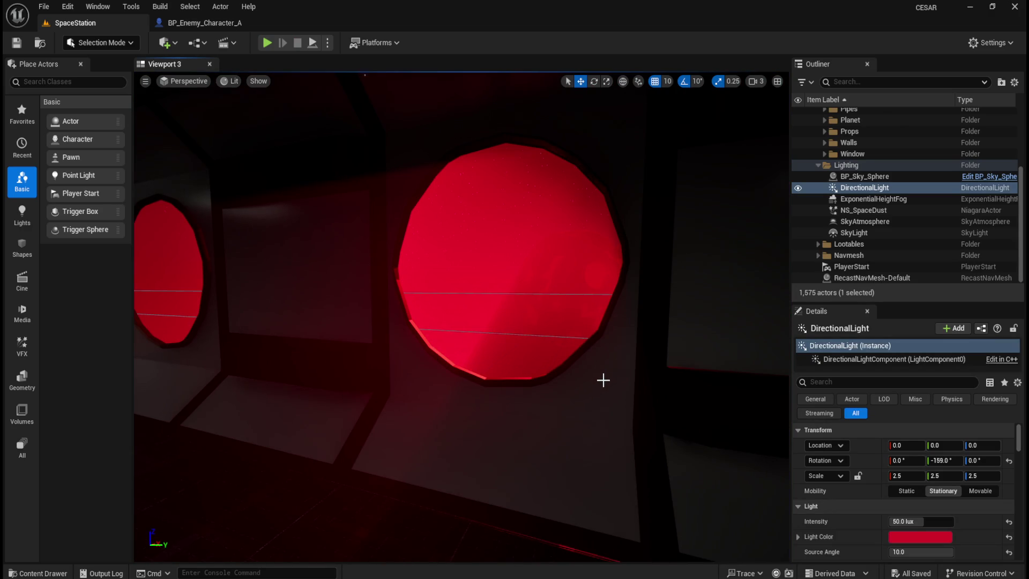
pyautogui.moveTo(598, 384); pyautogui.dragTo(605, 387)
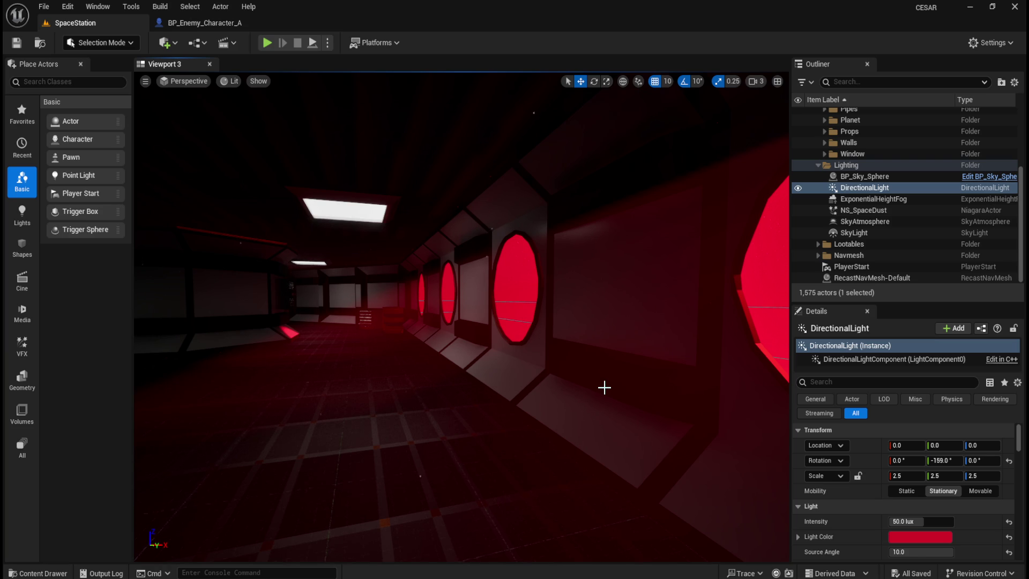
# Try moving, uniformly scaling and rotating the directional light, undoing each change.
pyautogui.moveTo(911, 445); pyautogui.dragTo(943, 446)
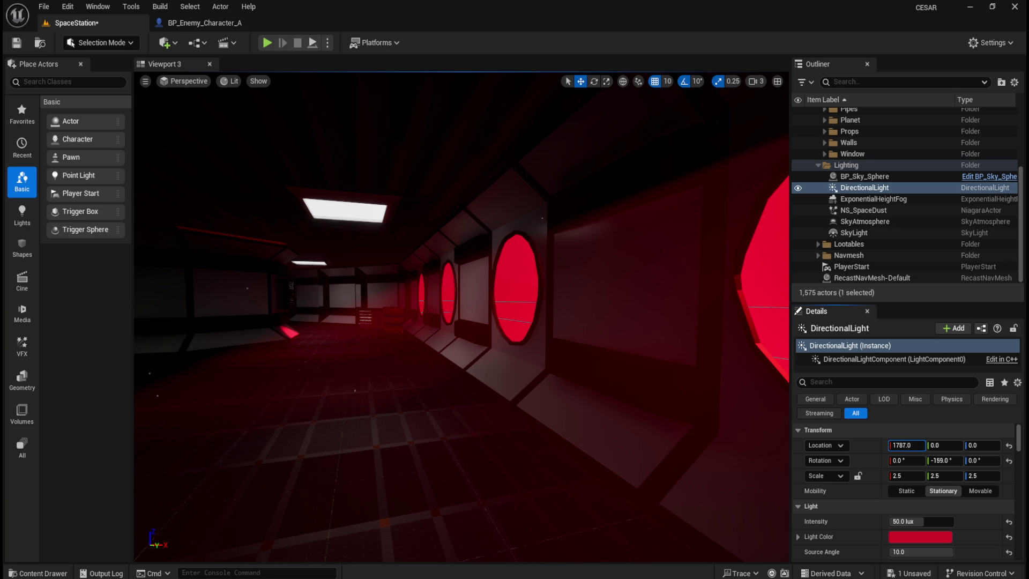
pyautogui.hotkey('ctrl', 'z')
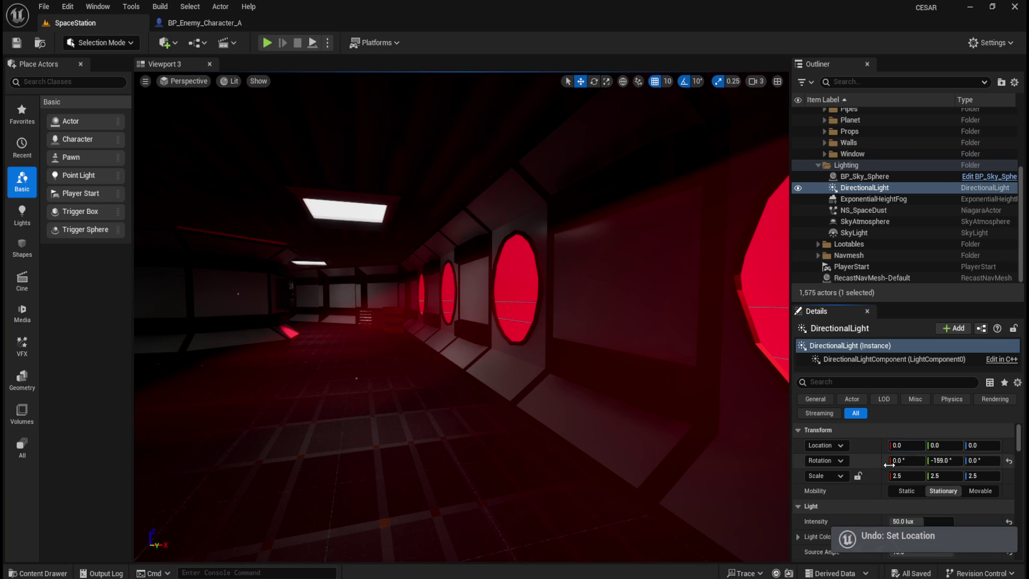
pyautogui.click(858, 476)
pyautogui.moveTo(906, 476); pyautogui.dragTo(879, 476)
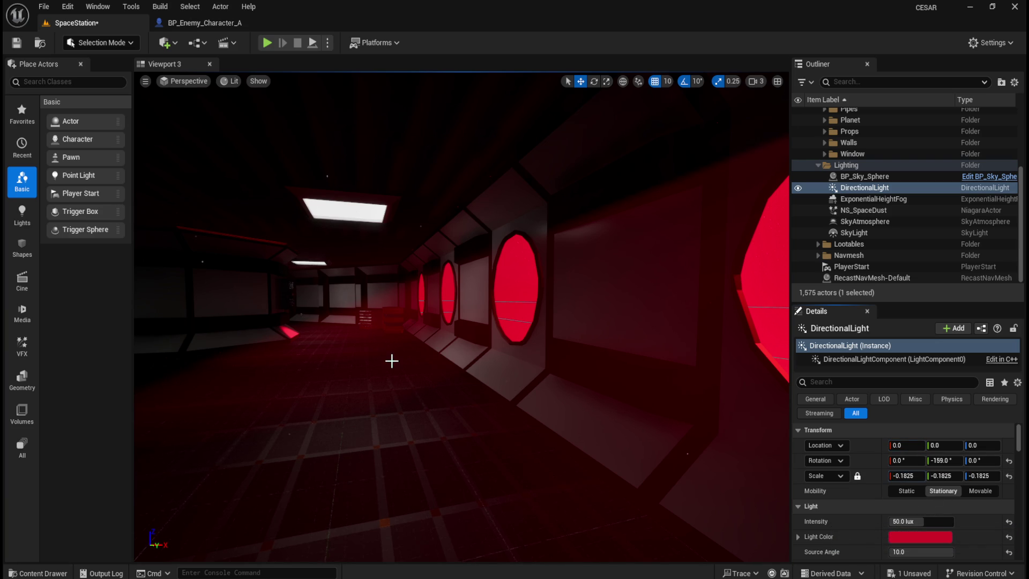
pyautogui.hotkey('ctrl', 'z')
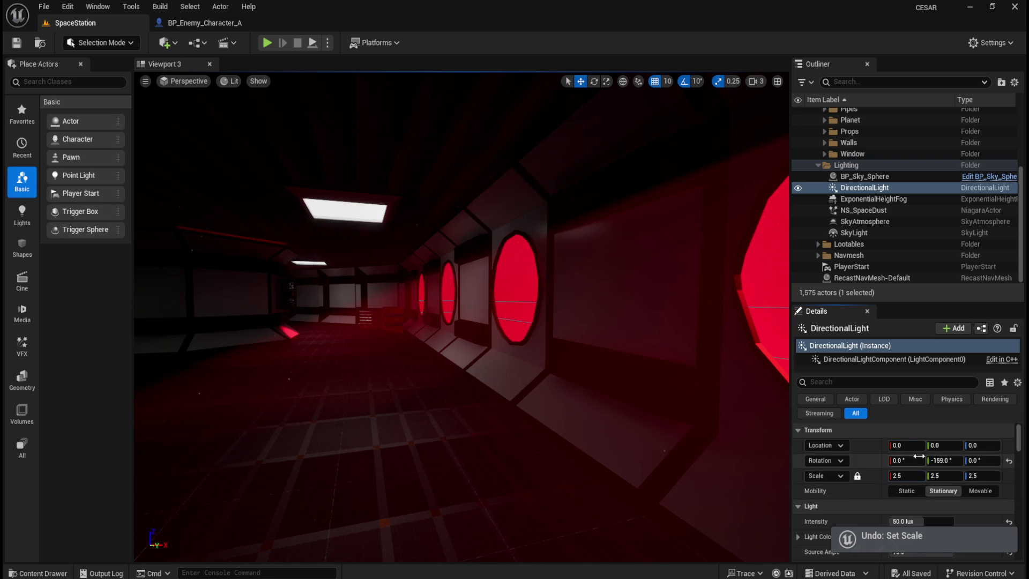
pyautogui.moveTo(944, 460)
pyautogui.mouseDown()
pyautogui.moveTo(930, 460)
pyautogui.moveTo(956, 461)
pyautogui.moveTo(944, 460)
pyautogui.mouseUp()
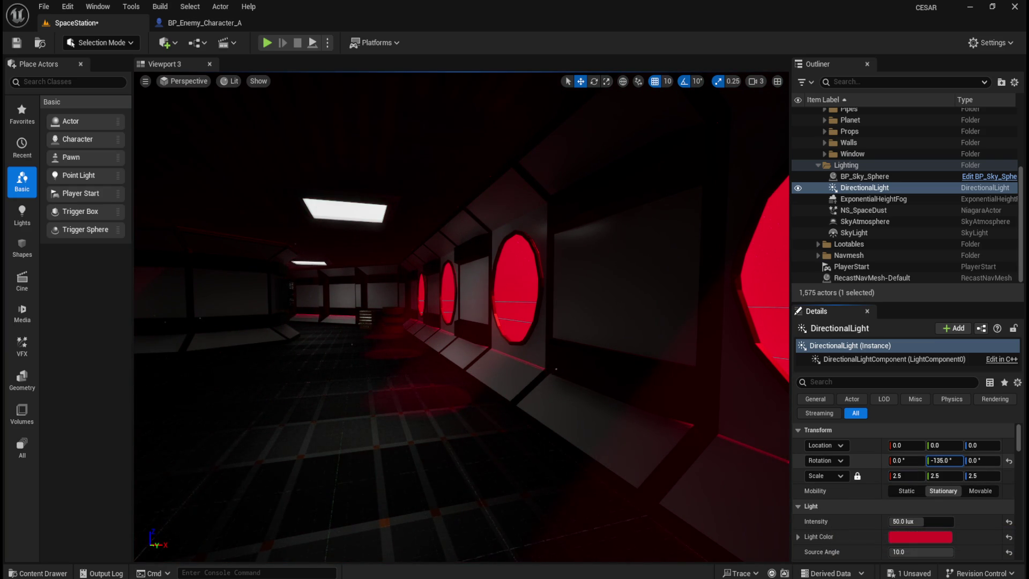
pyautogui.moveTo(749, 372); pyautogui.dragTo(772, 332)
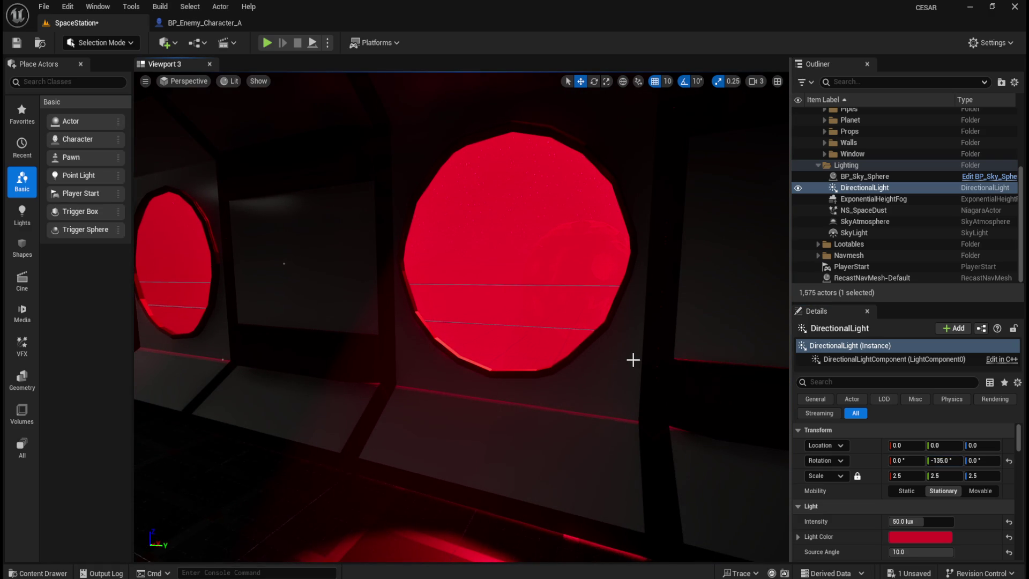
pyautogui.hotkey('ctrl', 'z')
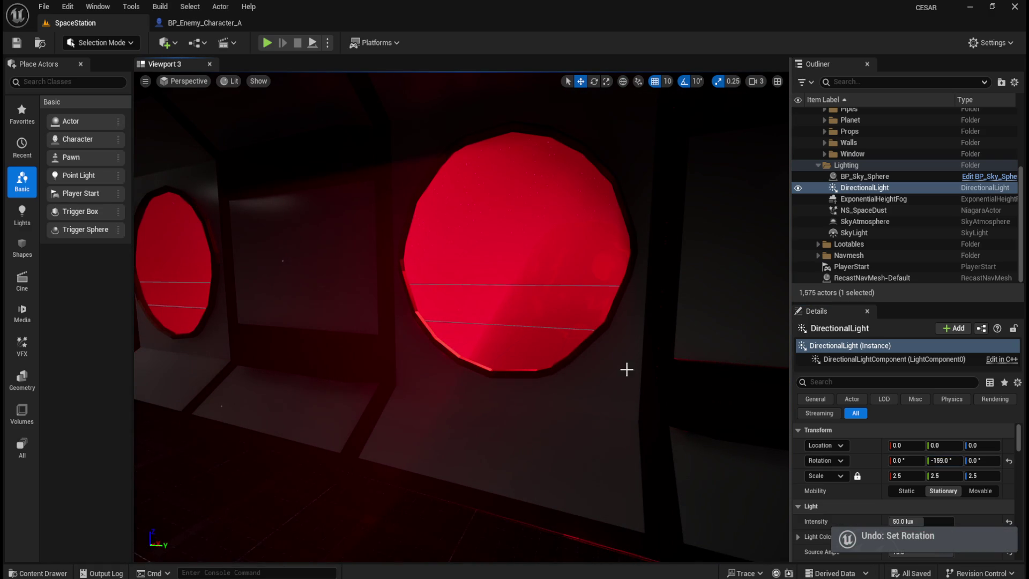
pyautogui.moveTo(632, 374); pyautogui.dragTo(600, 374)
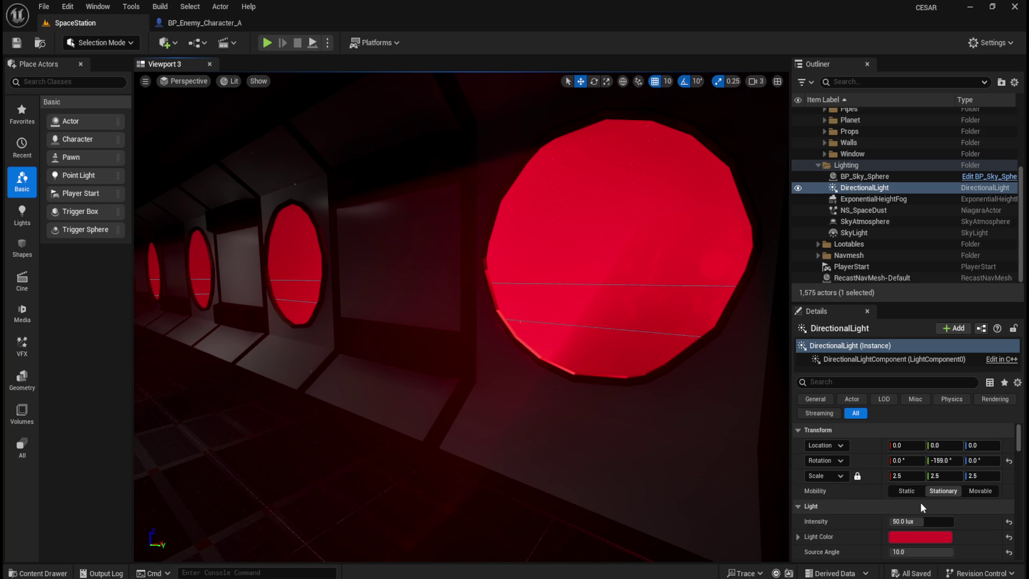
# Re-aim the light: Z rotation typed as -148, then dragged toward -57, with Y tilted to -177°.
pyautogui.click(980, 462)
pyautogui.write('-148')
pyautogui.press('Return')
pyautogui.moveTo(981, 460)
pyautogui.mouseDown()
pyautogui.moveTo(999, 461)
pyautogui.moveTo(978, 460)
pyautogui.mouseUp()
pyautogui.moveTo(674, 409)
pyautogui.mouseDown()
pyautogui.moveTo(643, 429)
pyautogui.moveTo(670, 424)
pyautogui.moveTo(664, 409)
pyautogui.mouseUp()
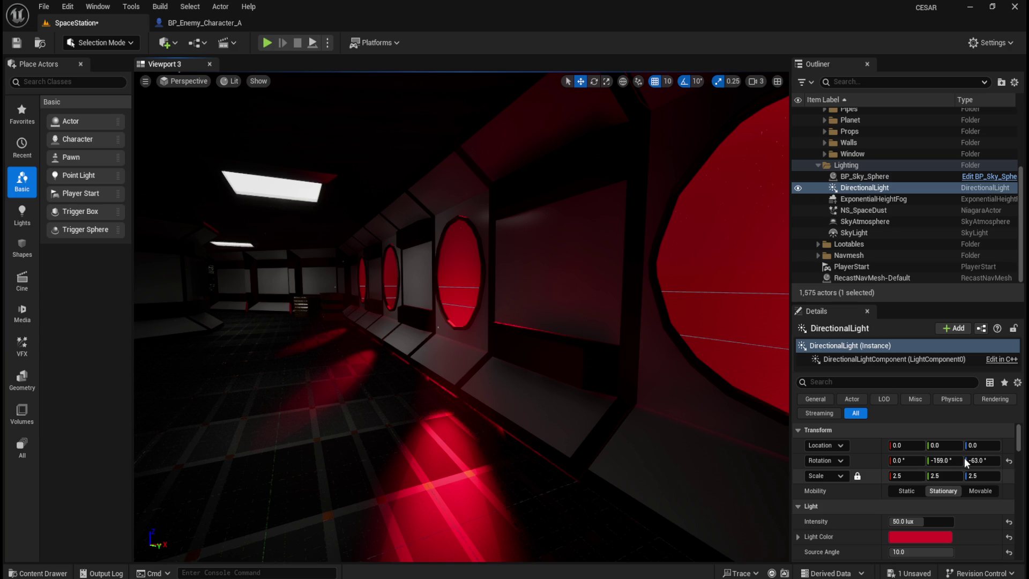
pyautogui.moveTo(982, 461)
pyautogui.mouseDown()
pyautogui.moveTo(1000, 460)
pyautogui.moveTo(985, 460)
pyautogui.mouseUp()
pyautogui.moveTo(639, 351)
pyautogui.mouseDown()
pyautogui.moveTo(563, 351)
pyautogui.moveTo(616, 351)
pyautogui.mouseUp()
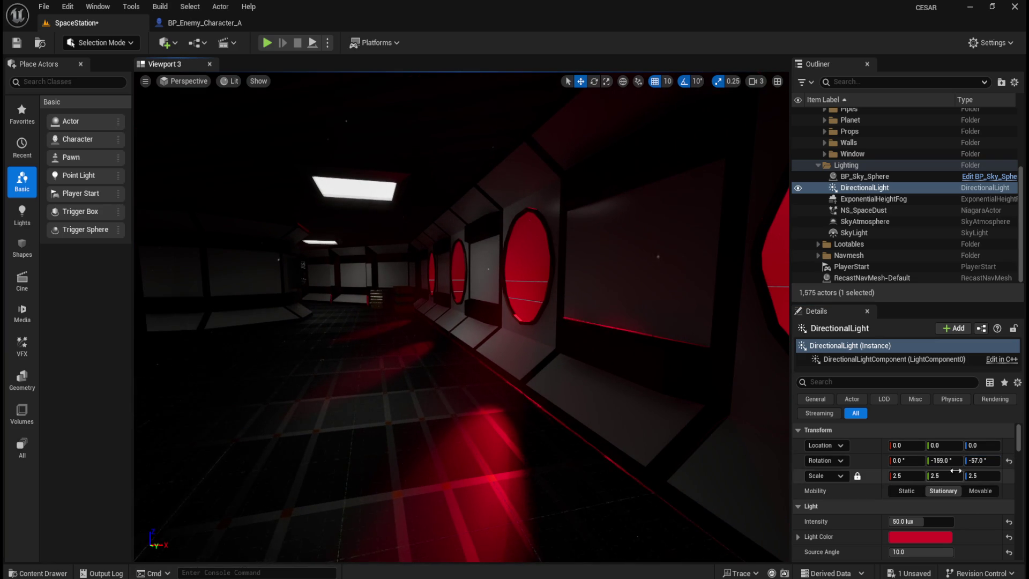
pyautogui.moveTo(950, 462); pyautogui.dragTo(940, 462)
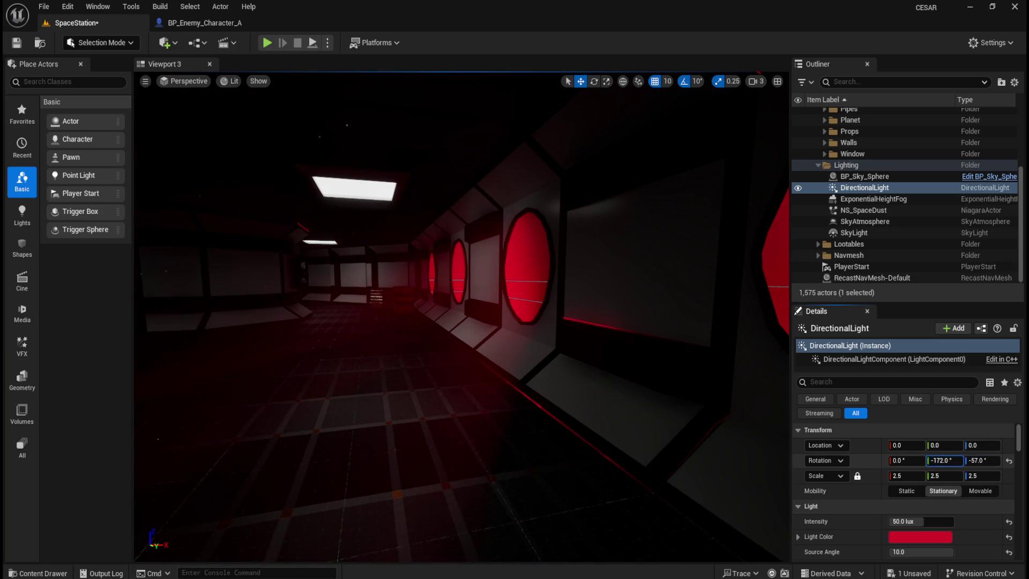
pyautogui.moveTo(609, 384)
pyautogui.mouseDown()
pyautogui.moveTo(531, 384)
pyautogui.moveTo(552, 384)
pyautogui.mouseUp()
pyautogui.moveTo(522, 311); pyautogui.dragTo(473, 217)
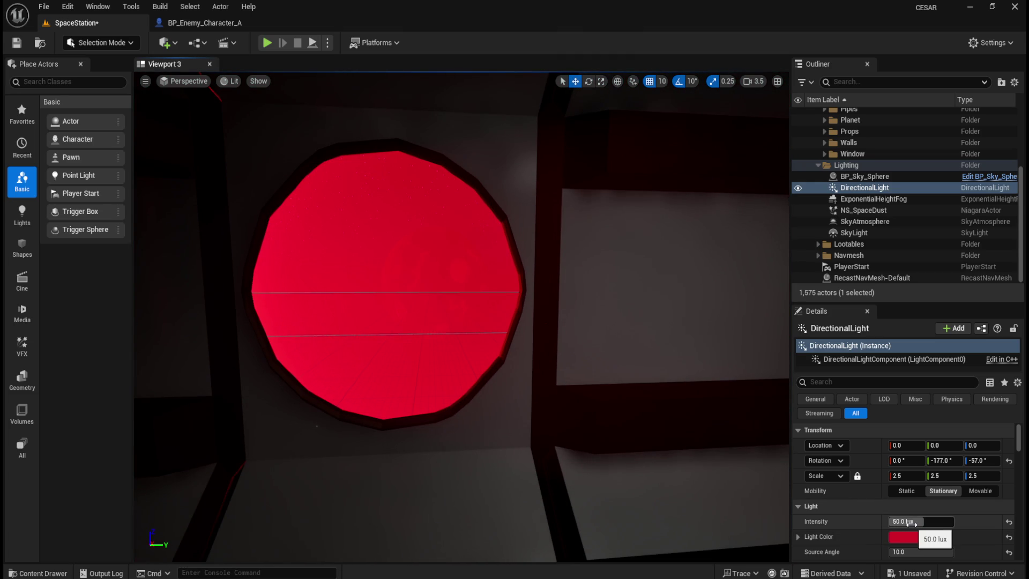
# Restore the light intensity to 50 lux and sweep its Z rotation to about 18°.
pyautogui.moveTo(913, 522)
pyautogui.mouseDown()
pyautogui.moveTo(891, 522)
pyautogui.moveTo(904, 522)
pyautogui.mouseUp()
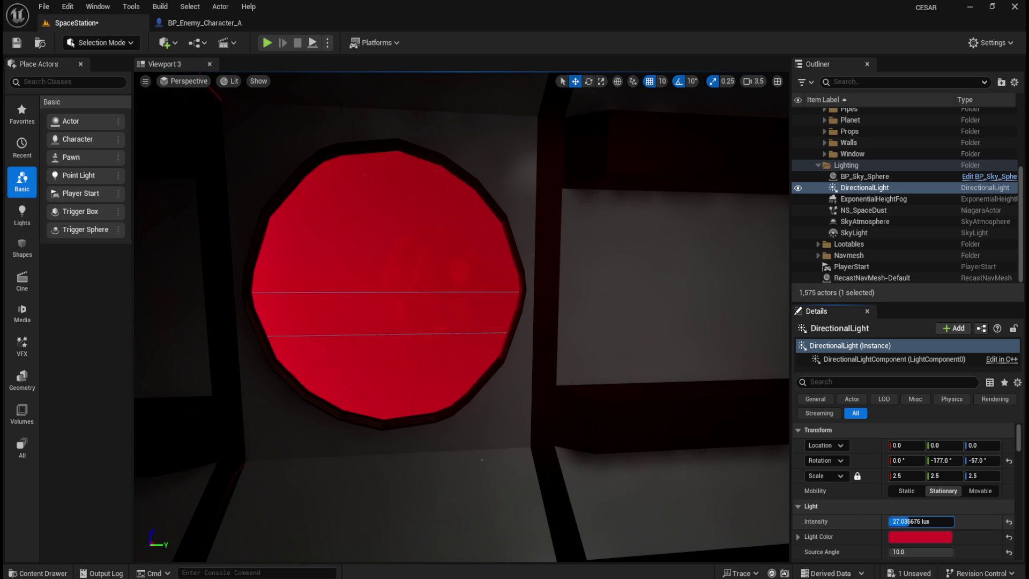
pyautogui.write('50.0')
pyautogui.press('Return')
pyautogui.moveTo(987, 460)
pyautogui.mouseDown()
pyautogui.moveTo(1012, 461)
pyautogui.moveTo(991, 460)
pyautogui.mouseUp()
pyautogui.moveTo(136, 282); pyautogui.dragTo(182, 284)
pyautogui.moveTo(591, 373); pyautogui.dragTo(596, 364)
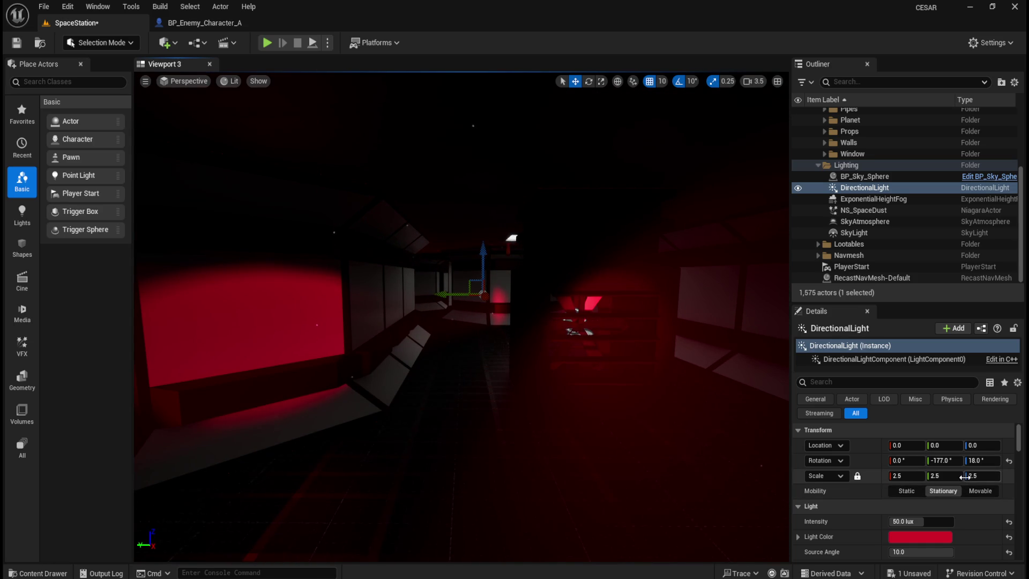
pyautogui.moveTo(947, 462); pyautogui.dragTo(975, 461)
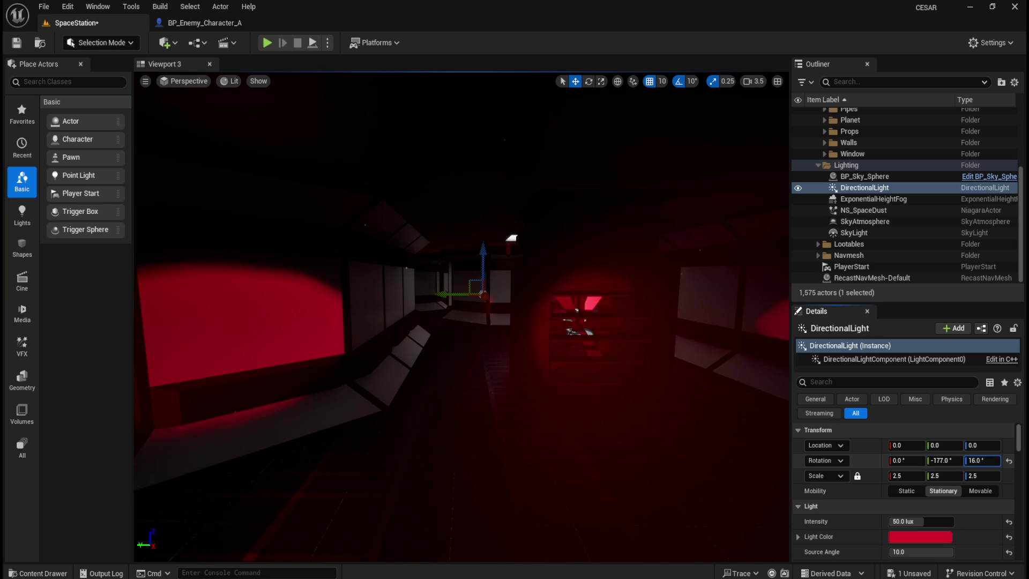
# Frame the corridor and launch a play-in-editor preview from the play mode options.
pyautogui.moveTo(646, 389)
pyautogui.mouseDown()
pyautogui.moveTo(651, 370)
pyautogui.moveTo(646, 389)
pyautogui.moveTo(622, 354)
pyautogui.moveTo(643, 327)
pyautogui.moveTo(541, 328)
pyautogui.mouseUp()
pyautogui.moveTo(608, 388)
pyautogui.mouseDown()
pyautogui.moveTo(502, 427)
pyautogui.moveTo(362, 101)
pyautogui.mouseUp()
pyautogui.click(327, 43)
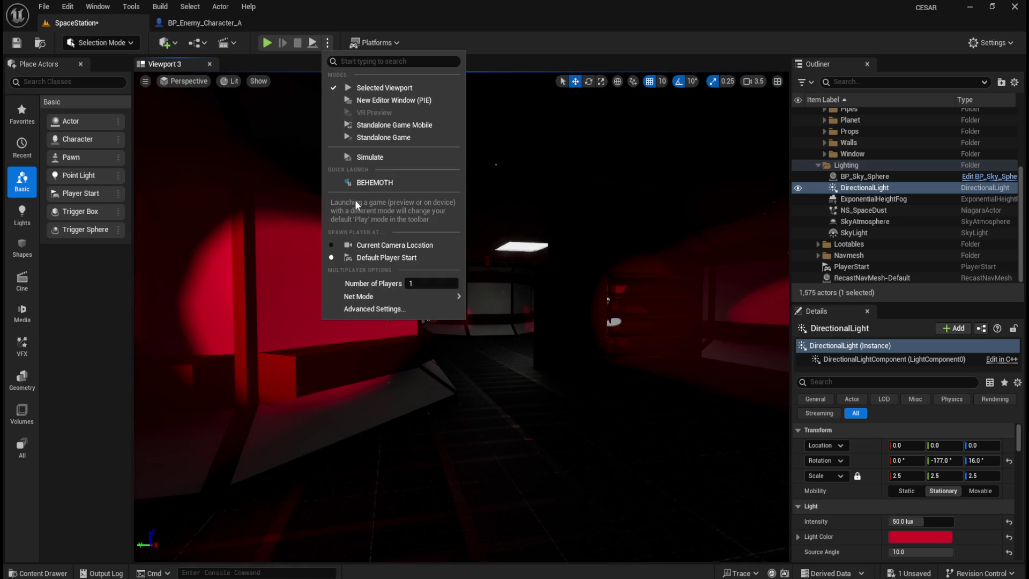
pyautogui.click(368, 160)
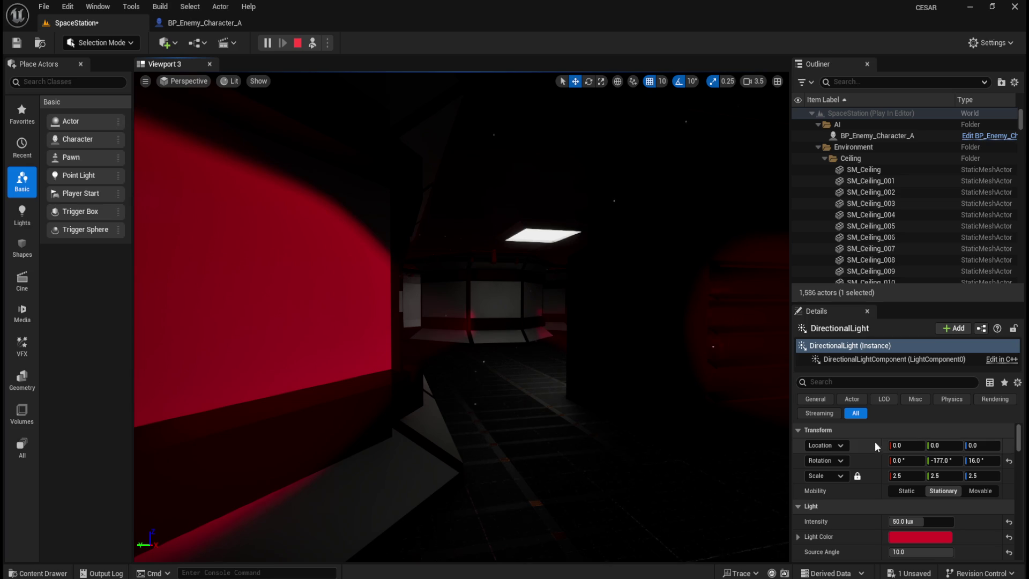
# Fine-tune the light's rotation, trying Y between -173° and -181° and Z at 12°.
pyautogui.moveTo(944, 460); pyautogui.dragTo(977, 460)
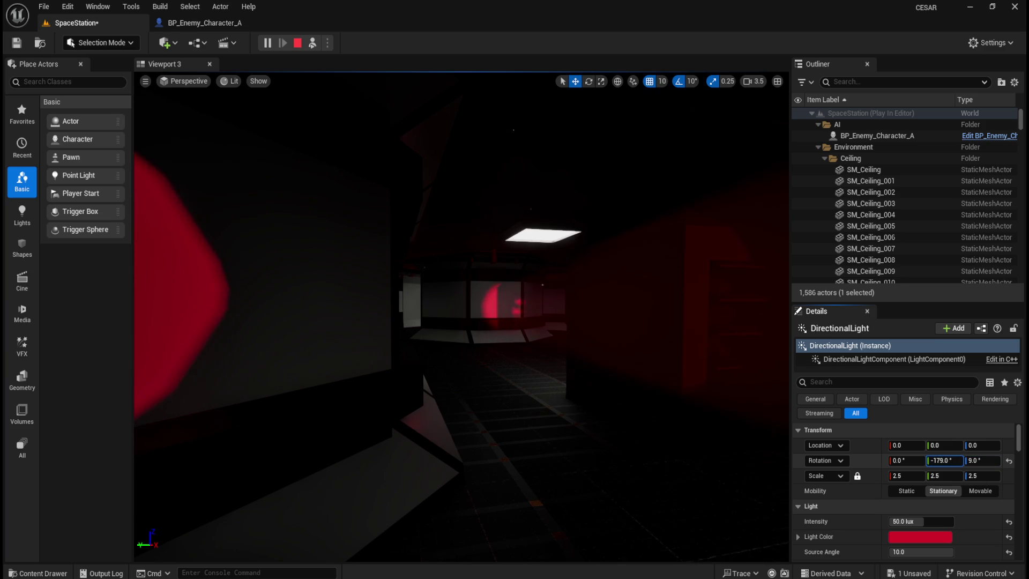
pyautogui.moveTo(943, 460); pyautogui.dragTo(945, 460)
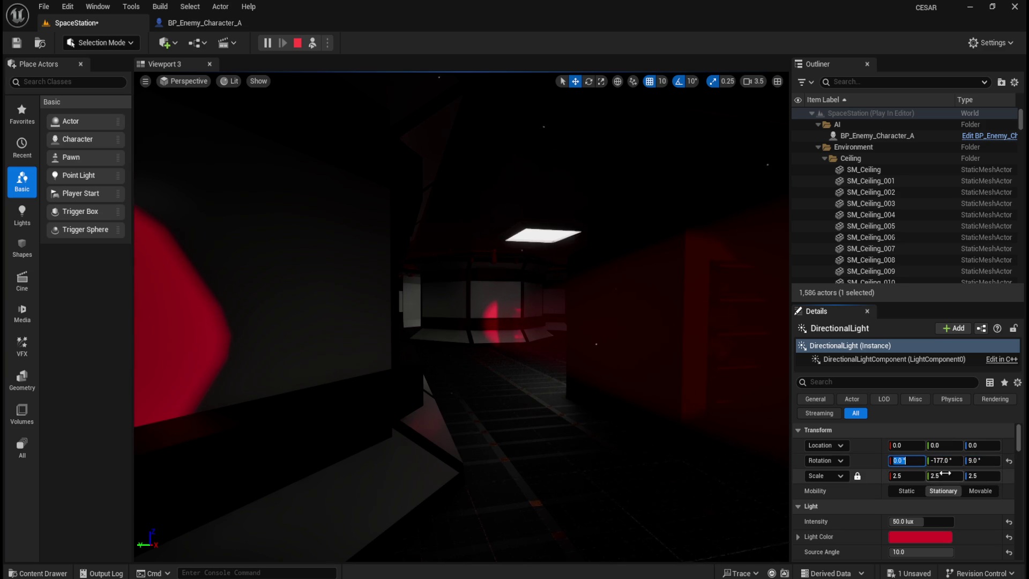
pyautogui.moveTo(982, 460); pyautogui.dragTo(984, 460)
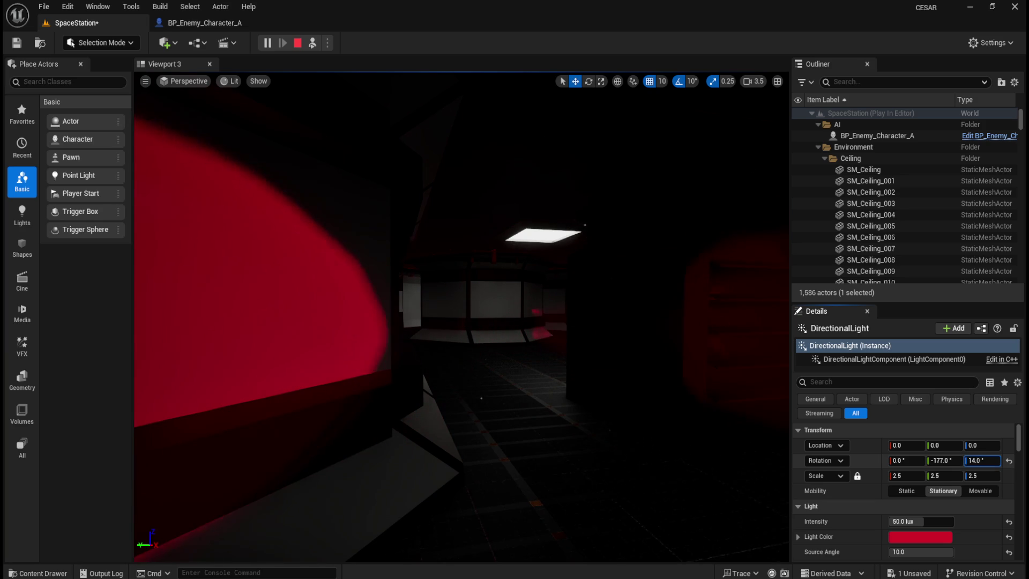
pyautogui.write('12')
pyautogui.moveTo(952, 460); pyautogui.dragTo(960, 459)
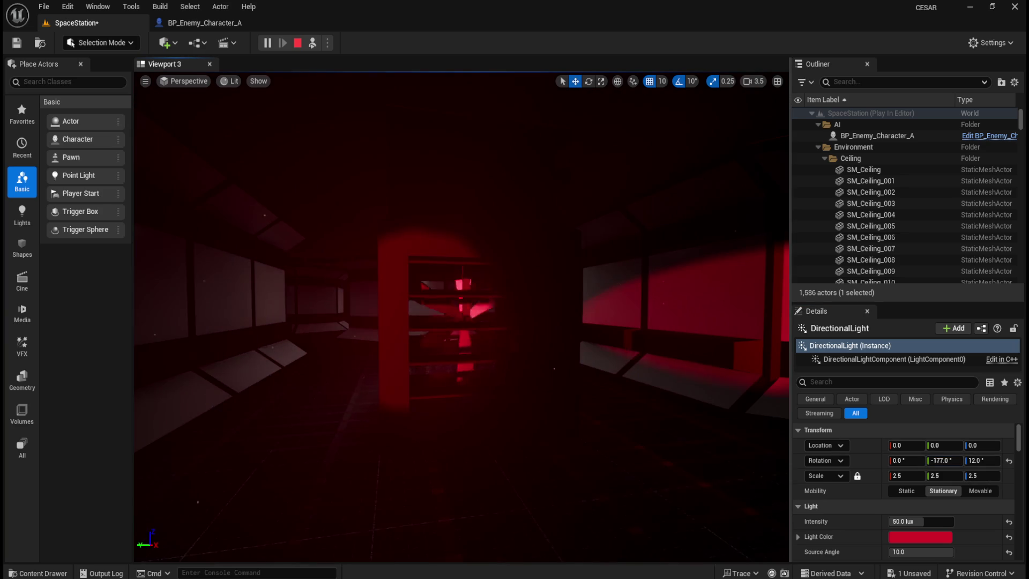
pyautogui.moveTo(950, 461); pyautogui.dragTo(989, 465)
# Settle the light at Y -177° and Z around 20°, then take control of the play camera.
pyautogui.click(655, 400)
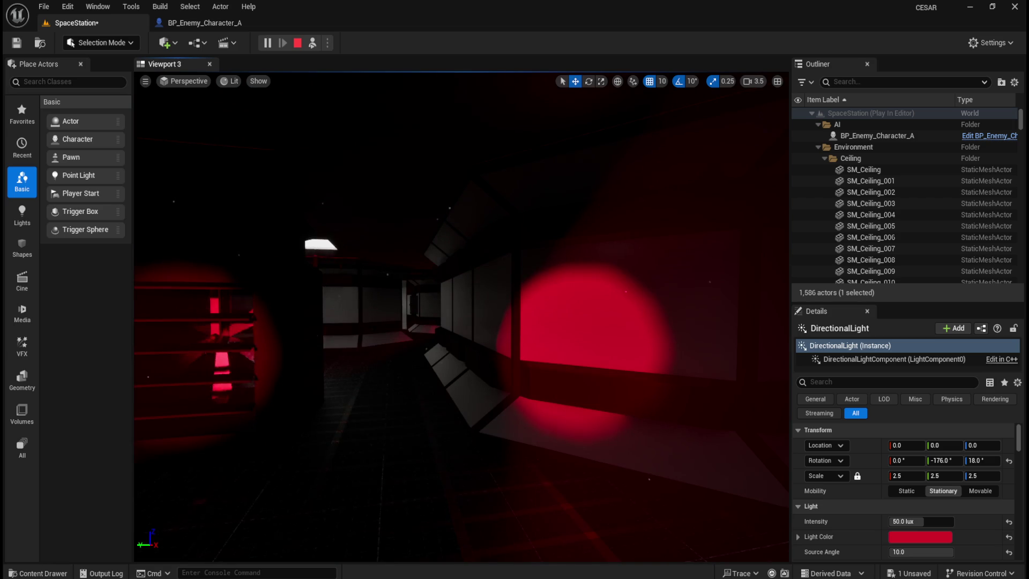
pyautogui.moveTo(942, 461); pyautogui.dragTo(974, 466)
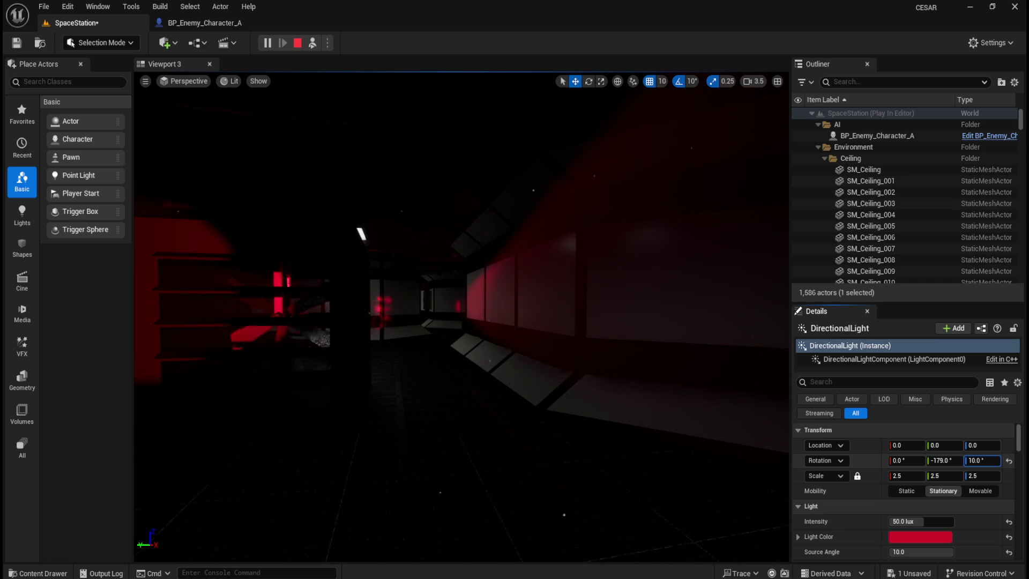
pyautogui.moveTo(981, 461); pyautogui.dragTo(986, 461)
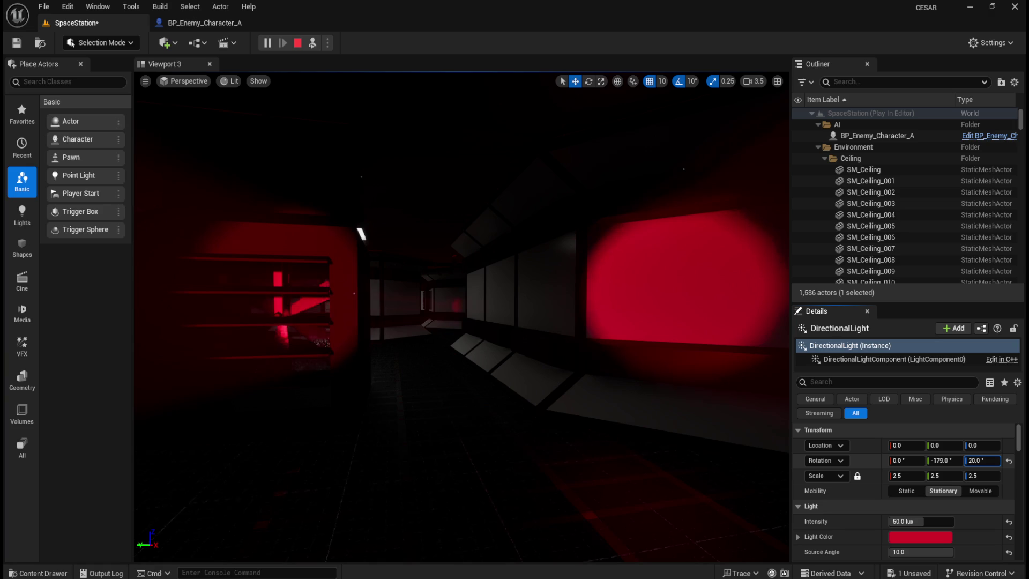
pyautogui.moveTo(951, 462)
pyautogui.mouseDown()
pyautogui.moveTo(960, 462)
pyautogui.moveTo(951, 462)
pyautogui.mouseUp()
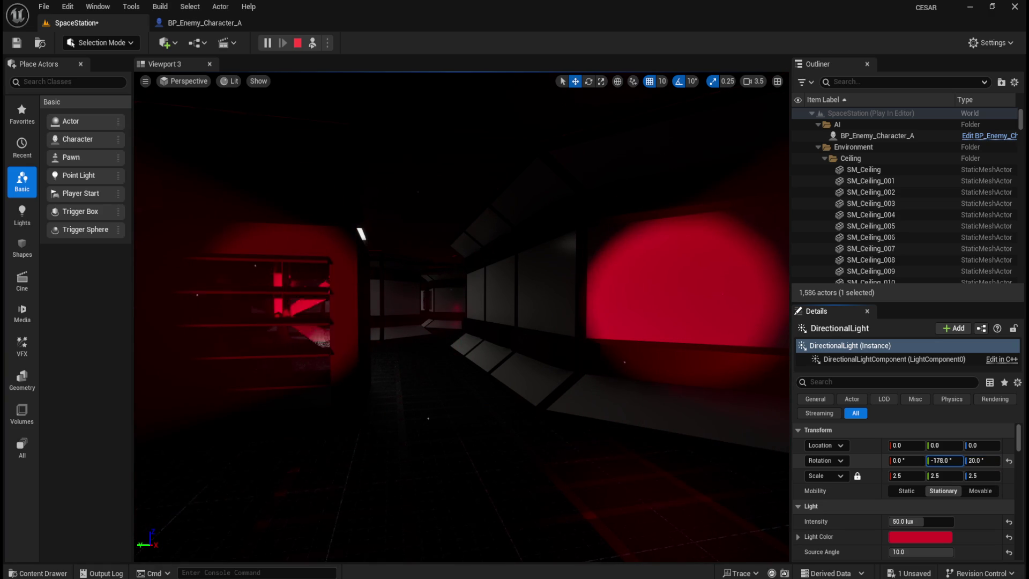
pyautogui.click(592, 396)
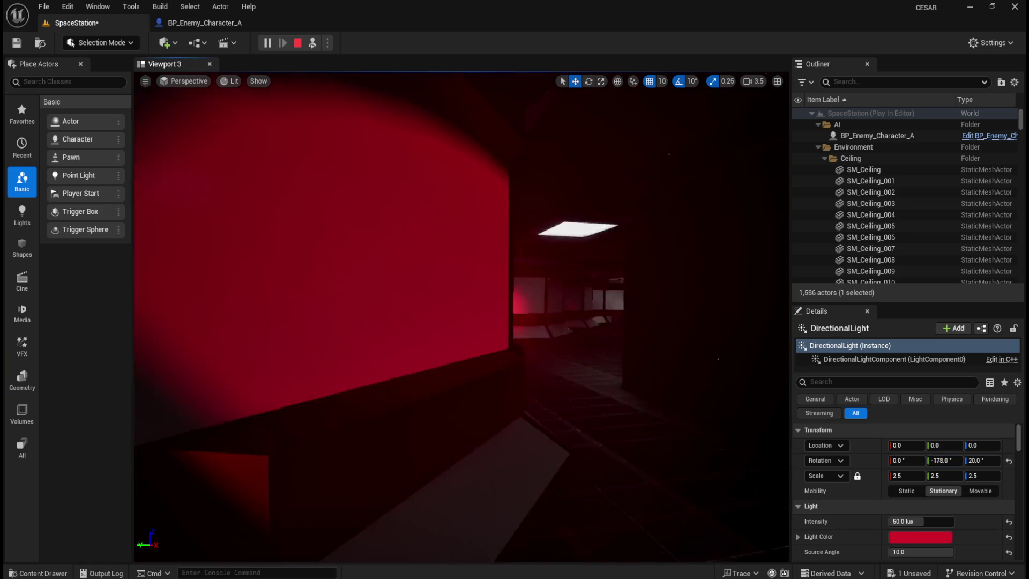
# Walk up to a round red window and drag the light's intensity down toward 8.9 lux.
pyautogui.press('w')
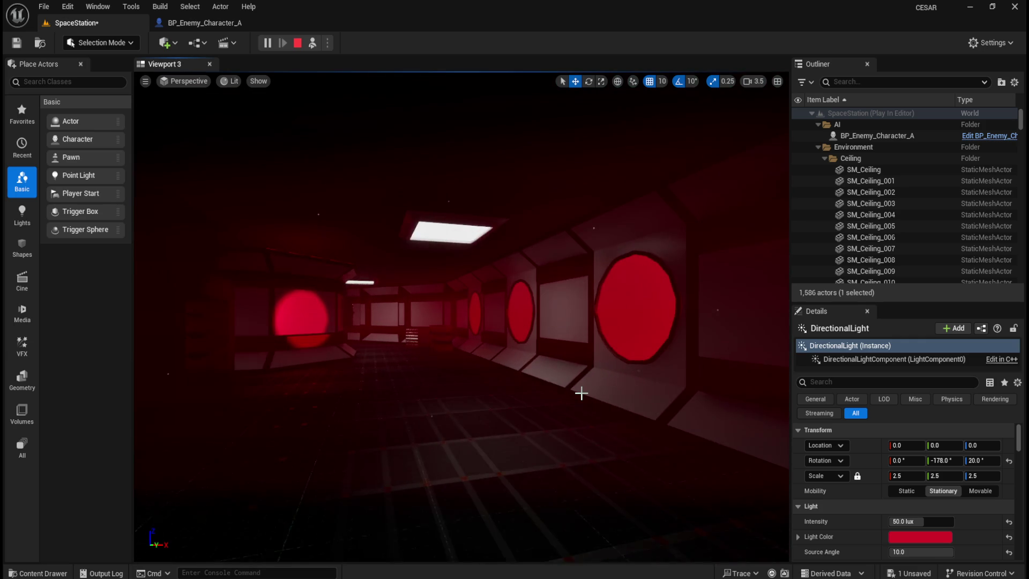
pyautogui.press('d')
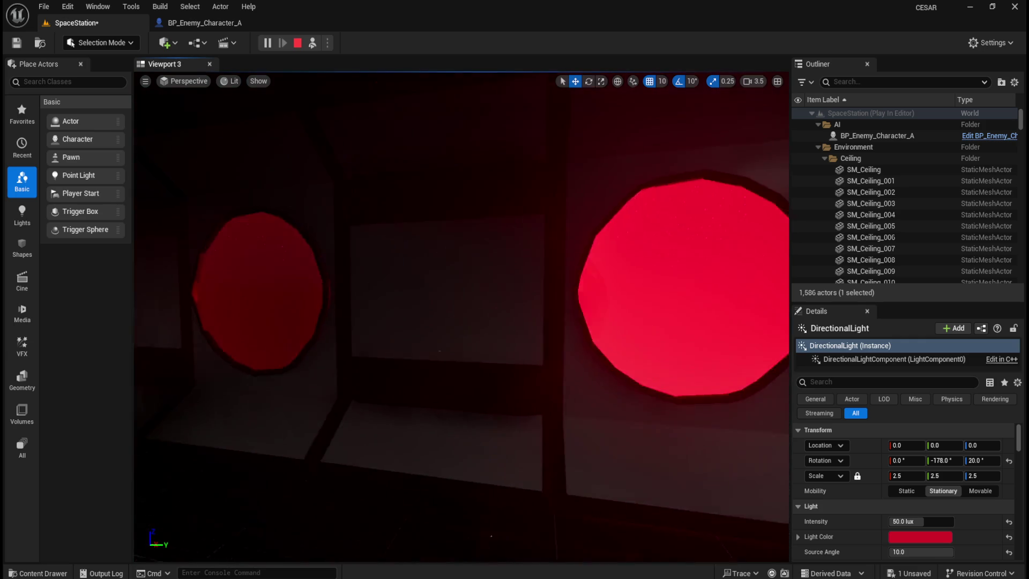
pyautogui.press('w')
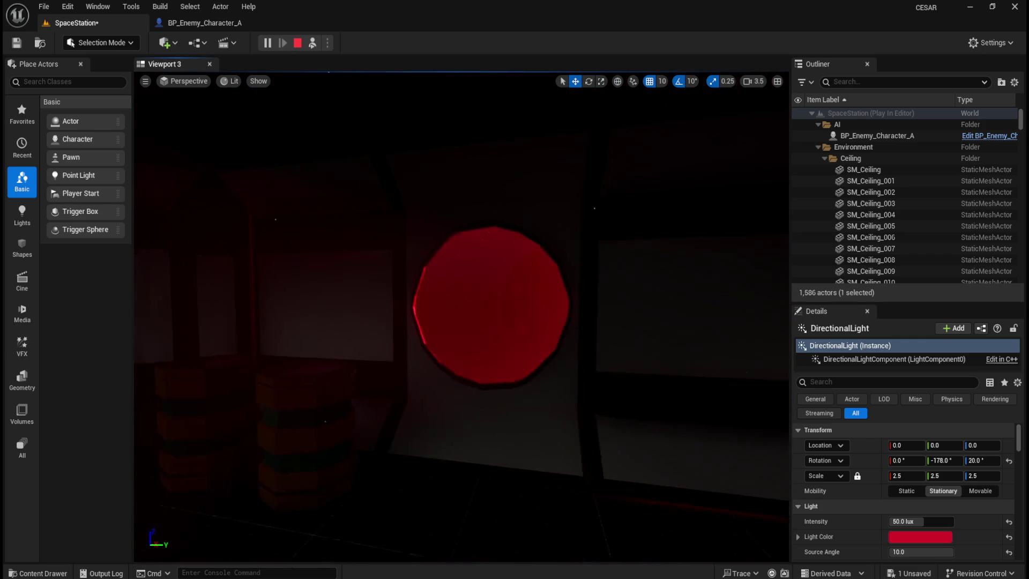
pyautogui.press('s')
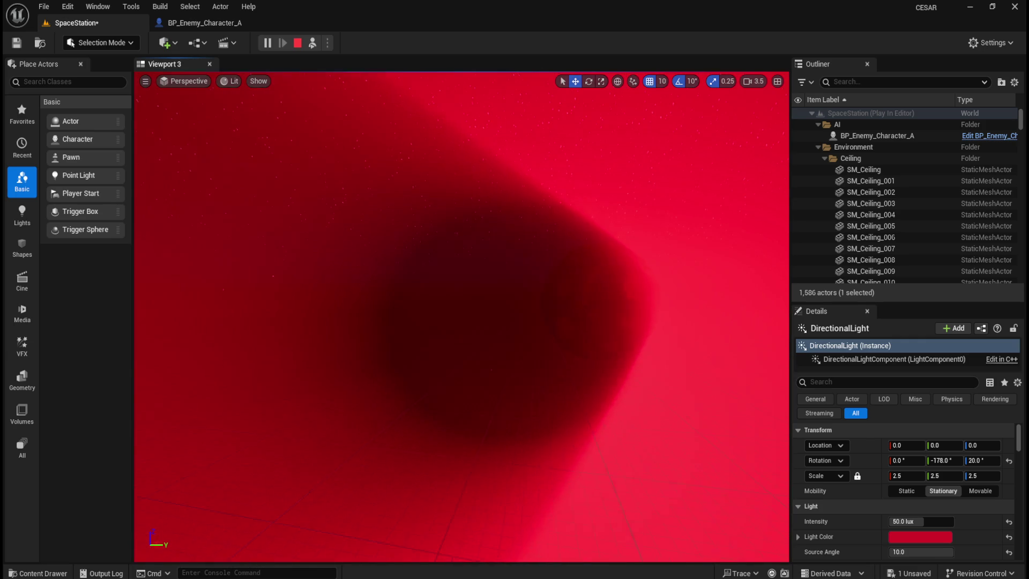
pyautogui.press('w')
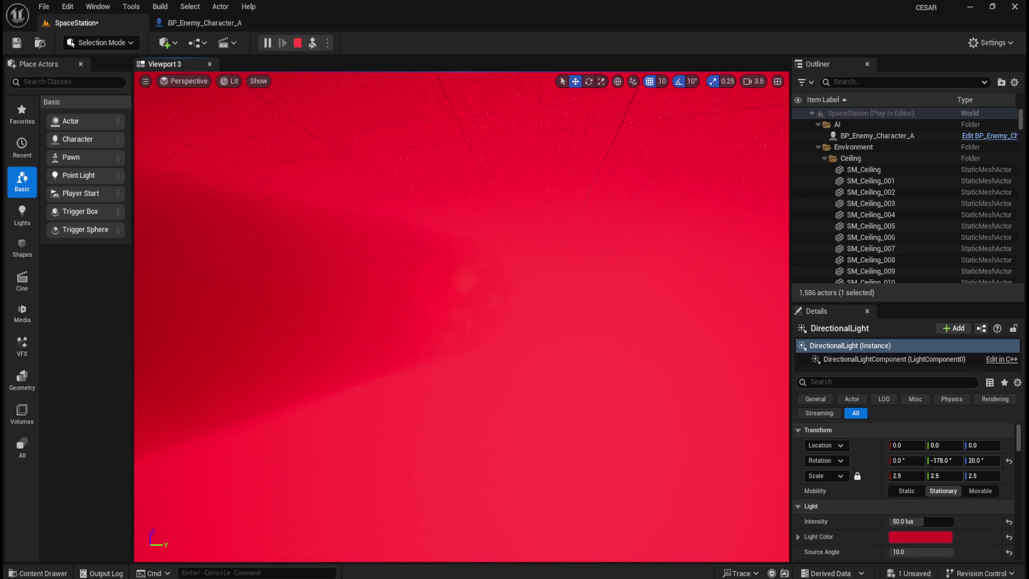
pyautogui.press('s')
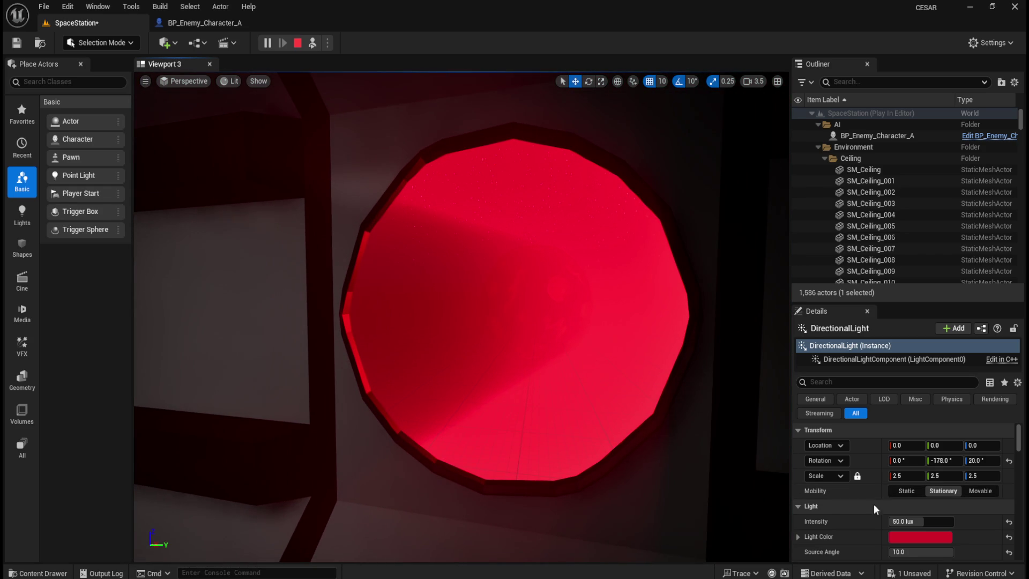
pyautogui.moveTo(923, 521)
pyautogui.mouseDown()
pyautogui.moveTo(892, 521)
pyautogui.moveTo(911, 521)
pyautogui.mouseUp()
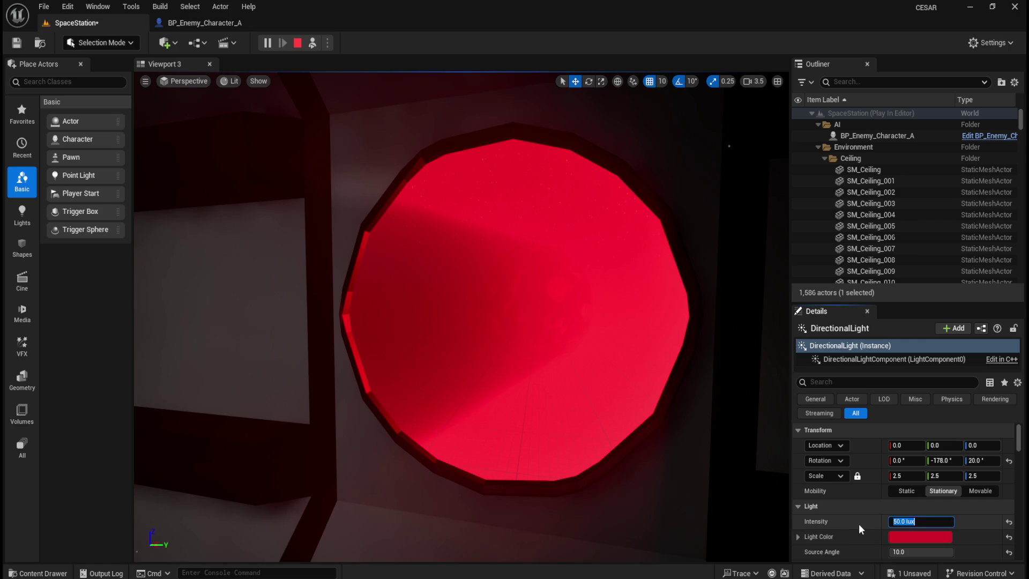
# Restore 50 lux, make the light Stationary, and set source angle 10 with soft angle 0.
pyautogui.click(930, 491)
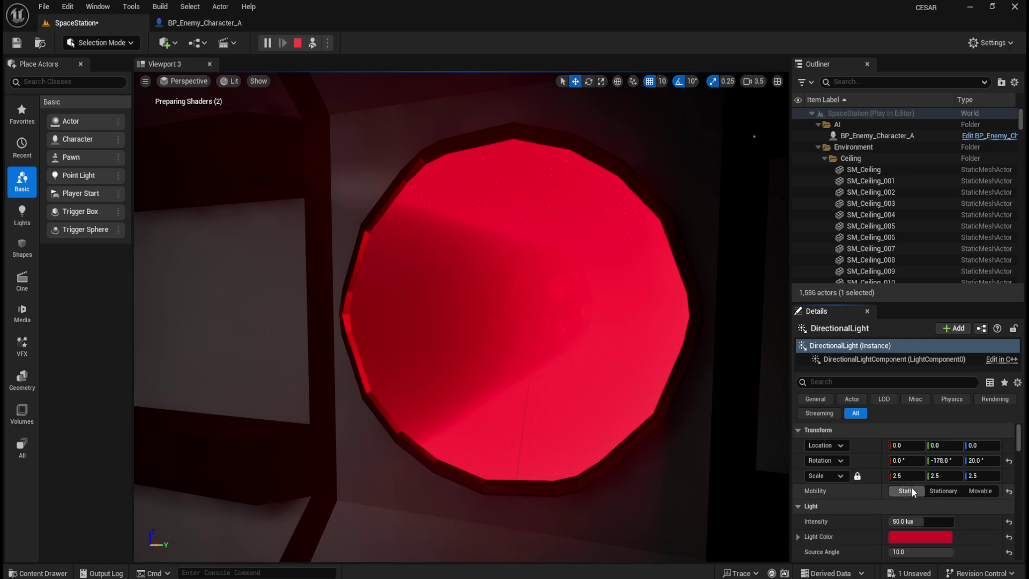
pyautogui.click(942, 493)
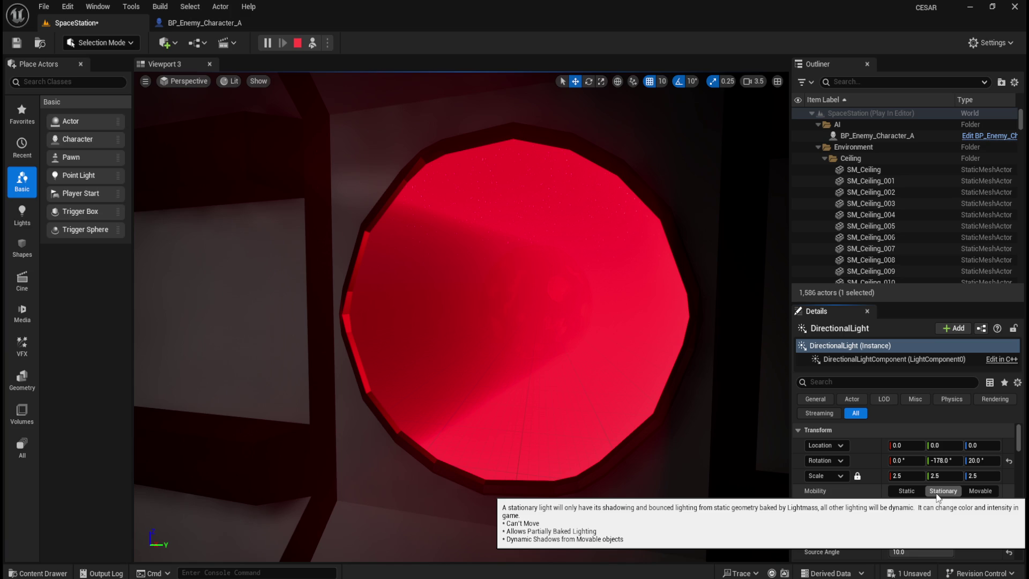
pyautogui.scroll(-2, 852, 513)
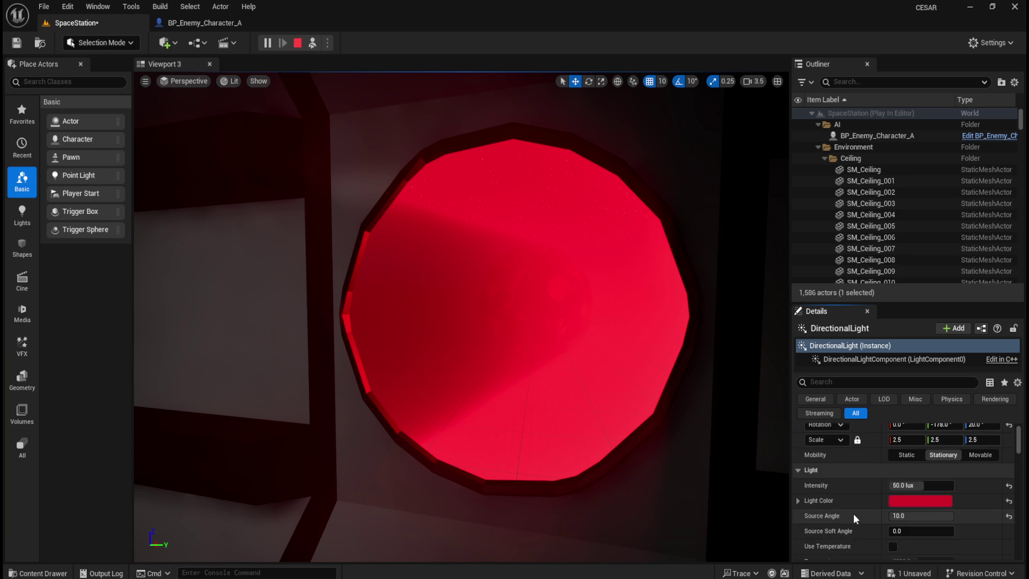
pyautogui.moveTo(925, 515); pyautogui.dragTo(911, 516)
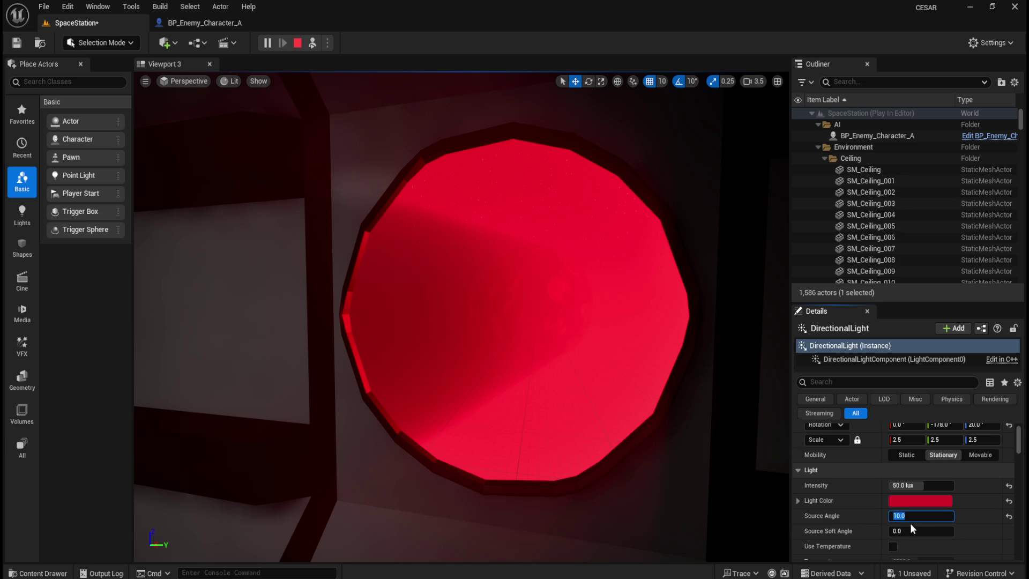
pyautogui.moveTo(911, 531); pyautogui.dragTo(915, 531)
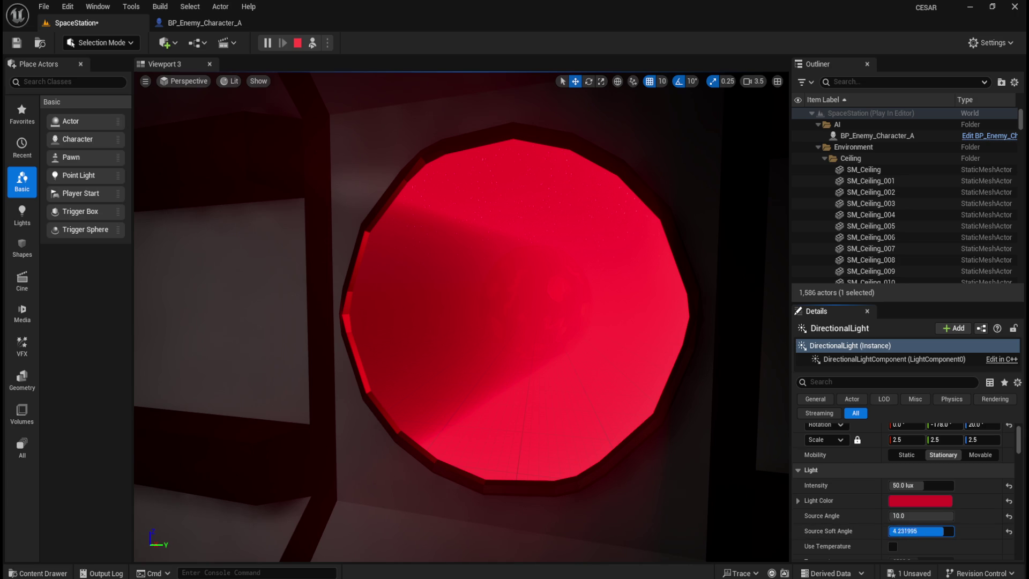
pyautogui.click(1009, 531)
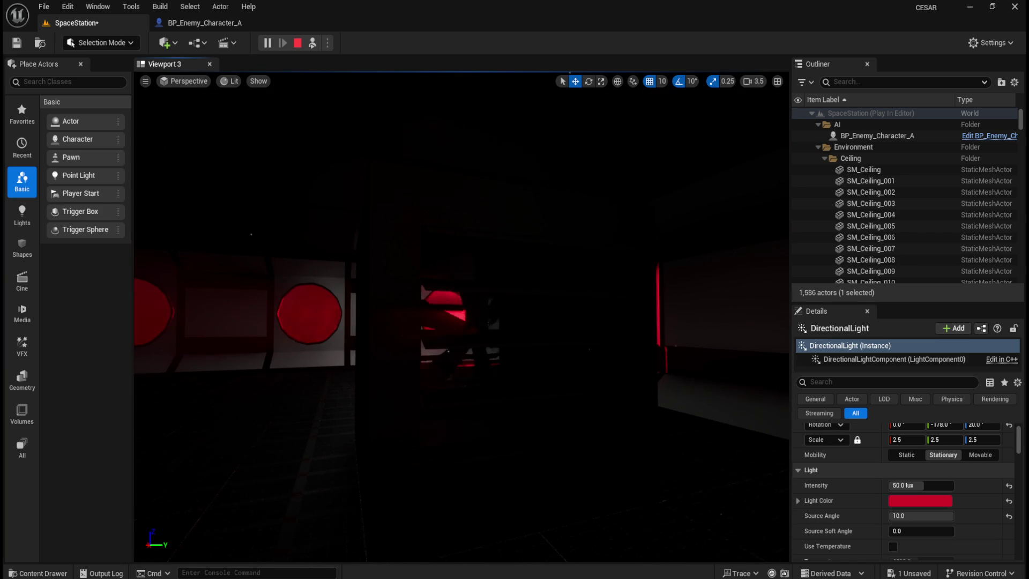
# Angle the light to Y -179° and Z 14°, then bring up its Light Color picker.
pyautogui.scroll(1, 462, 317)
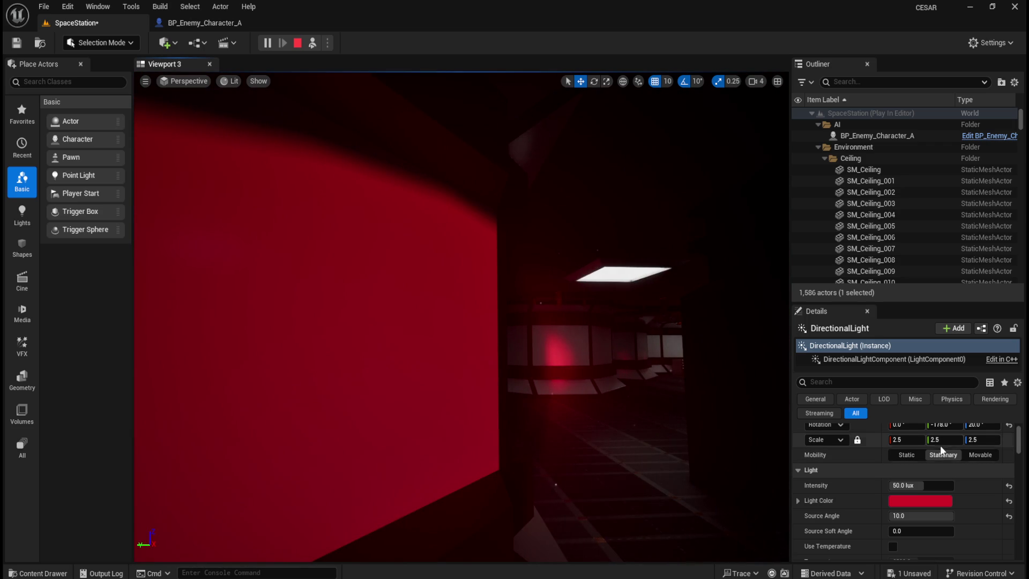
pyautogui.scroll(1, 942, 450)
pyautogui.moveTo(942, 442); pyautogui.dragTo(978, 442)
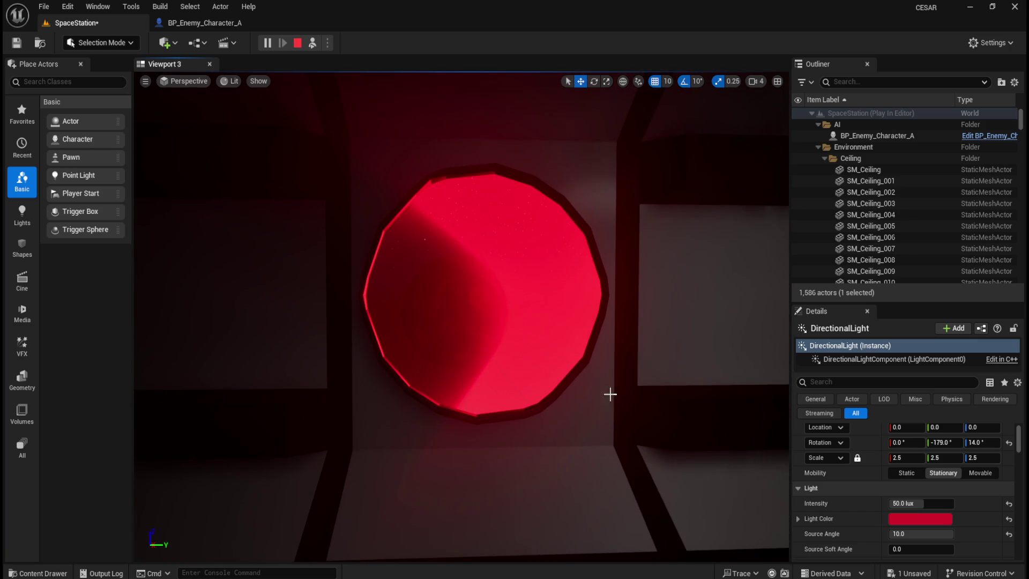
pyautogui.click(899, 519)
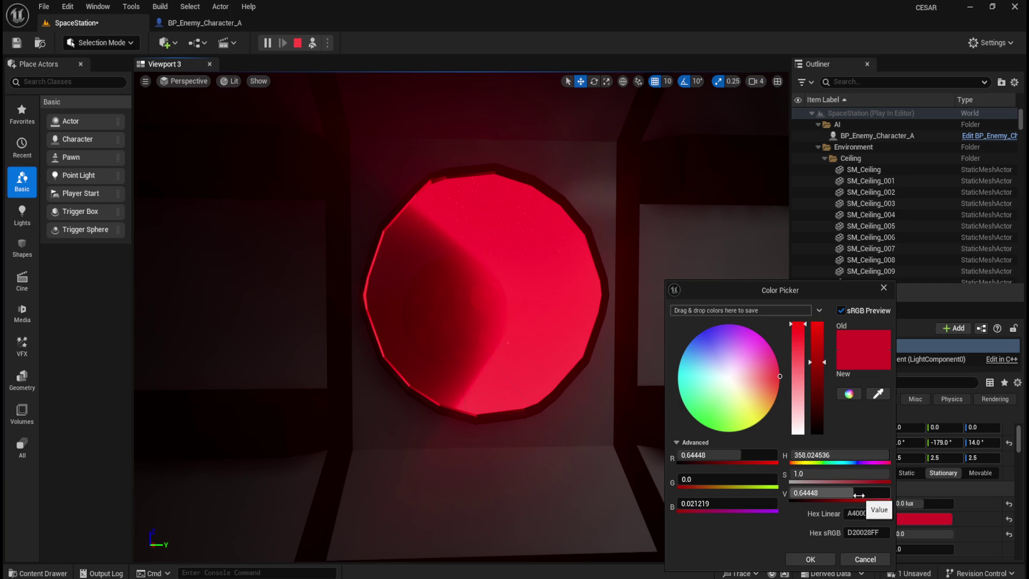
# Darken the red light colour by lowering its V value, entering 0.038.
pyautogui.moveTo(839, 492); pyautogui.dragTo(794, 492)
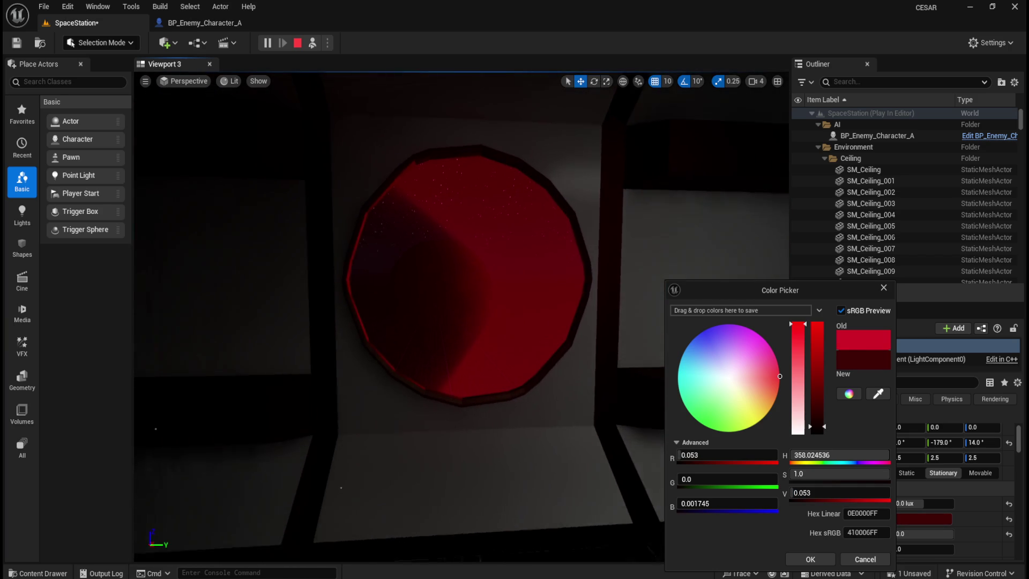
pyautogui.moveTo(823, 493)
pyautogui.mouseDown()
pyautogui.moveTo(879, 492)
pyautogui.moveTo(832, 493)
pyautogui.mouseUp()
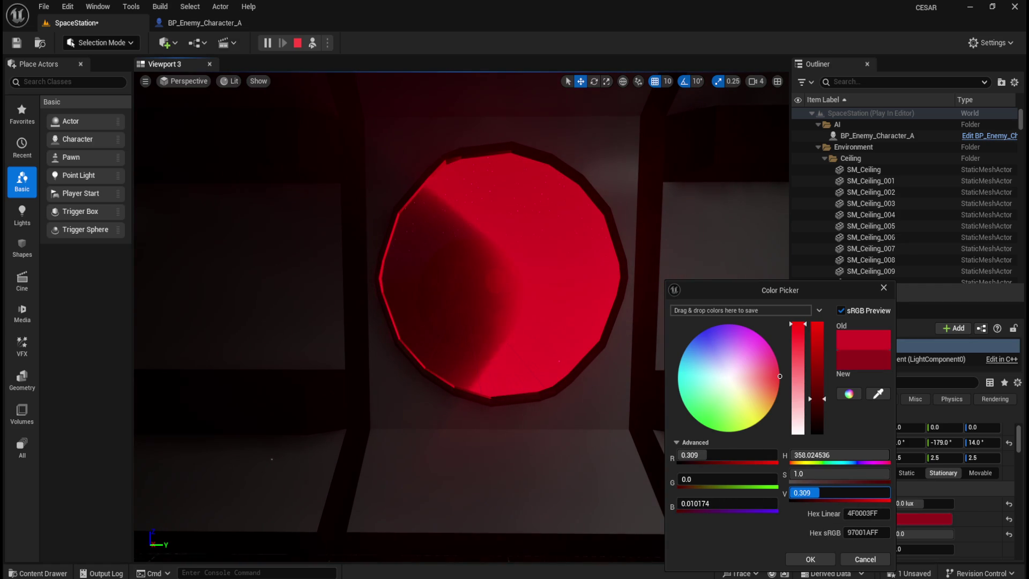
pyautogui.write('0.038')
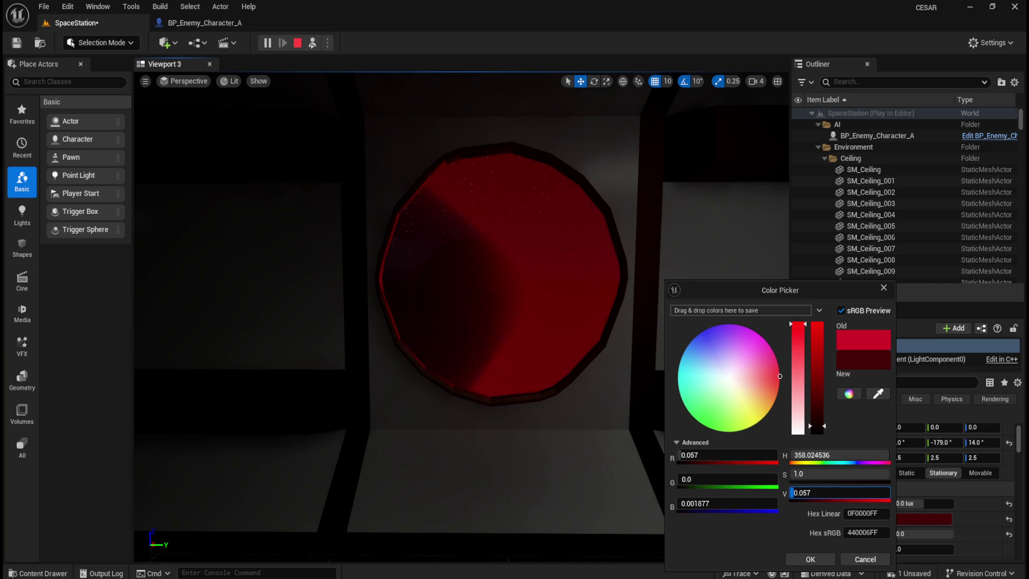
# Look along the dimmer corridor toward the red windows, then end the play session.
pyautogui.scroll(5, 555, 386)
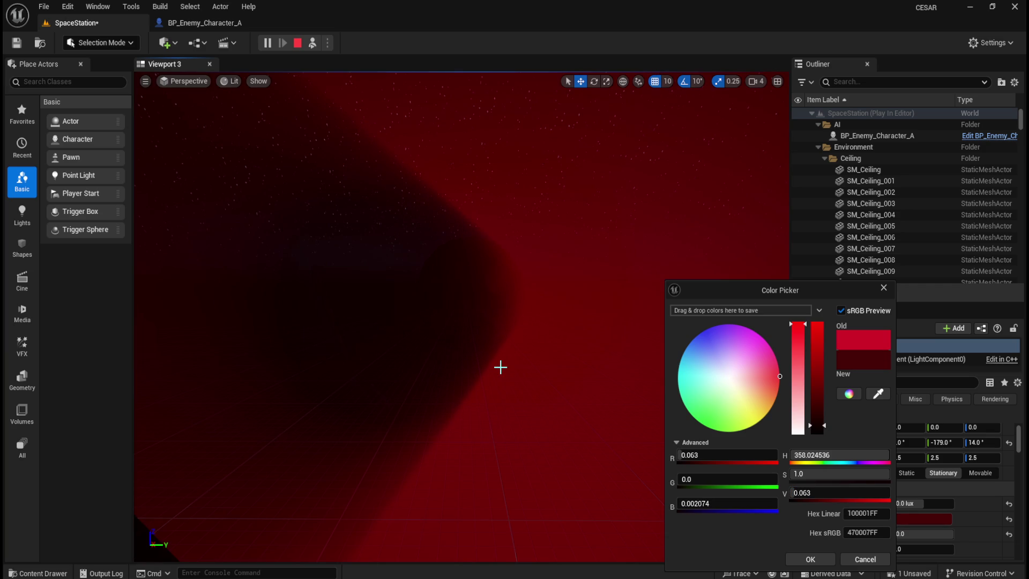
pyautogui.scroll(-4, 494, 364)
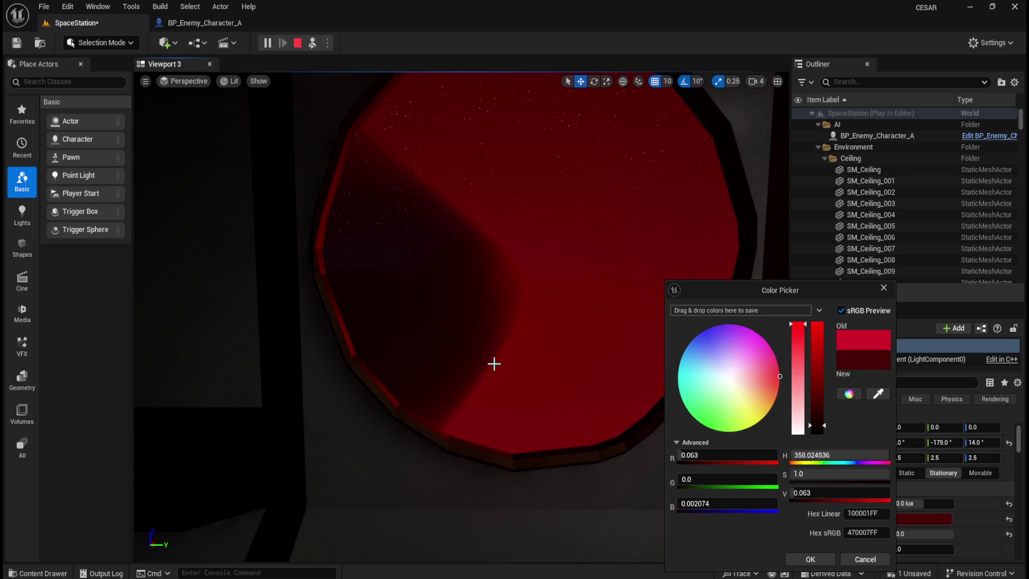
pyautogui.moveTo(527, 368); pyautogui.dragTo(542, 412)
pyautogui.moveTo(526, 370); pyautogui.dragTo(521, 363)
pyautogui.moveTo(375, 227)
pyautogui.mouseDown()
pyautogui.moveTo(506, 276)
pyautogui.moveTo(558, 279)
pyautogui.mouseUp()
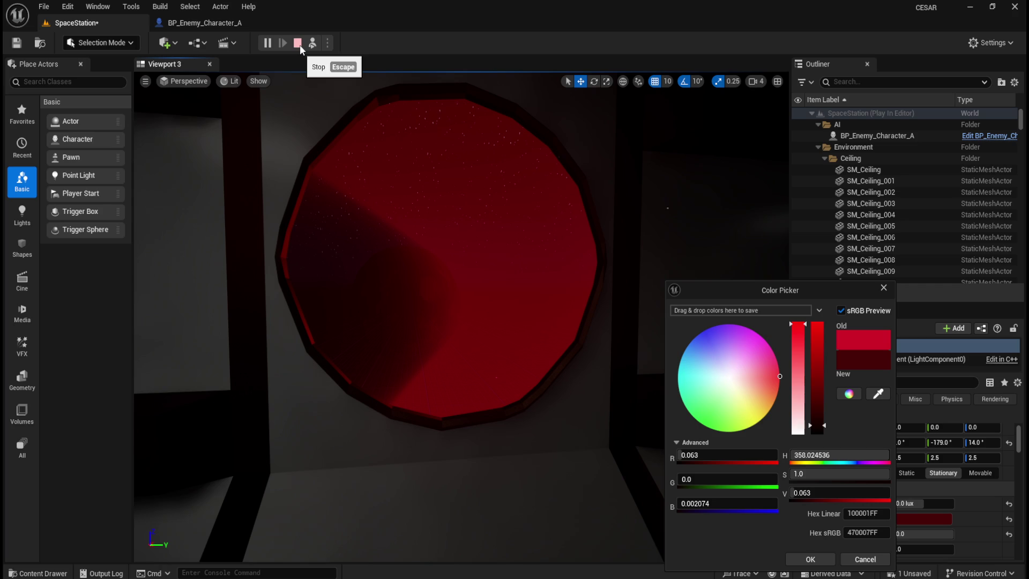
pyautogui.click(299, 44)
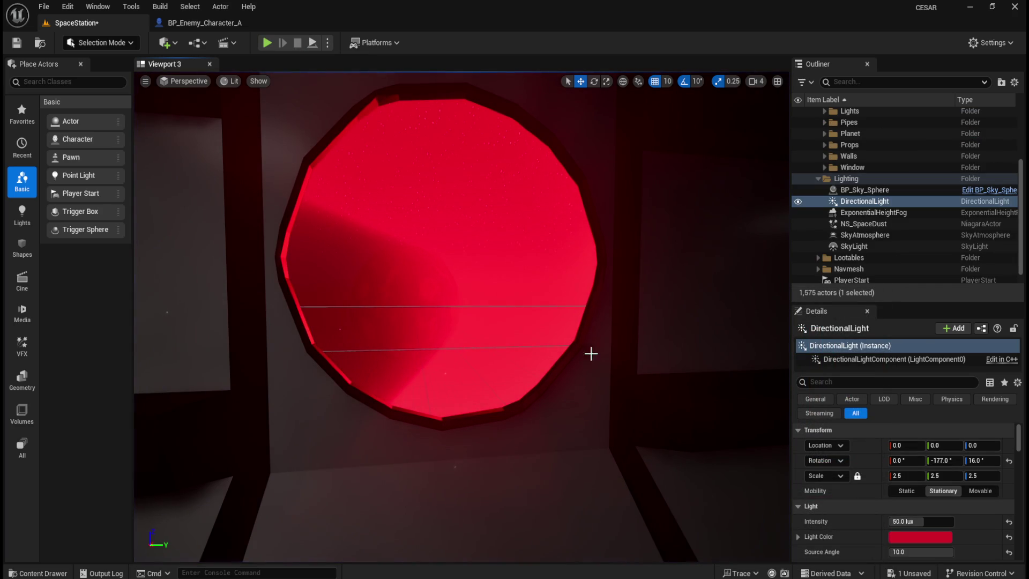
# Run and stop a quick replay of the level, then fly through the corridor to a red window.
pyautogui.scroll(-10, 590, 353)
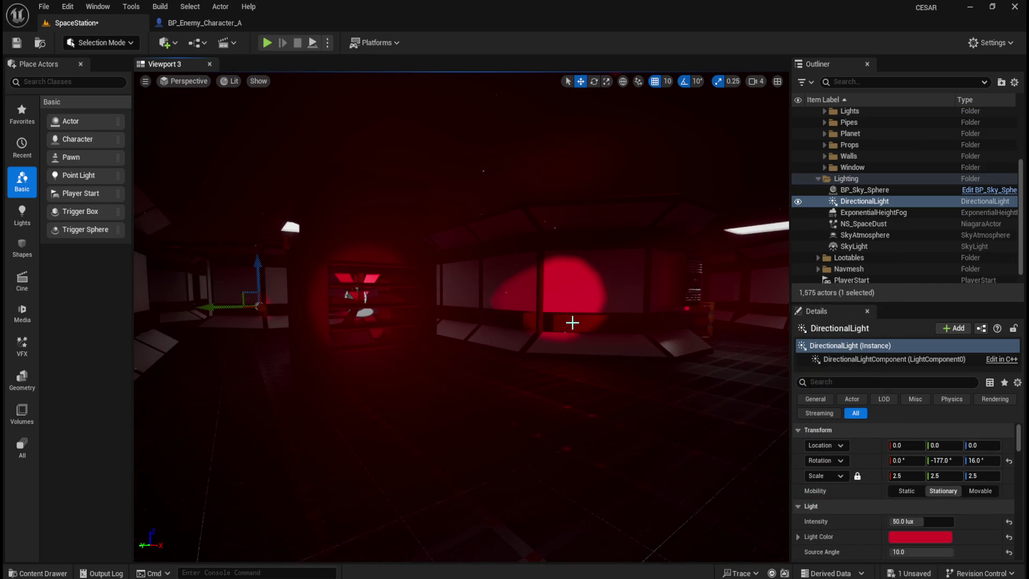
pyautogui.moveTo(569, 324)
pyautogui.mouseDown()
pyautogui.moveTo(557, 322)
pyautogui.moveTo(569, 325)
pyautogui.mouseUp()
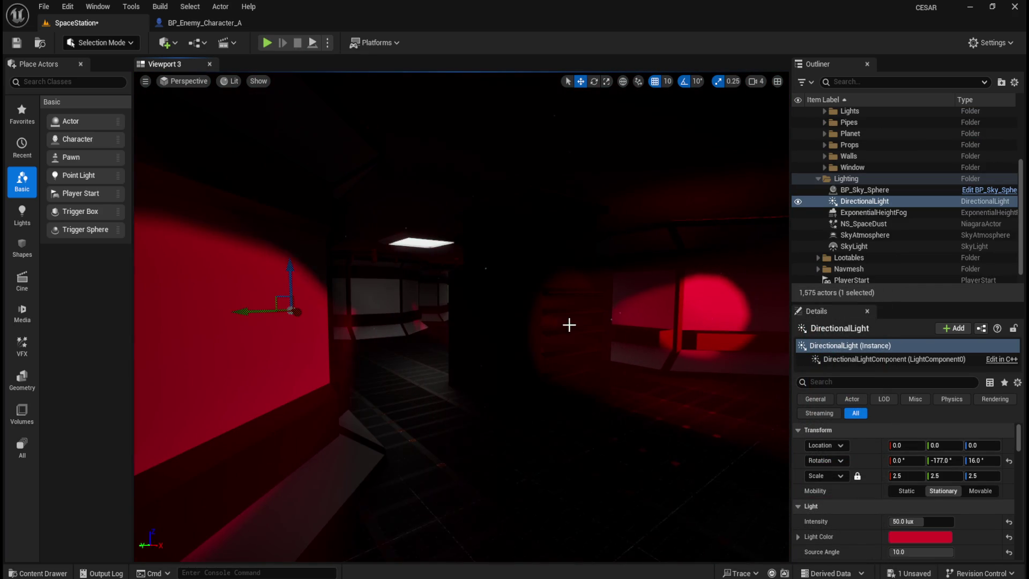
pyautogui.click(328, 43)
pyautogui.click(362, 158)
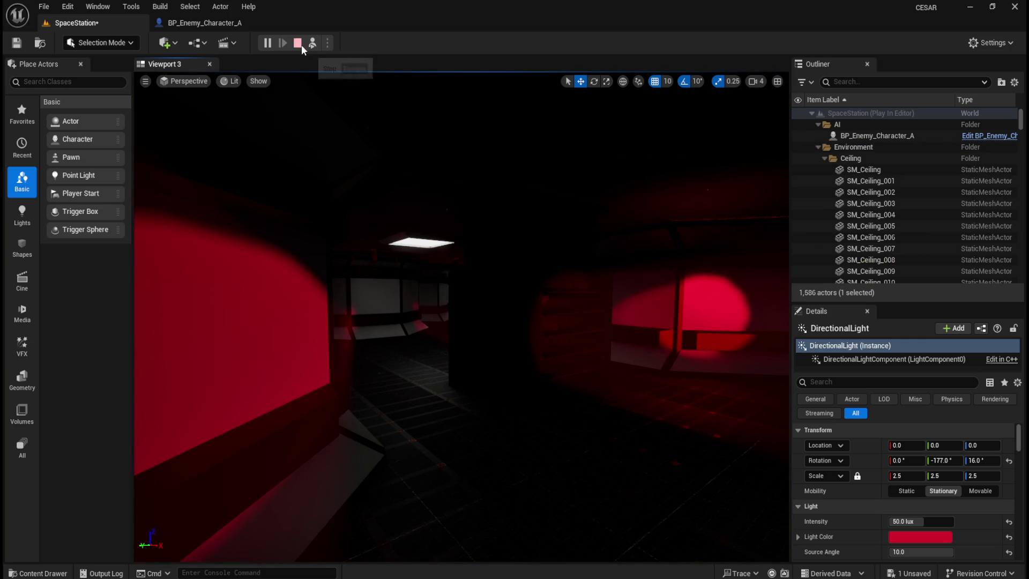
pyautogui.click(298, 43)
pyautogui.moveTo(561, 283)
pyautogui.mouseDown()
pyautogui.moveTo(540, 338)
pyautogui.moveTo(546, 356)
pyautogui.moveTo(529, 356)
pyautogui.moveTo(531, 383)
pyautogui.moveTo(483, 445)
pyautogui.moveTo(493, 396)
pyautogui.mouseUp()
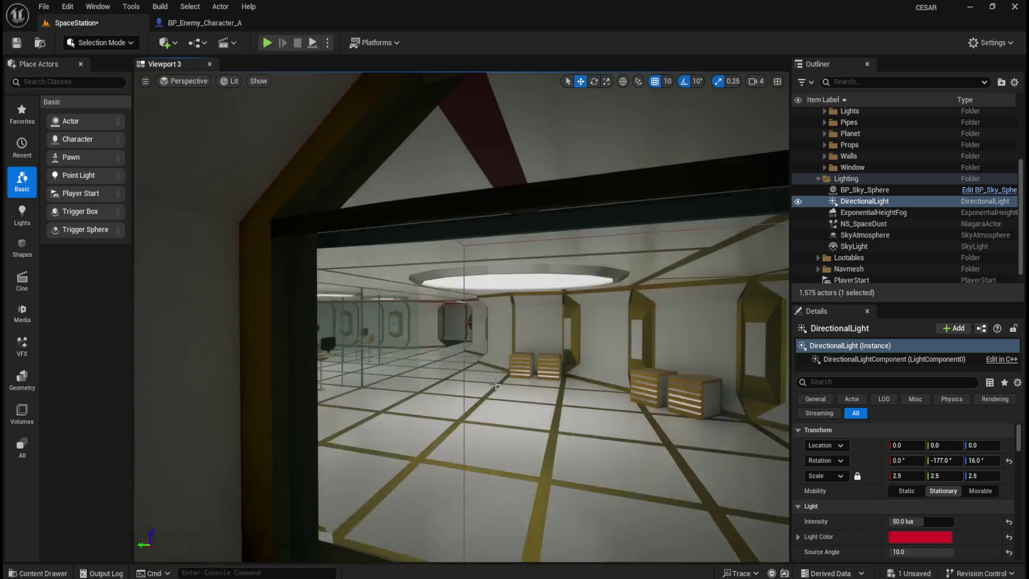
pyautogui.moveTo(495, 385); pyautogui.dragTo(506, 382)
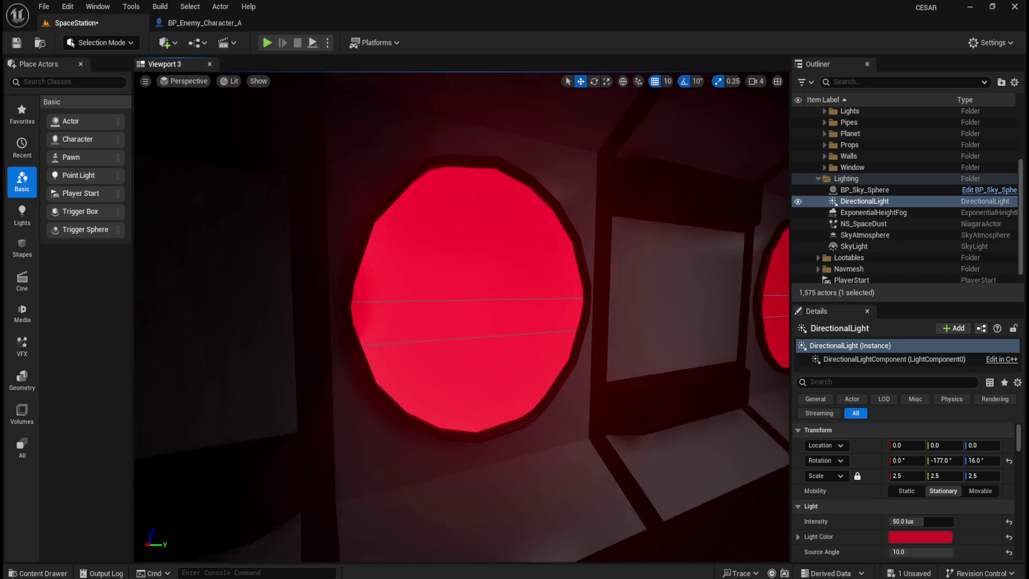
# Select the SM_Window_011 mesh on the corridor's round red window.
pyautogui.click(411, 306)
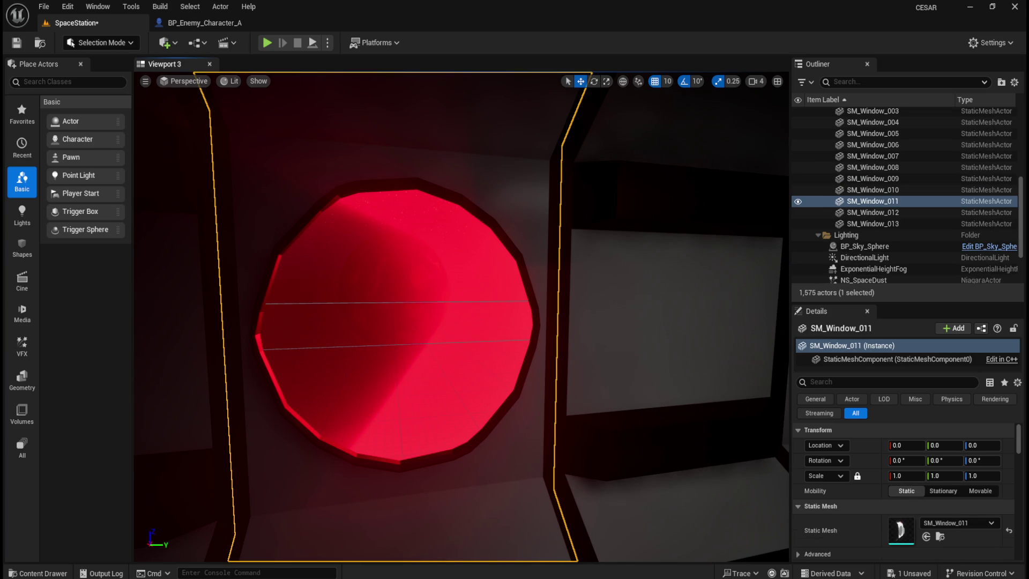
# Select SM_Planet behind the window and expand the Advanced Physics section in Details.
pyautogui.scroll(5, 397, 264)
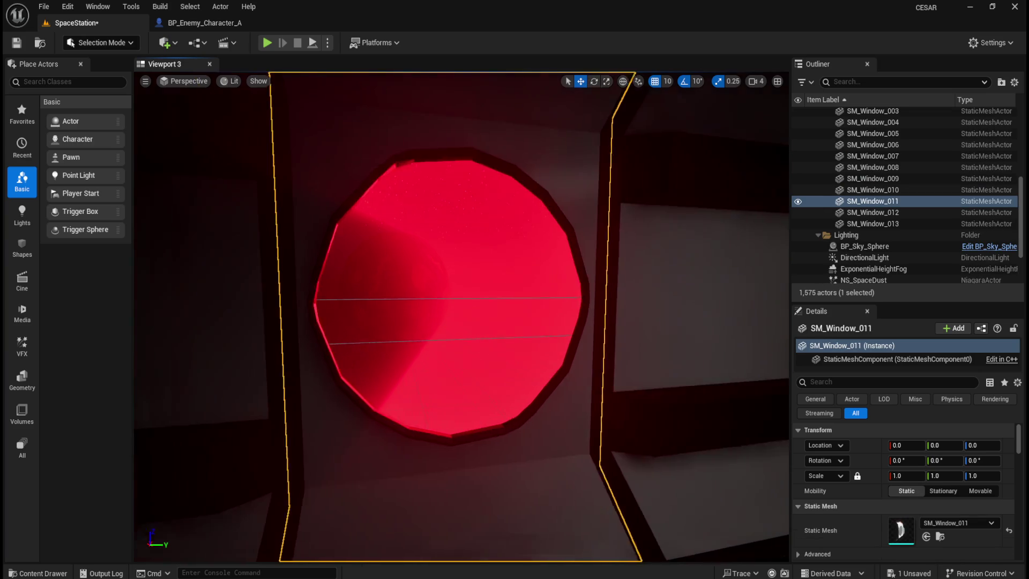
pyautogui.click(391, 269)
pyautogui.scroll(-5, 390, 269)
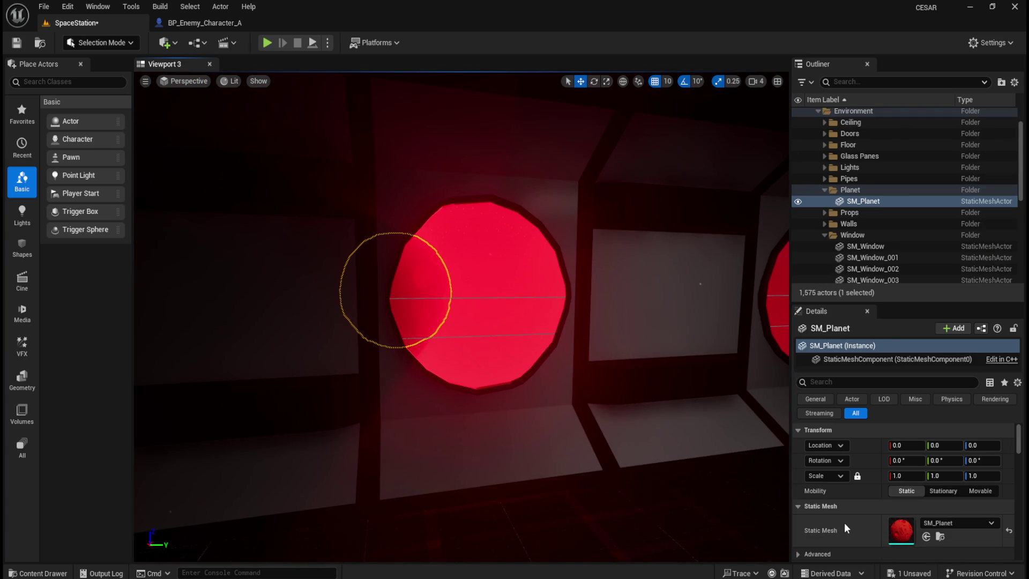
pyautogui.scroll(-3, 844, 523)
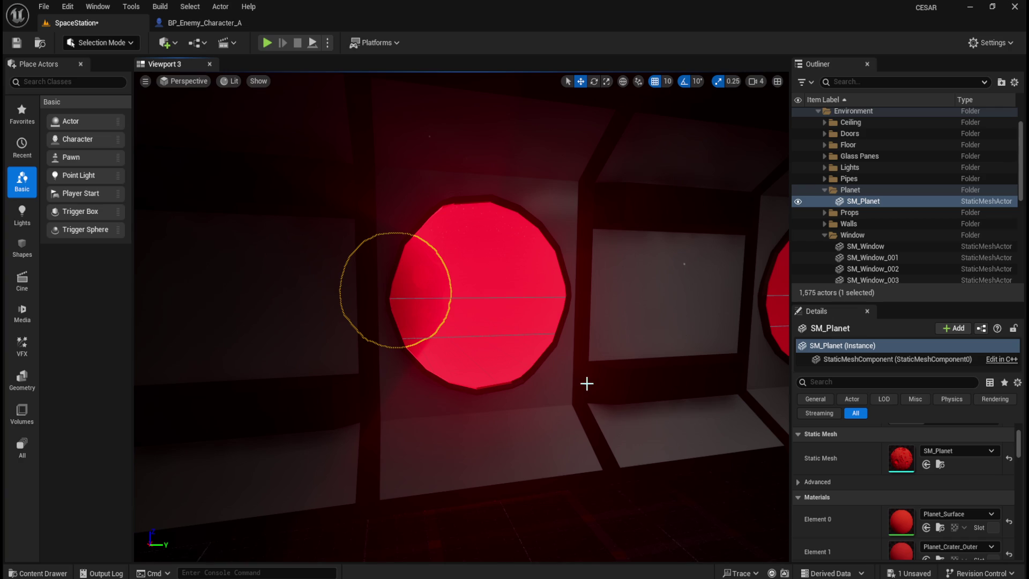
pyautogui.scroll(2, 568, 391)
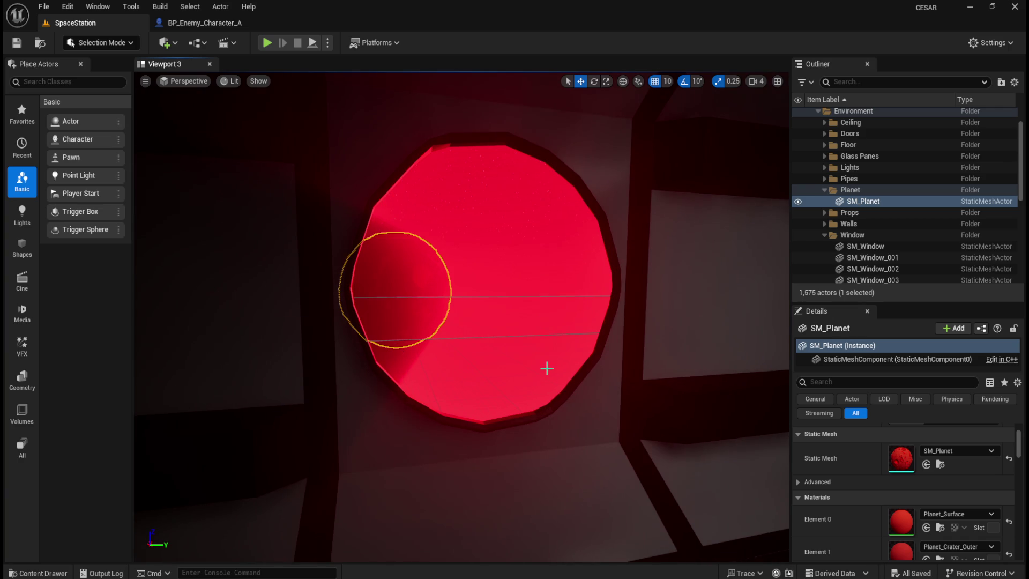
pyautogui.scroll(5, 547, 368)
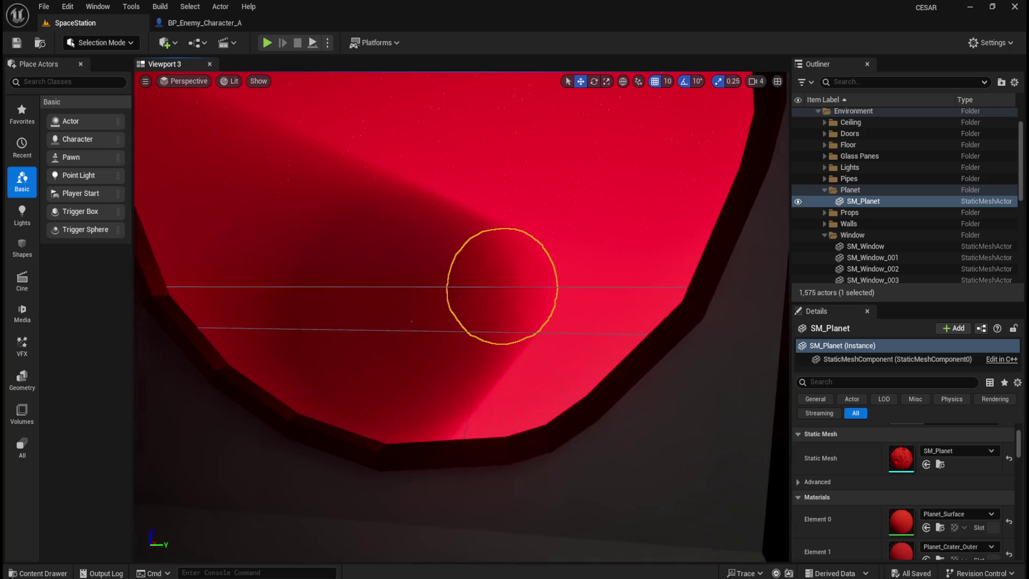
pyautogui.scroll(-5, 537, 381)
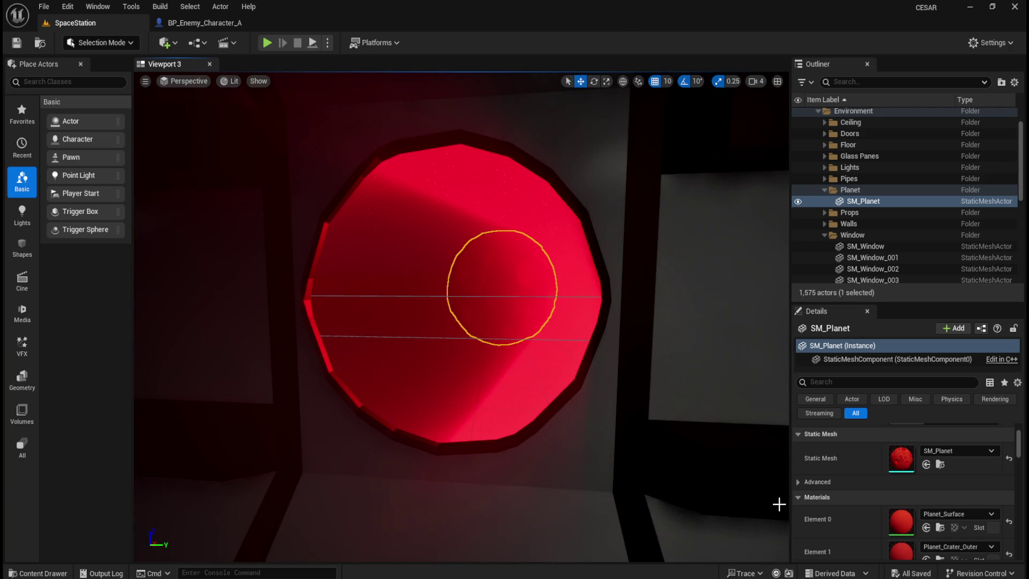
pyautogui.scroll(-5, 825, 506)
pyautogui.scroll(-6, 840, 514)
pyautogui.scroll(-3, 847, 508)
pyautogui.scroll(1, 847, 508)
pyautogui.click(798, 460)
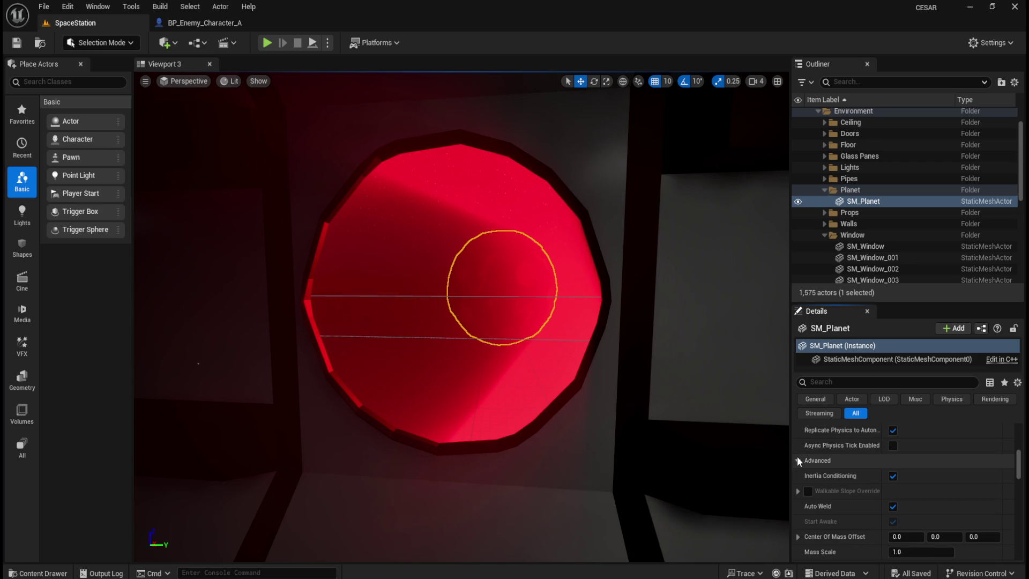
pyautogui.click(798, 460)
pyautogui.scroll(-2, 825, 480)
pyautogui.scroll(-6, 836, 483)
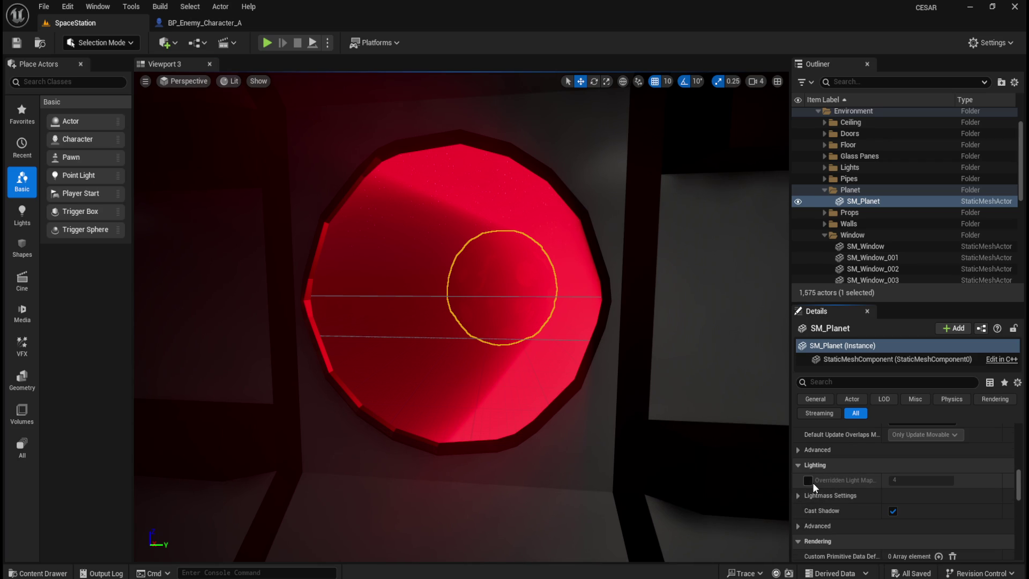
pyautogui.click(892, 510)
pyautogui.click(891, 510)
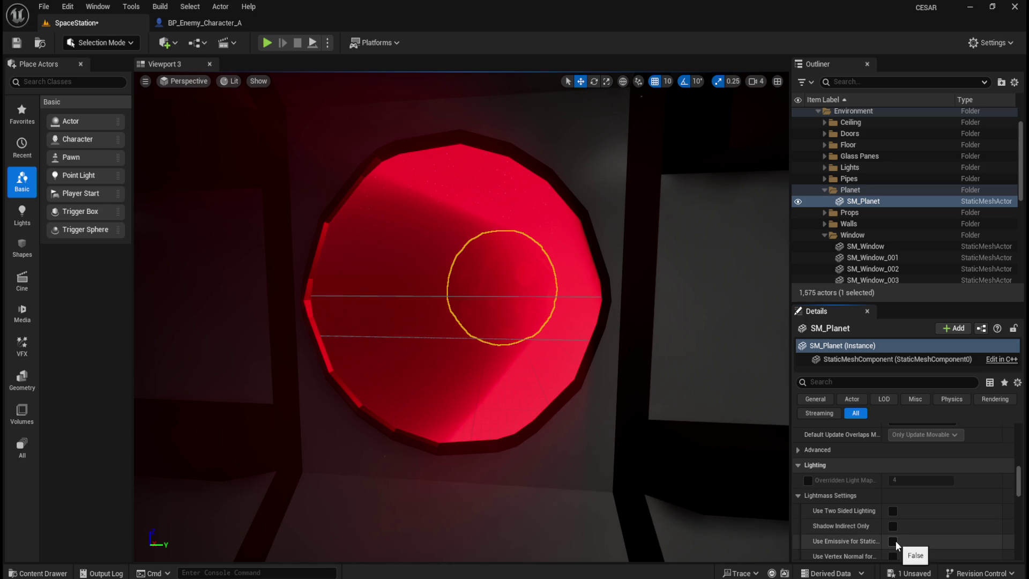
pyautogui.scroll(-2, 893, 543)
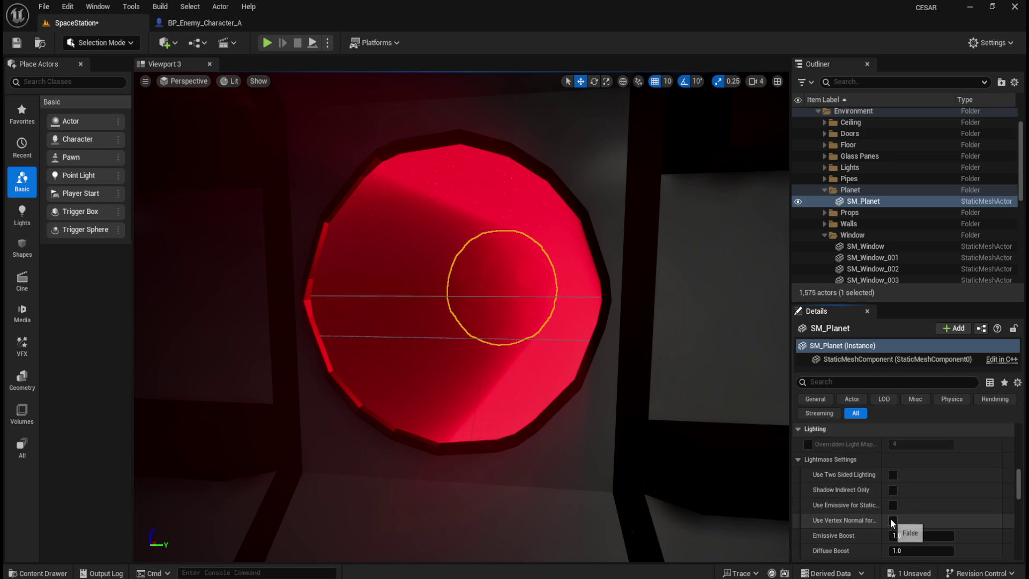
pyautogui.scroll(-1, 921, 517)
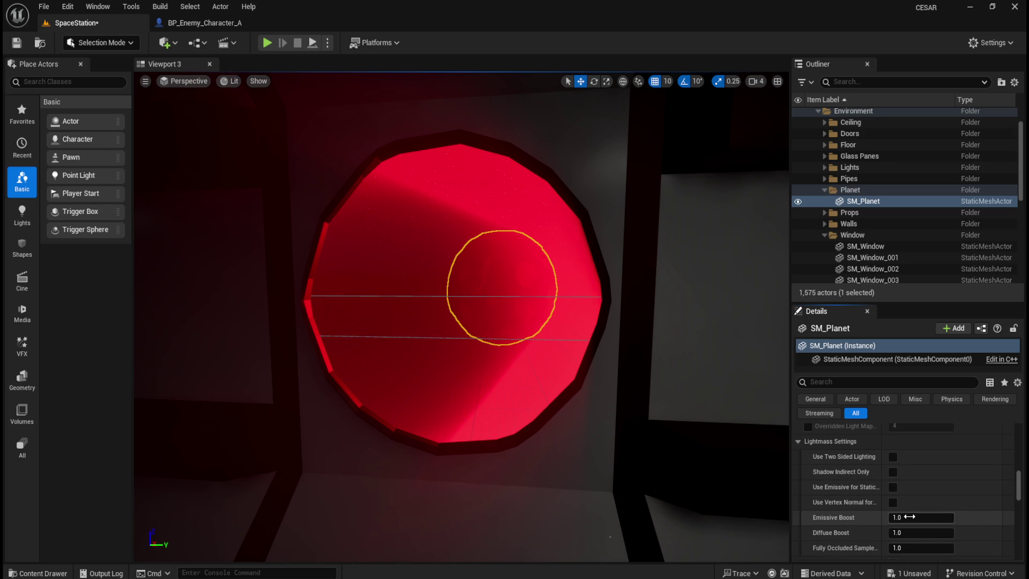
pyautogui.moveTo(921, 518); pyautogui.dragTo(944, 518)
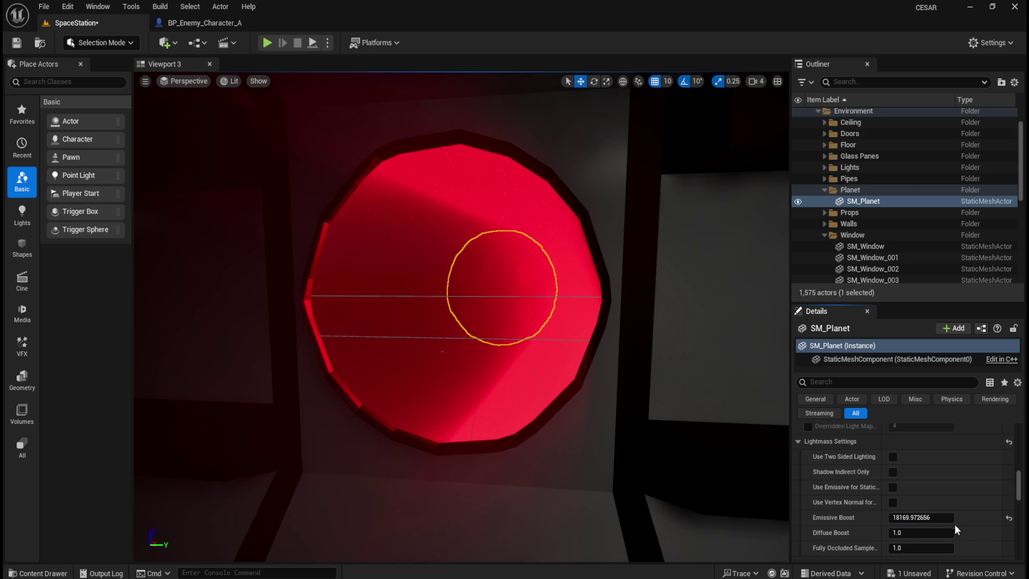
pyautogui.click(1009, 517)
pyautogui.moveTo(927, 532); pyautogui.dragTo(900, 533)
pyautogui.click(1011, 534)
pyautogui.scroll(-1, 1012, 535)
pyautogui.moveTo(912, 530); pyautogui.dragTo(941, 532)
pyautogui.click(1010, 531)
pyautogui.click(893, 546)
pyautogui.click(895, 546)
pyautogui.scroll(-2, 915, 536)
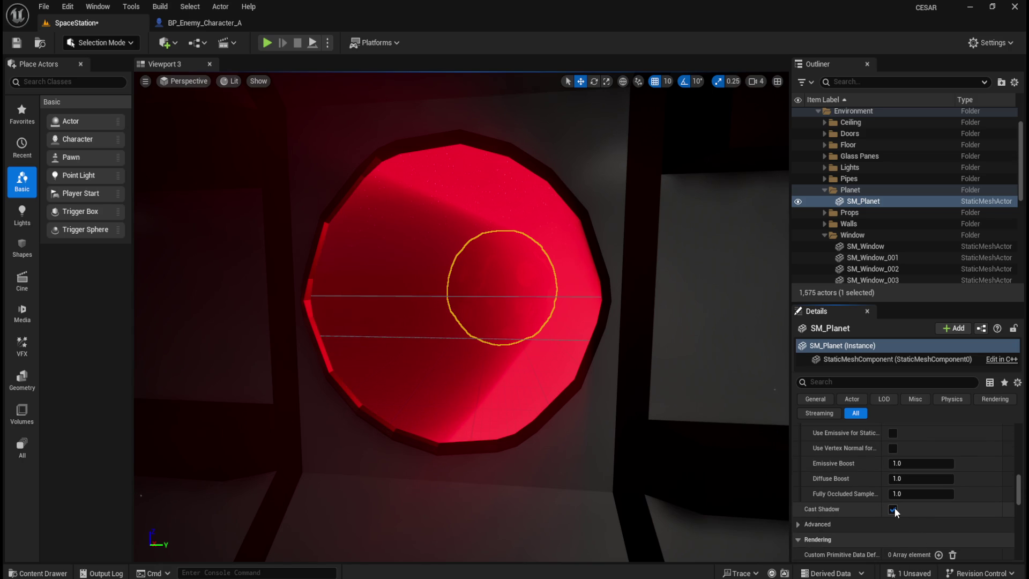
pyautogui.click(893, 509)
pyautogui.scroll(3, 611, 368)
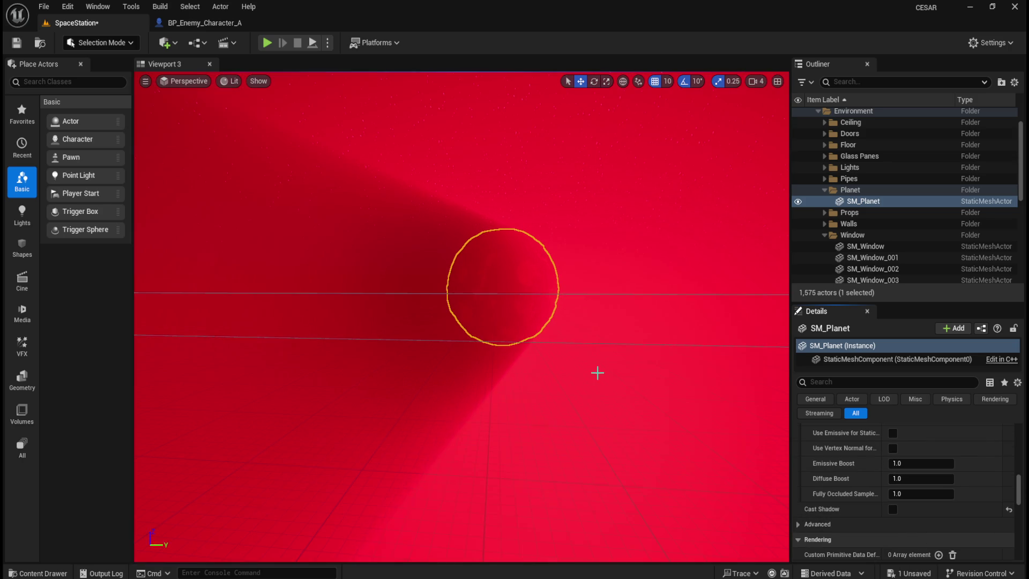
pyautogui.scroll(-3, 590, 373)
pyautogui.click(893, 509)
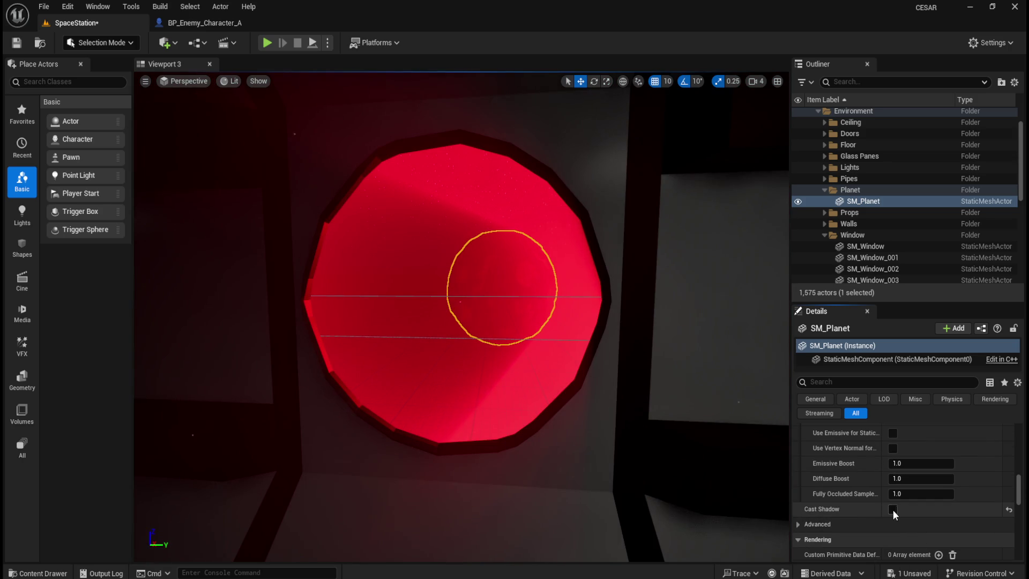
pyautogui.click(798, 525)
pyautogui.scroll(-2, 817, 528)
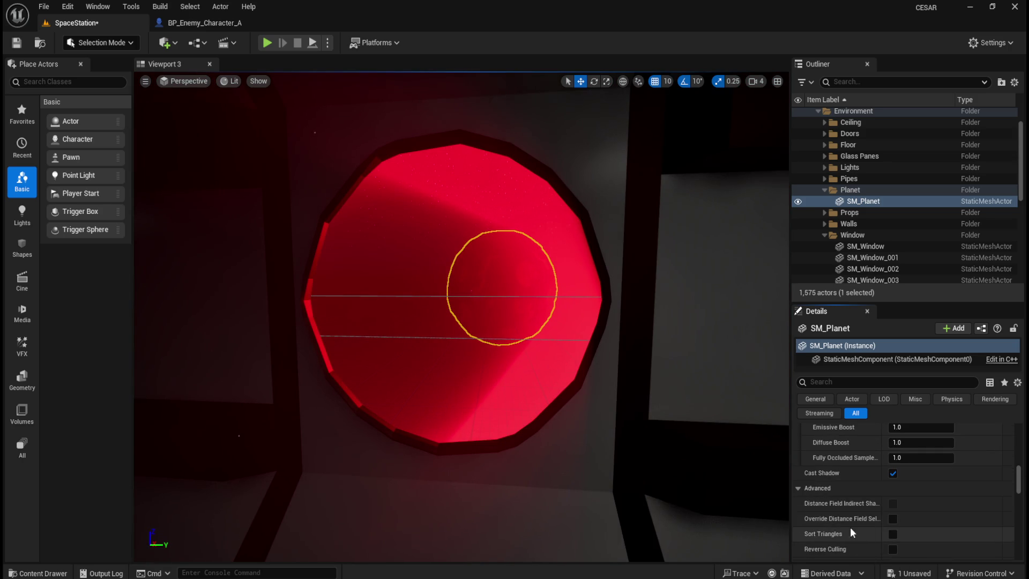
pyautogui.click(893, 519)
pyautogui.click(892, 549)
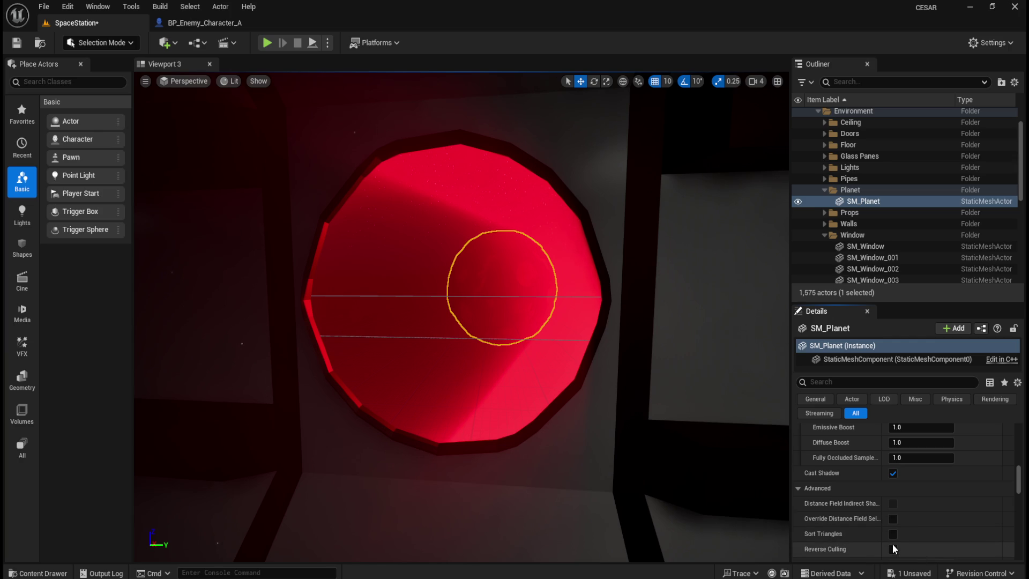
pyautogui.click(892, 549)
pyautogui.scroll(-5, 890, 539)
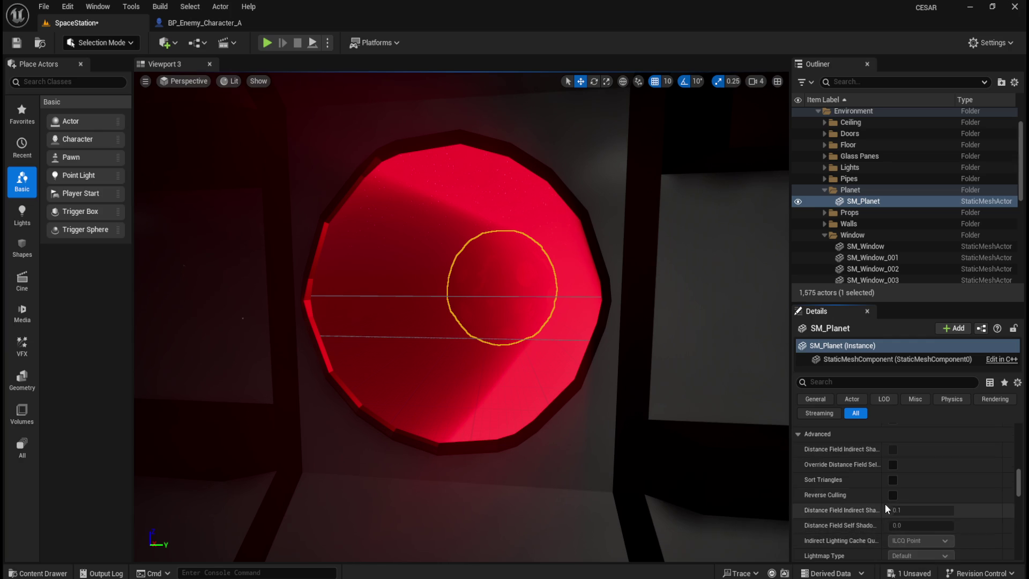
pyautogui.scroll(-1, 875, 493)
pyautogui.click(921, 518)
pyautogui.click(902, 529)
pyautogui.scroll(-2, 841, 526)
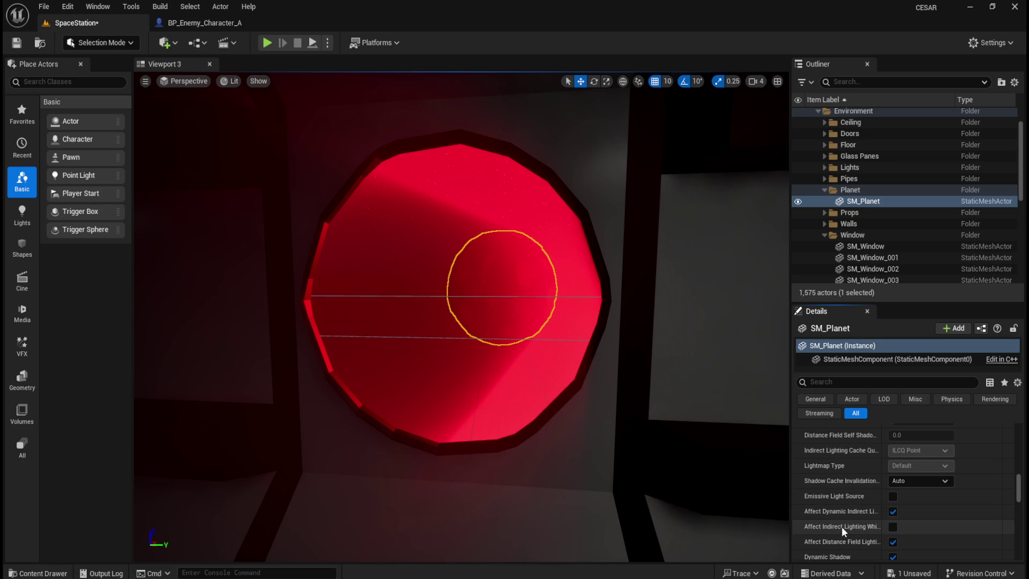
pyautogui.click(892, 497)
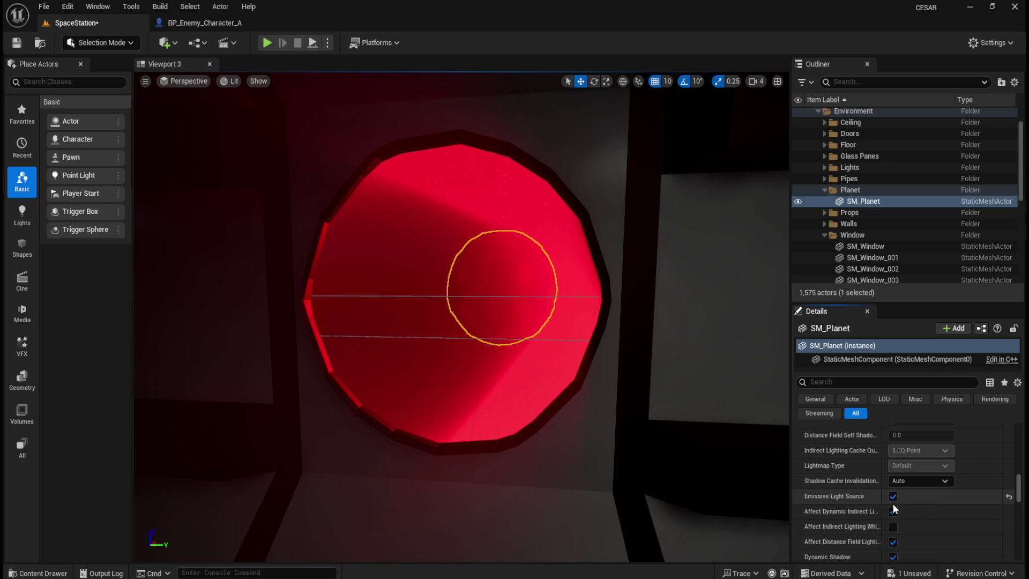
pyautogui.click(893, 497)
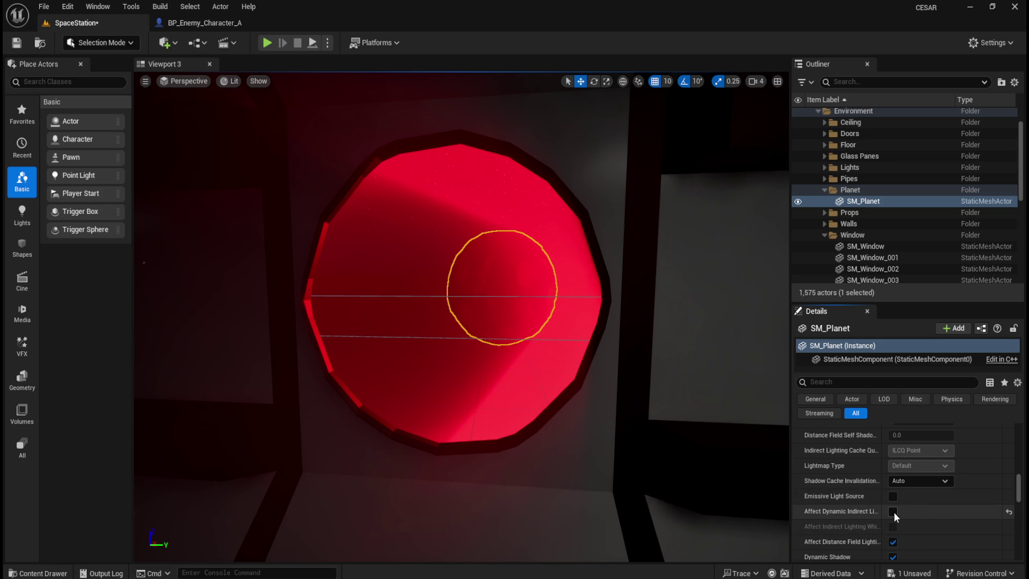
pyautogui.click(892, 542)
pyautogui.click(892, 542)
pyautogui.scroll(-1, 892, 542)
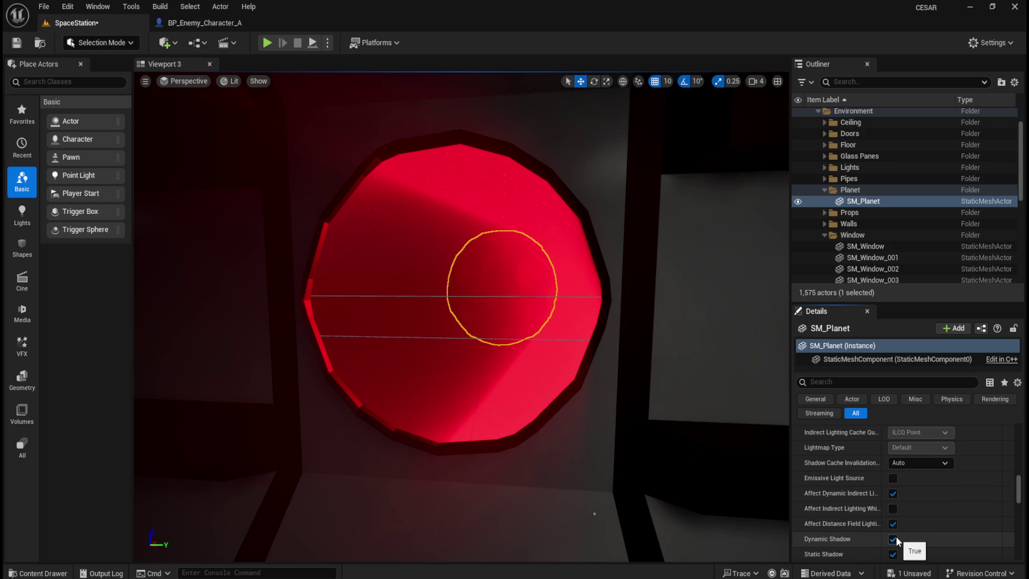
pyautogui.click(894, 537)
pyautogui.click(894, 539)
pyautogui.scroll(-2, 895, 538)
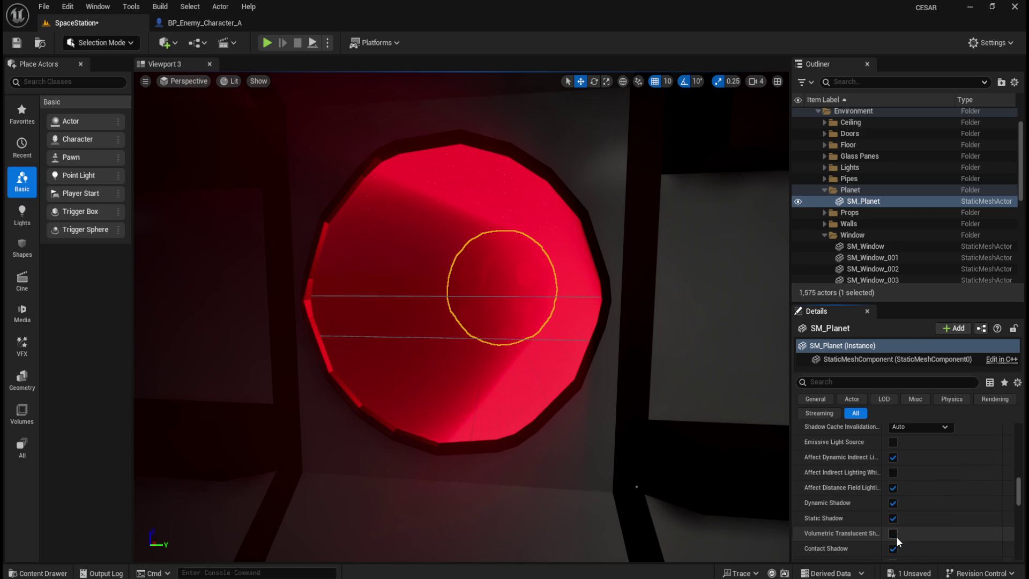
pyautogui.click(898, 524)
pyautogui.click(896, 522)
pyautogui.scroll(-1, 894, 536)
pyautogui.click(895, 532)
pyautogui.click(895, 531)
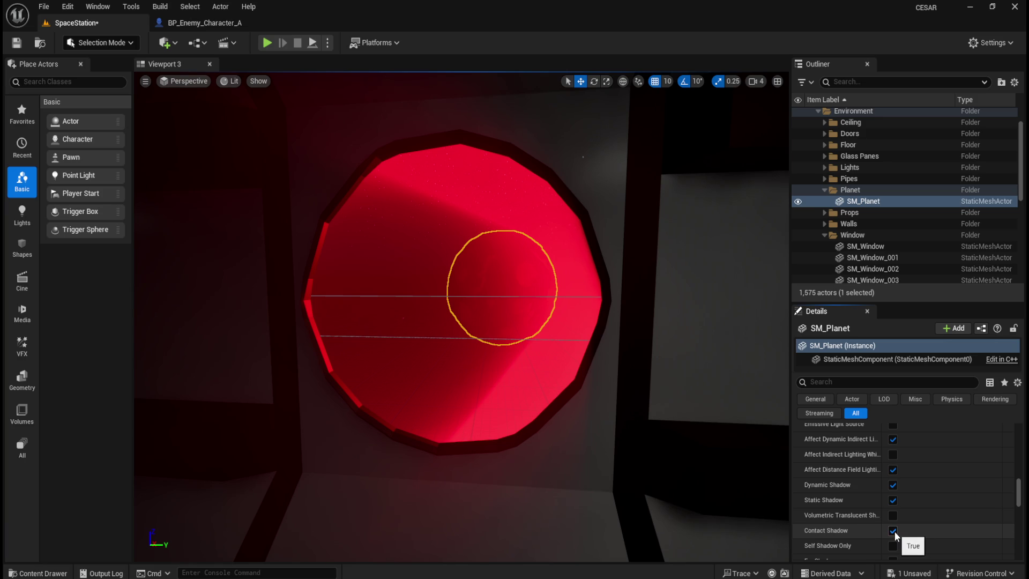
pyautogui.scroll(-1, 895, 532)
pyautogui.click(896, 530)
pyautogui.click(893, 529)
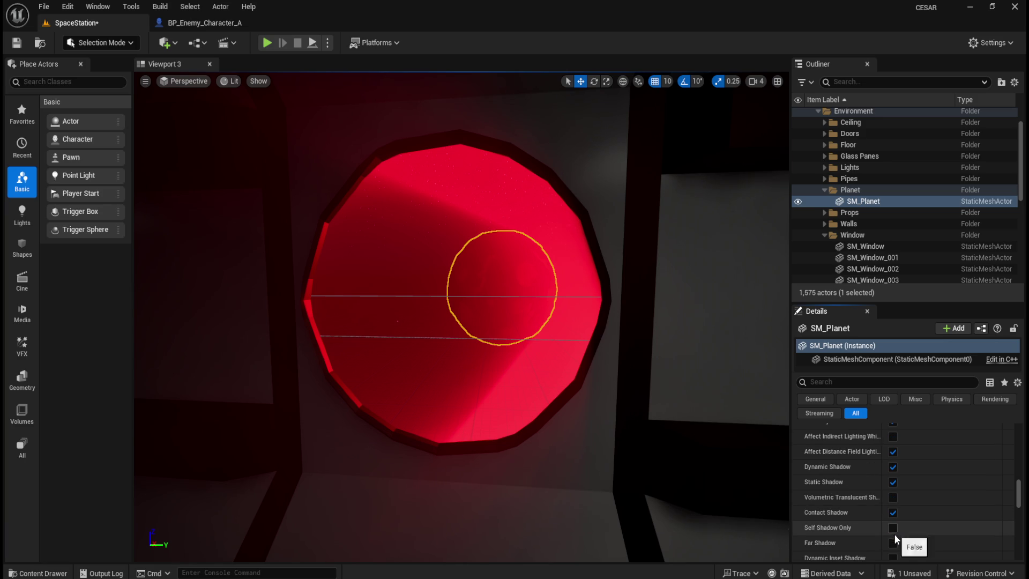
pyautogui.click(893, 543)
pyautogui.click(893, 543)
pyautogui.scroll(-1, 894, 544)
pyautogui.click(895, 542)
pyautogui.click(895, 541)
pyautogui.scroll(-1, 895, 550)
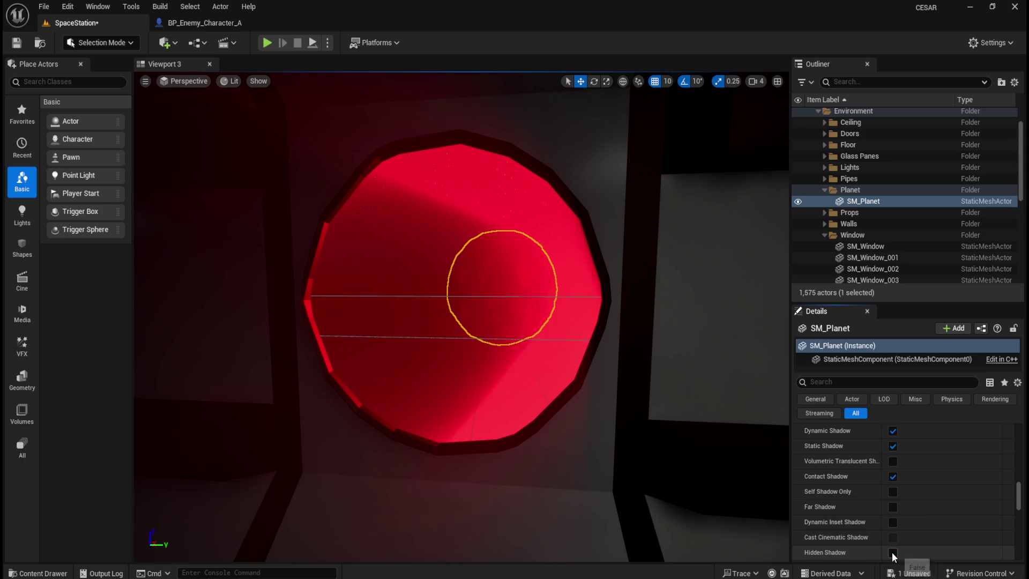
pyautogui.scroll(-1, 893, 555)
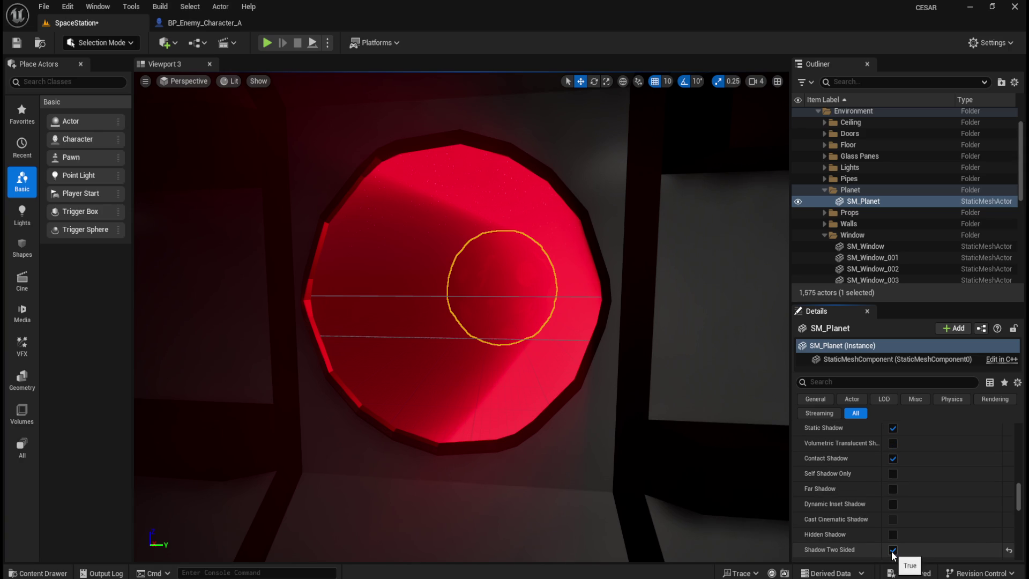
pyautogui.scroll(-2, 892, 551)
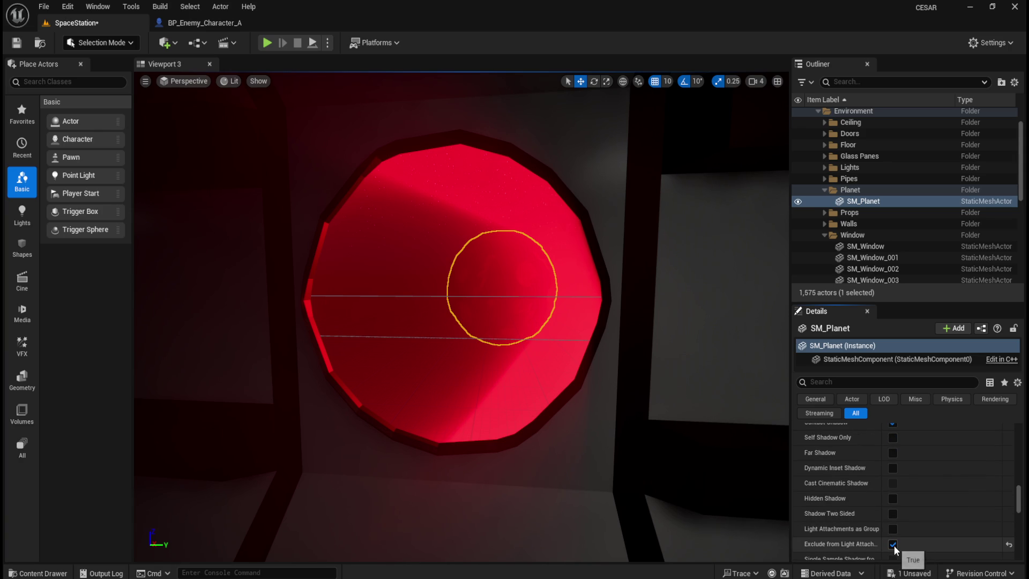
pyautogui.scroll(-2, 894, 545)
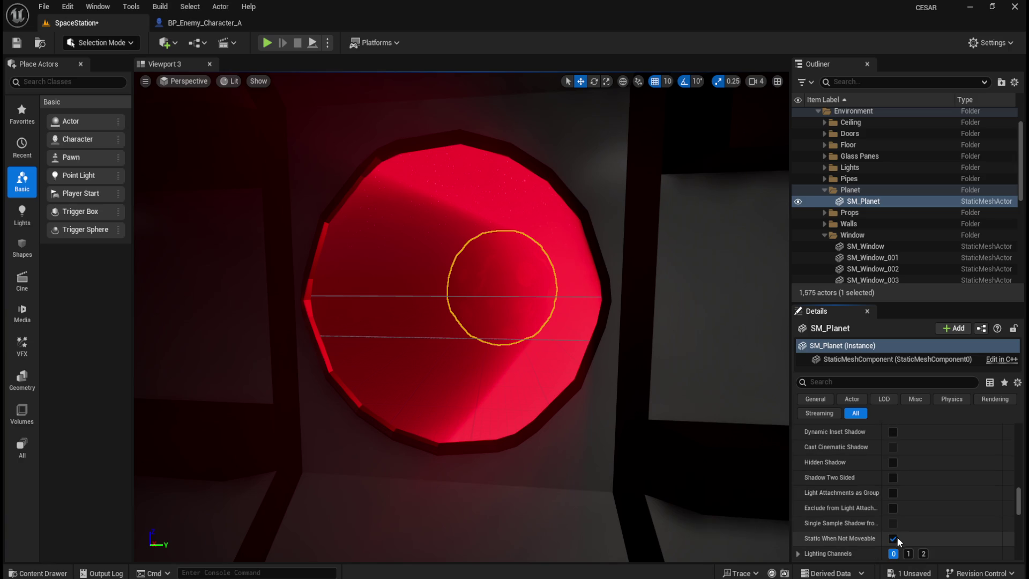
pyautogui.scroll(-2, 893, 540)
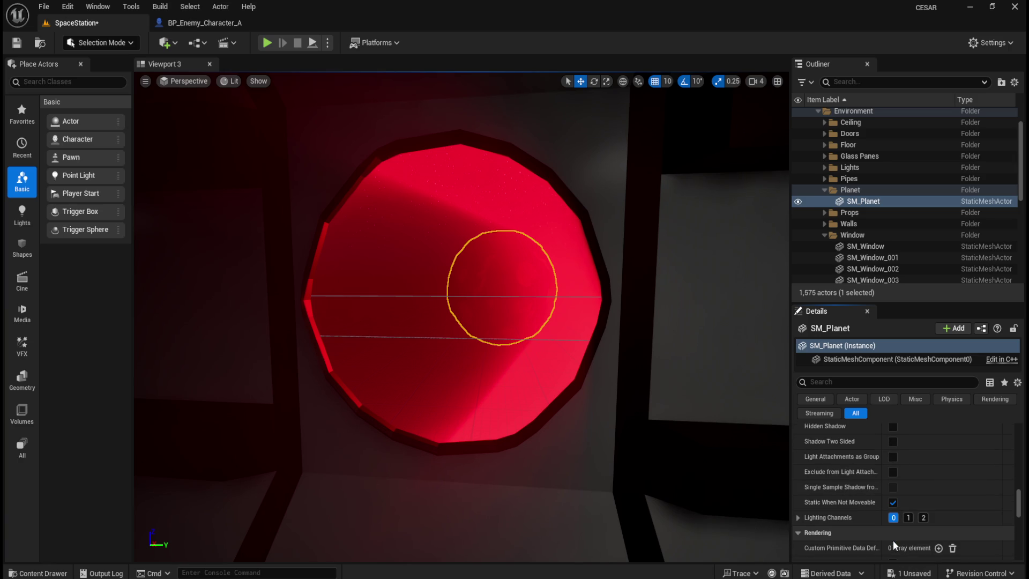
pyautogui.scroll(-6, 804, 531)
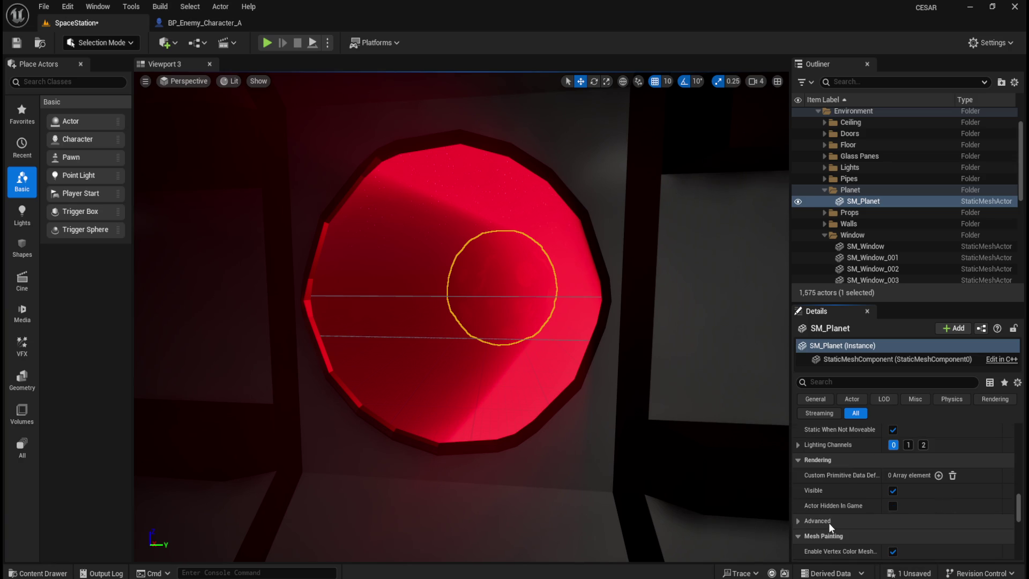
pyautogui.scroll(-5, 836, 504)
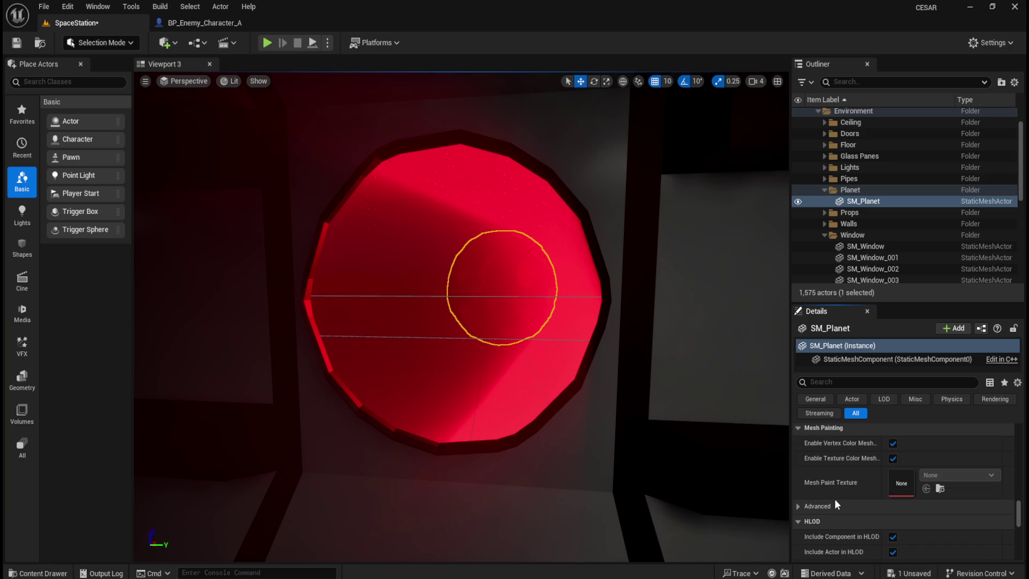
pyautogui.scroll(-1, 834, 503)
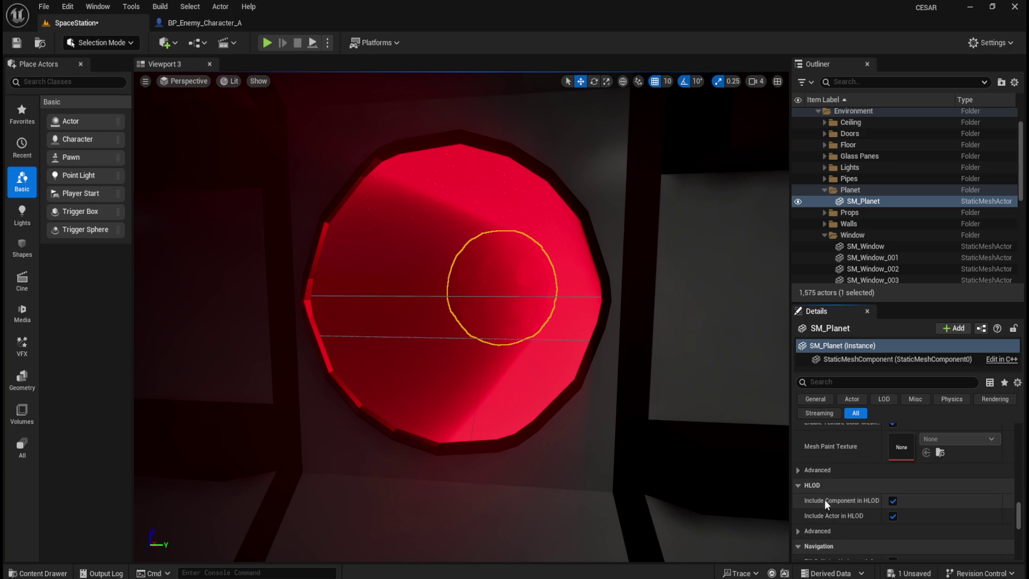
pyautogui.click(799, 470)
pyautogui.click(799, 472)
pyautogui.scroll(-3, 836, 483)
pyautogui.scroll(-5, 854, 486)
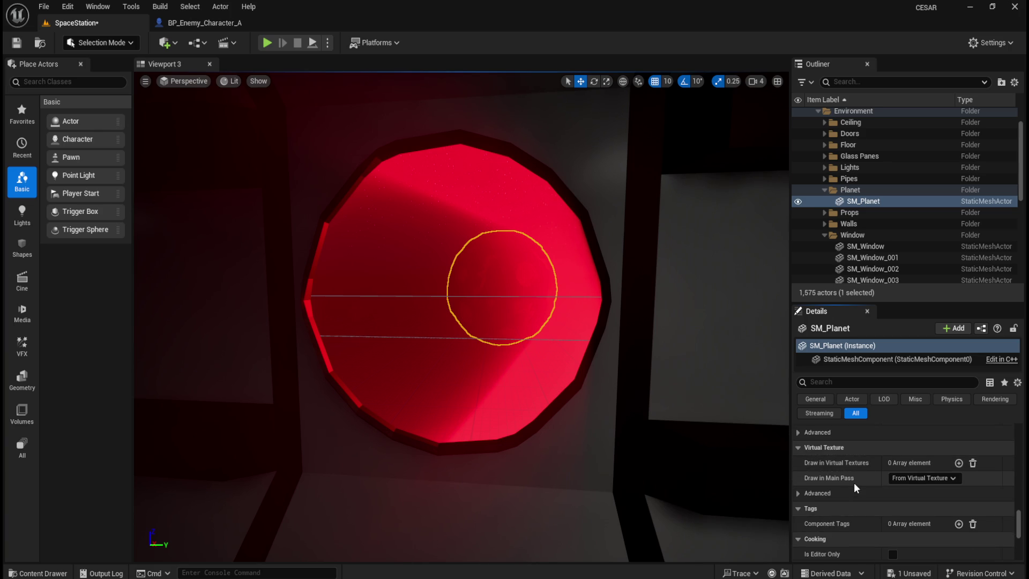
pyautogui.scroll(-6, 856, 487)
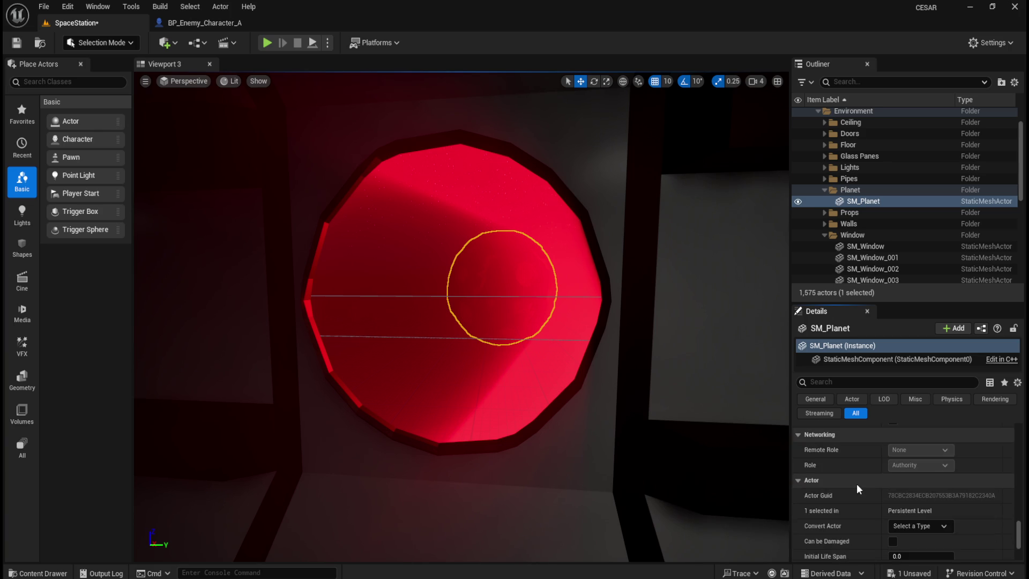
pyautogui.scroll(-3, 854, 485)
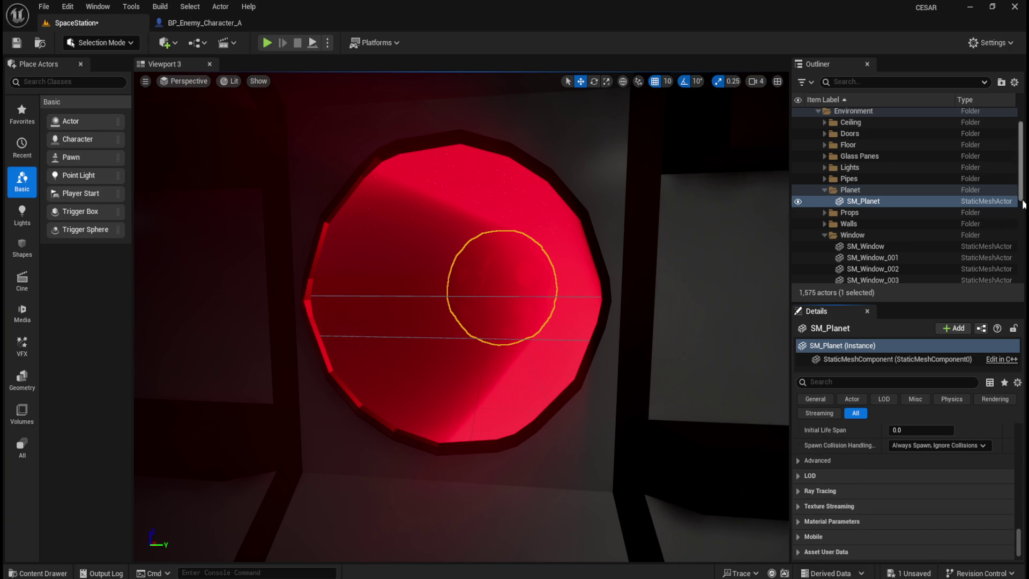
pyautogui.moveTo(1022, 193); pyautogui.dragTo(1022, 158)
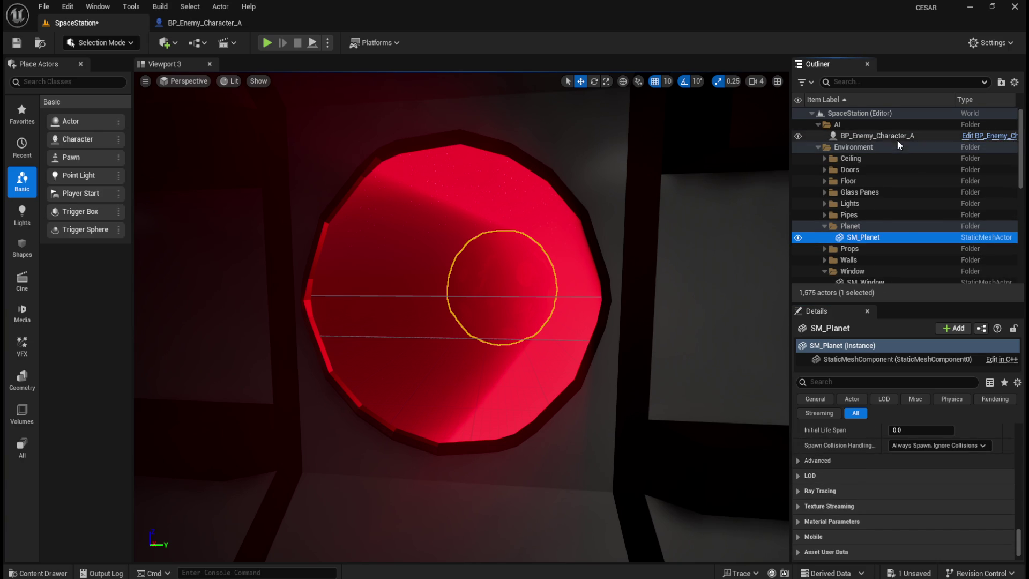
# Collapse the Window folder and rotate BP_Sky_Sphere to 264° around Y.
pyautogui.scroll(-3, 903, 243)
pyautogui.click(825, 199)
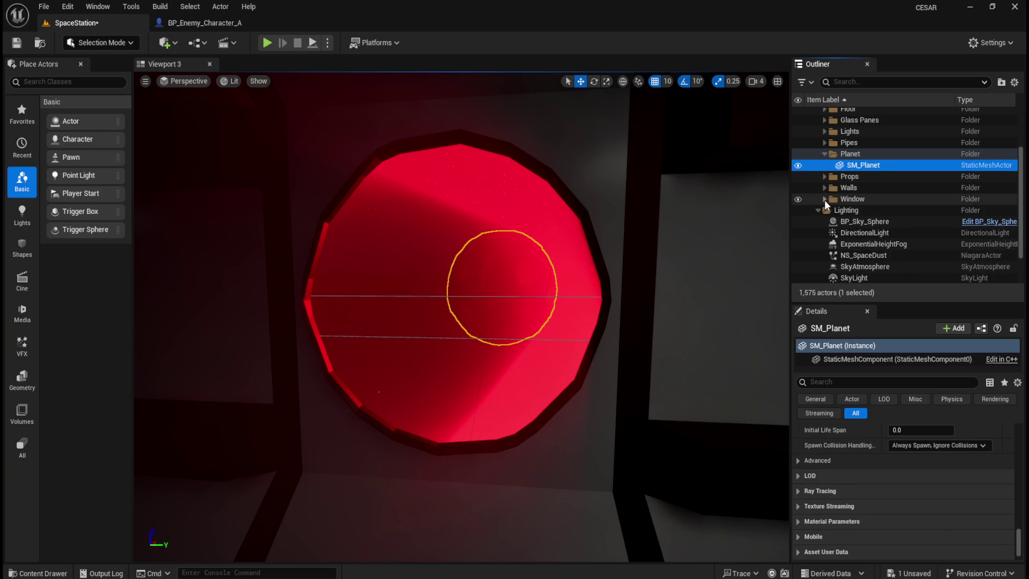
pyautogui.click(882, 223)
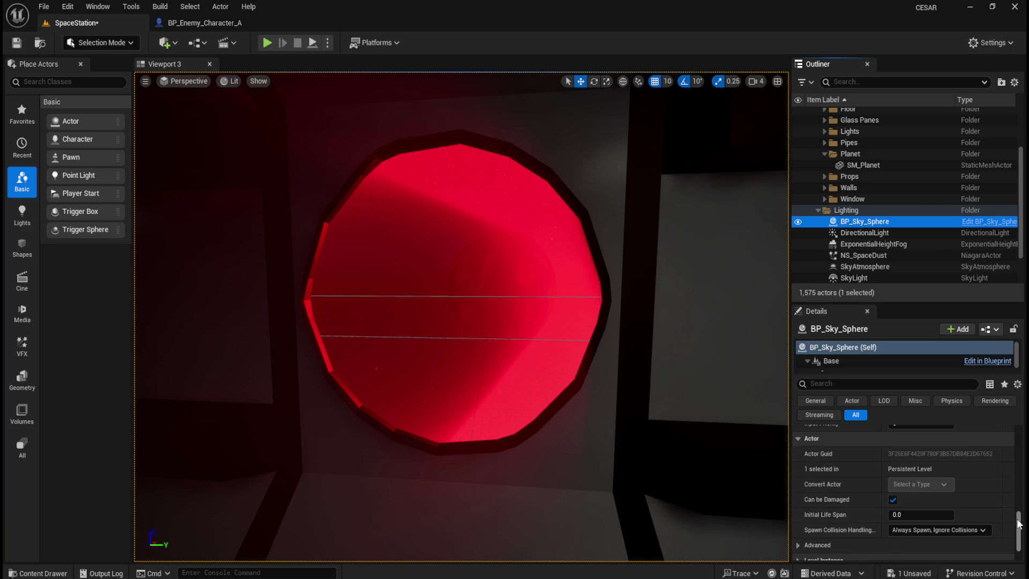
pyautogui.moveTo(1018, 523); pyautogui.dragTo(1020, 429)
pyautogui.moveTo(943, 462); pyautogui.dragTo(960, 462)
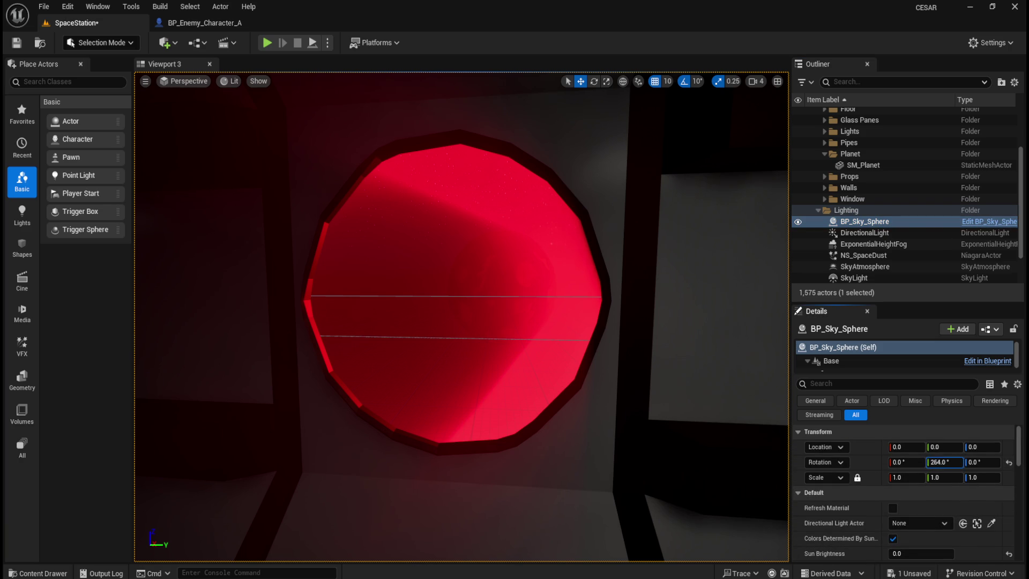
# Select the SkyAtmosphere, try spinning its Y rotation, then reset it to 0°.
pyautogui.click(889, 236)
pyautogui.click(879, 266)
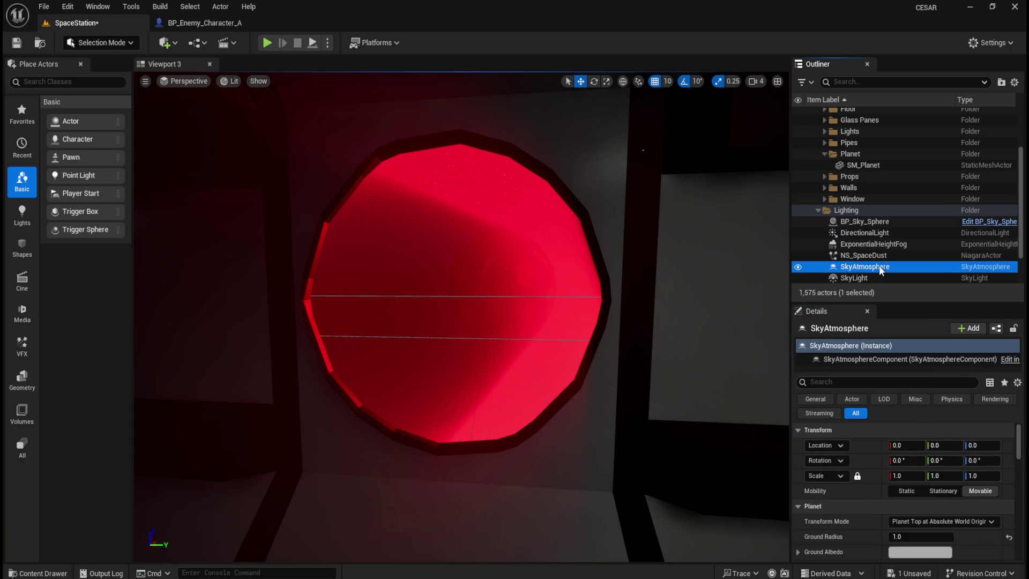
pyautogui.moveTo(946, 464); pyautogui.dragTo(991, 464)
pyautogui.click(1008, 462)
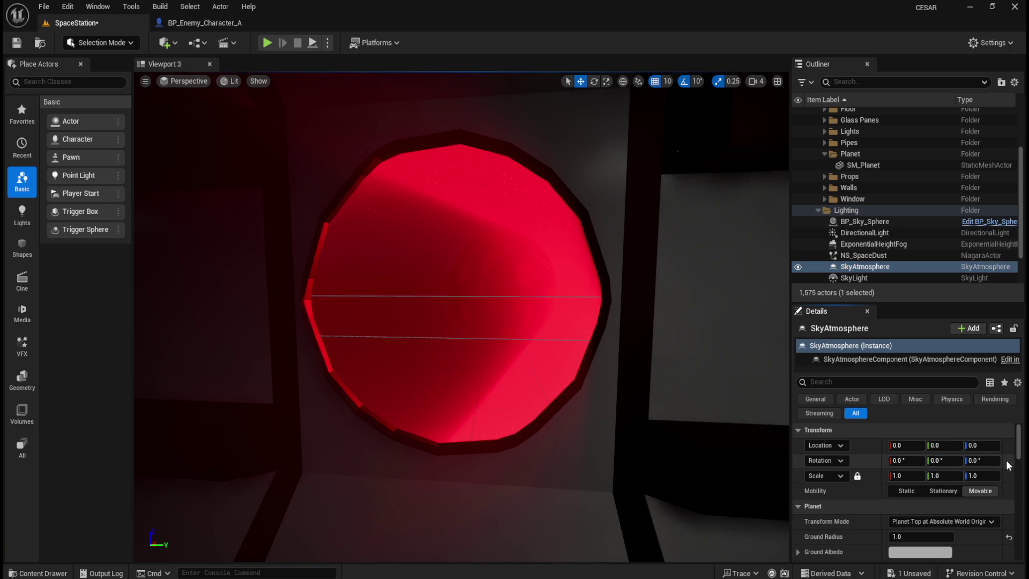
pyautogui.scroll(-1, 881, 272)
# Select the SkyLight and try cubemap resolution 256 and a lower sky distance threshold, resetting both.
pyautogui.click(881, 260)
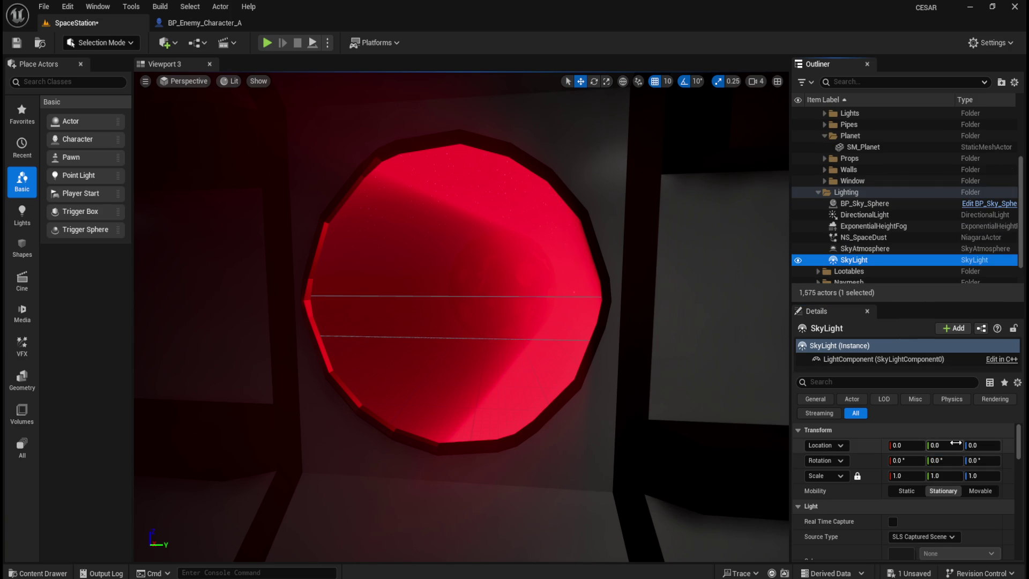
pyautogui.click(894, 528)
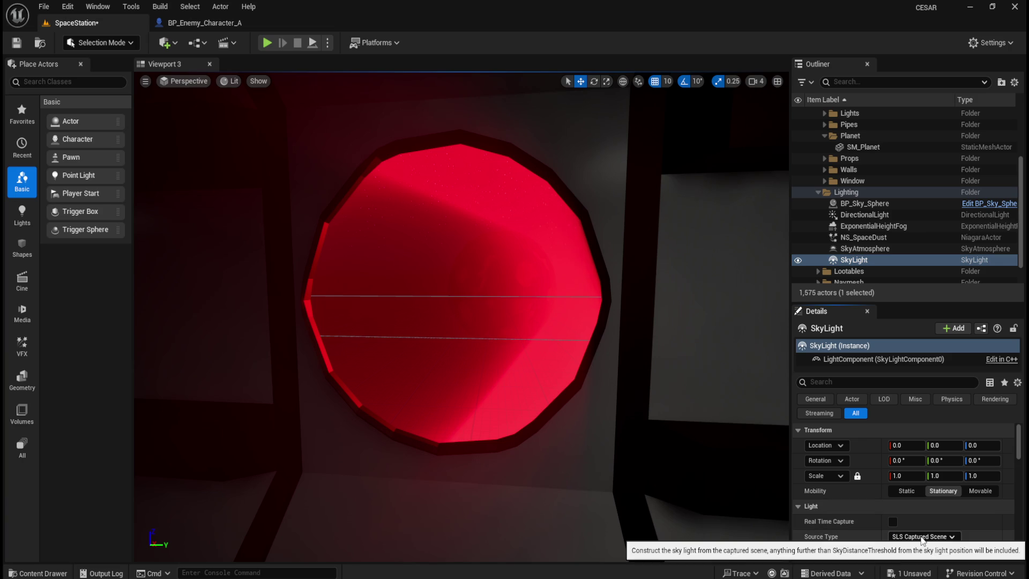
pyautogui.scroll(-2, 949, 515)
pyautogui.scroll(-1, 960, 502)
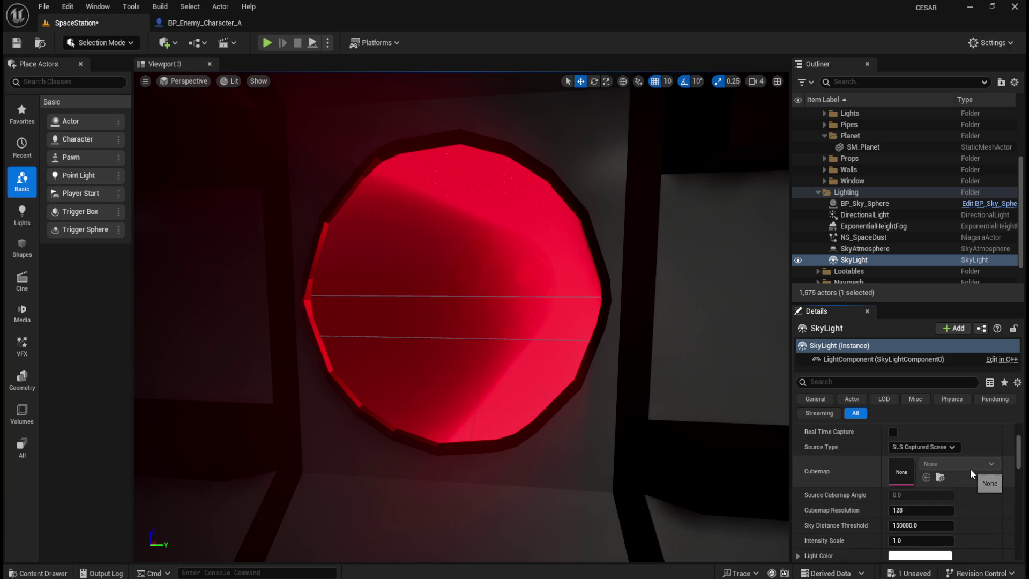
pyautogui.write('256')
pyautogui.press('Return')
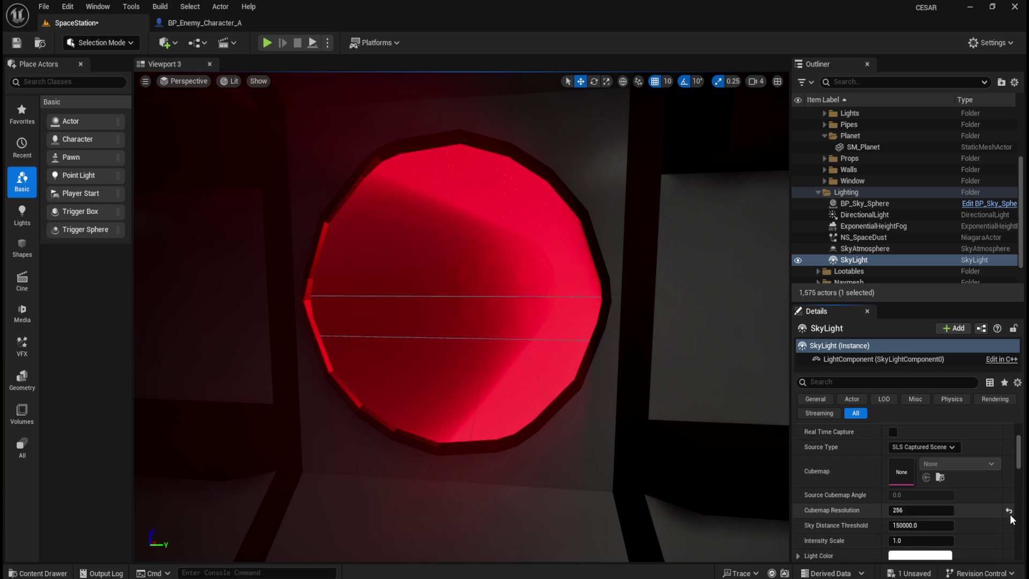
pyautogui.click(1010, 512)
pyautogui.moveTo(921, 525)
pyautogui.mouseDown()
pyautogui.moveTo(906, 525)
pyautogui.moveTo(949, 540)
pyautogui.moveTo(929, 536)
pyautogui.mouseUp()
pyautogui.click(1009, 526)
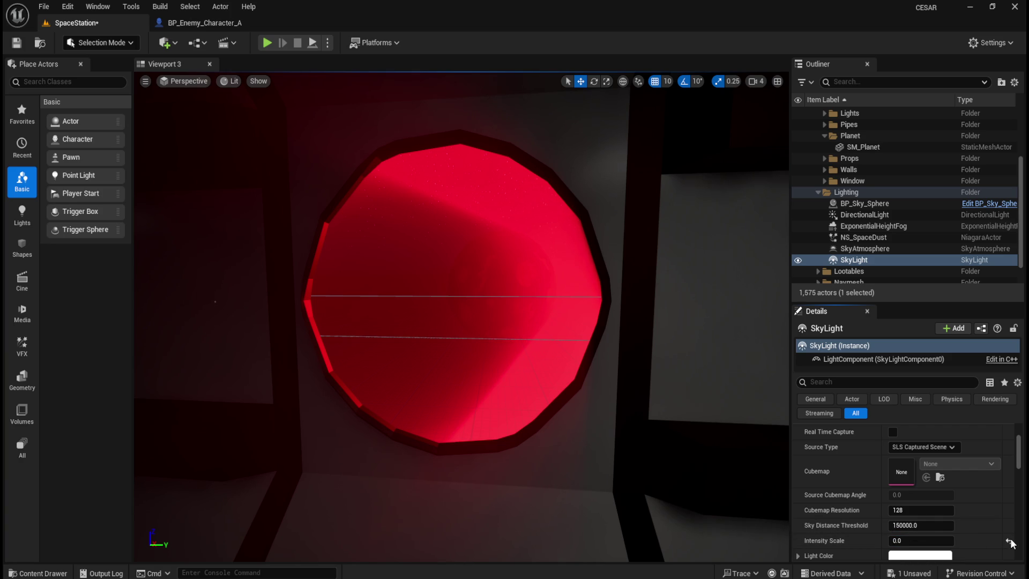
# Adjust the SkyLight's indirect lighting intensity and toggle its visibility off and on.
pyautogui.scroll(-3, 944, 528)
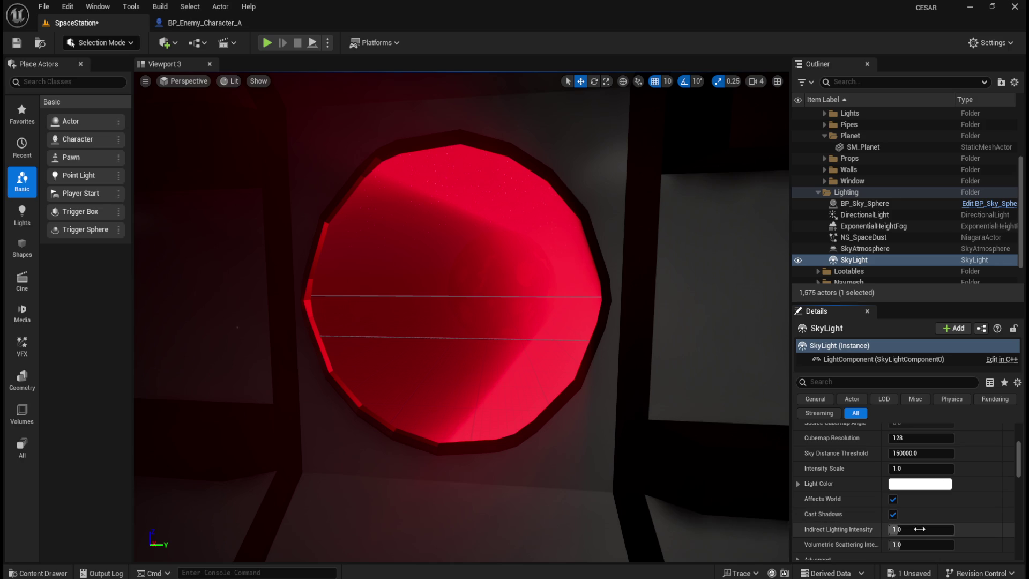
pyautogui.moveTo(910, 530); pyautogui.dragTo(997, 552)
pyautogui.scroll(-4, 970, 523)
pyautogui.click(891, 500)
pyautogui.click(892, 499)
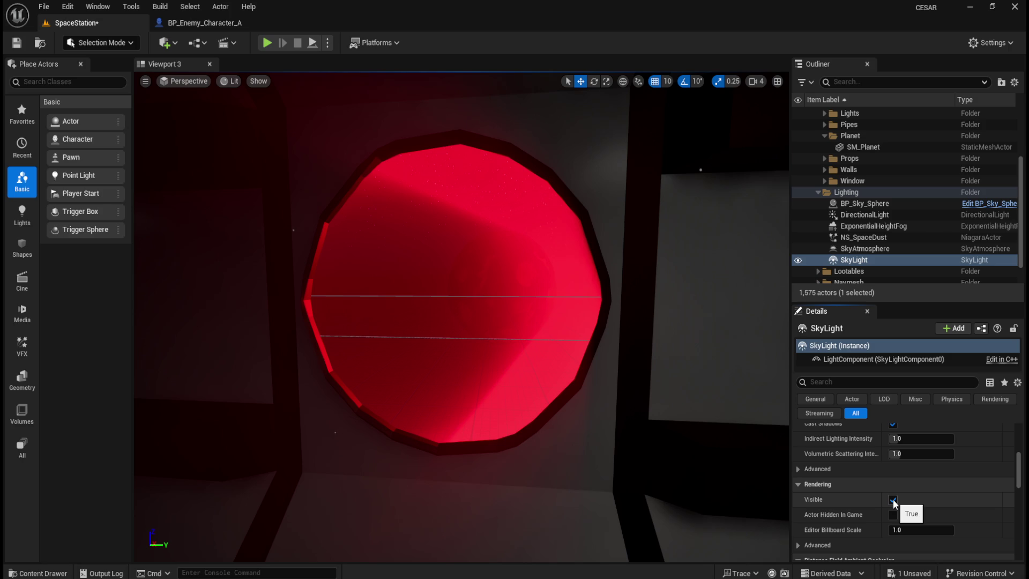
# Test volumetric scattering intensity, Affects World and shadows, restoring each to default.
pyautogui.scroll(1, 921, 502)
pyautogui.click(906, 471)
pyautogui.moveTo(906, 471); pyautogui.dragTo(943, 473)
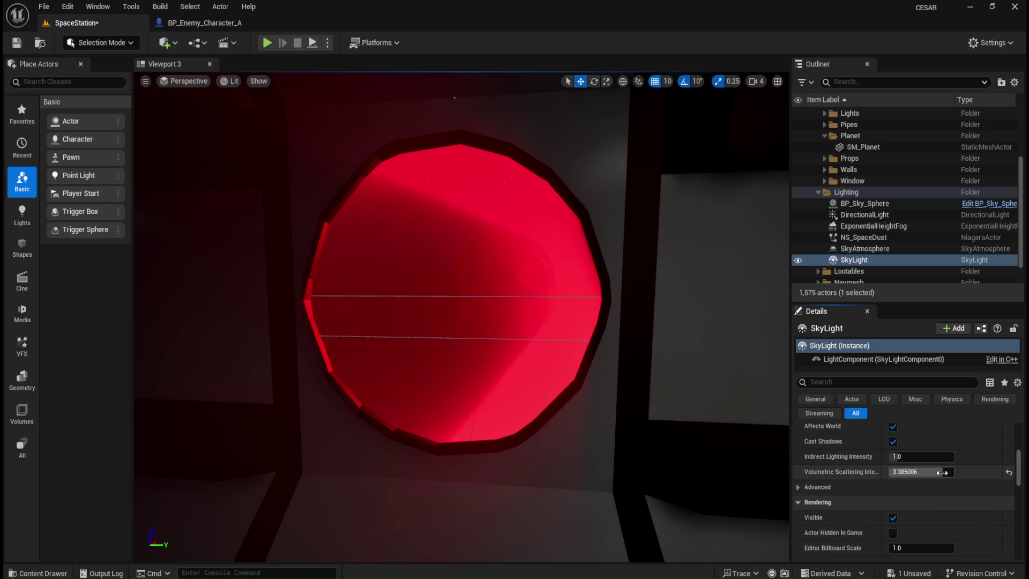
pyautogui.click(1009, 471)
pyautogui.click(892, 427)
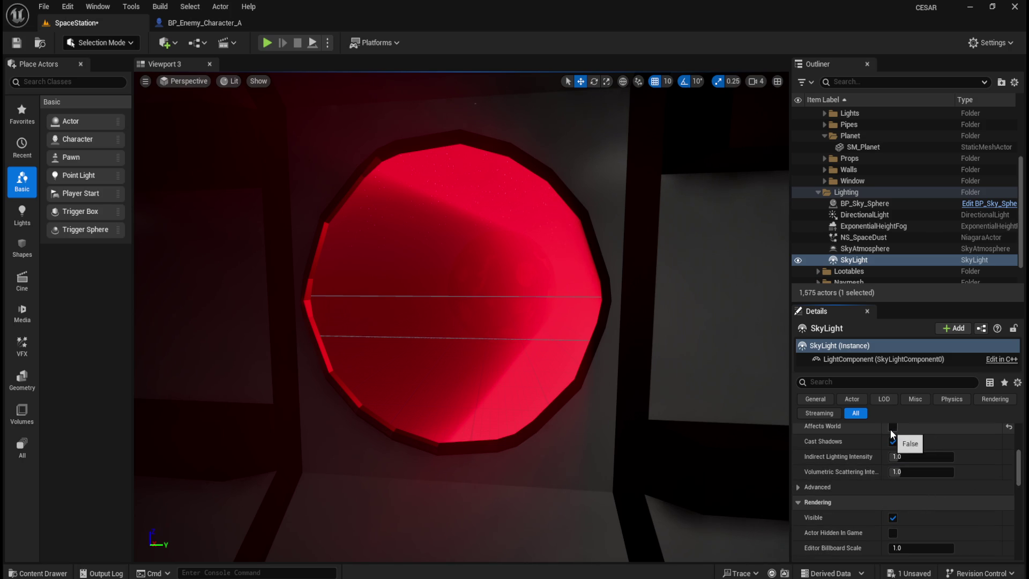
pyautogui.click(892, 427)
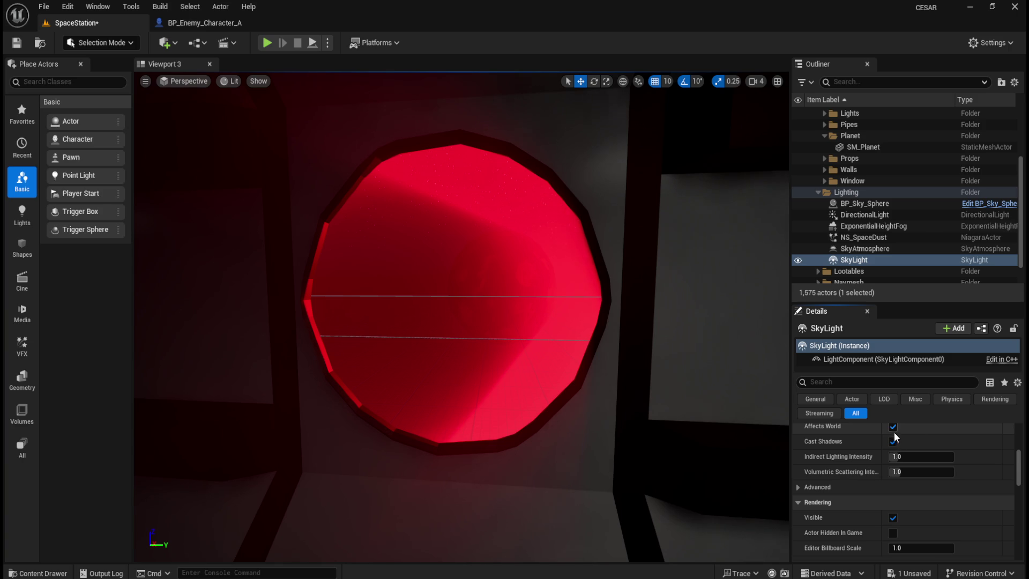
pyautogui.click(892, 442)
pyautogui.click(893, 442)
# Experiment with intensity scale and sky distance threshold, resetting the threshold to 150000.
pyautogui.scroll(3, 915, 516)
pyautogui.moveTo(911, 485)
pyautogui.mouseDown()
pyautogui.moveTo(976, 486)
pyautogui.moveTo(911, 486)
pyautogui.mouseUp()
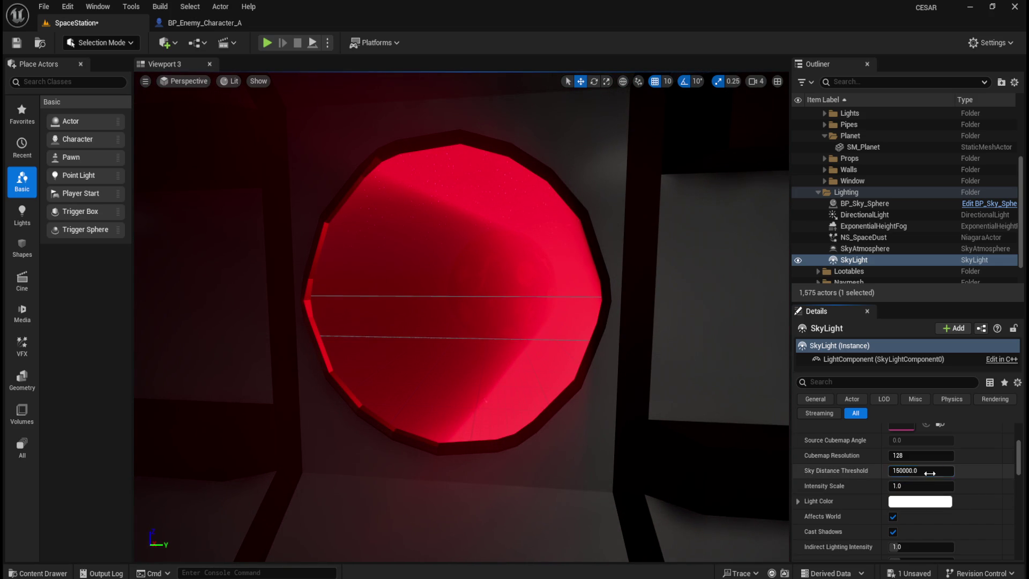
pyautogui.moveTo(921, 470)
pyautogui.mouseDown()
pyautogui.moveTo(906, 470)
pyautogui.moveTo(919, 477)
pyautogui.mouseUp()
pyautogui.moveTo(637, 421)
pyautogui.mouseDown()
pyautogui.moveTo(589, 455)
pyautogui.moveTo(536, 456)
pyautogui.mouseUp()
pyautogui.moveTo(921, 470); pyautogui.dragTo(895, 470)
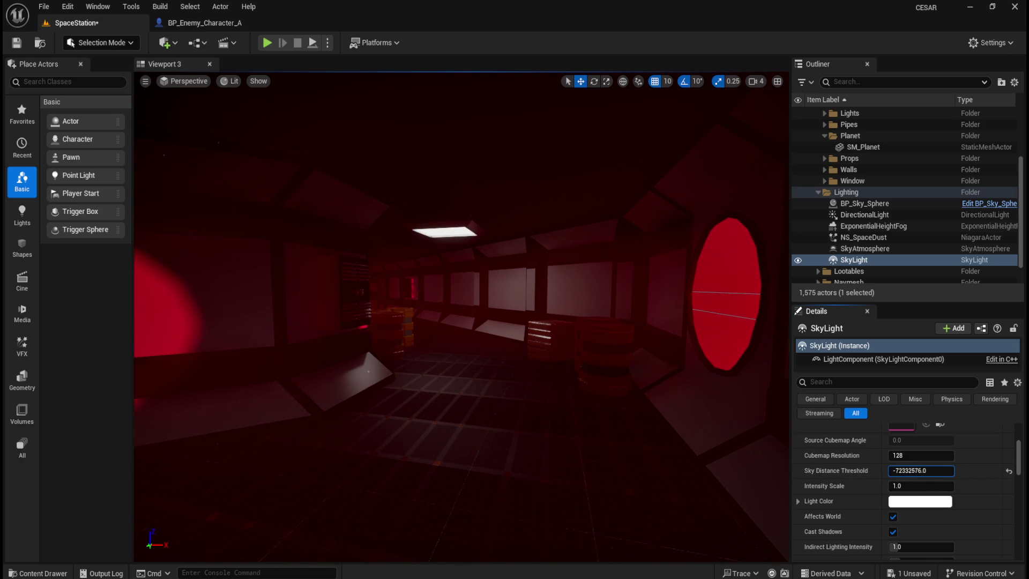
pyautogui.moveTo(895, 470); pyautogui.dragTo(893, 470)
pyautogui.moveTo(892, 470); pyautogui.dragTo(1012, 483)
pyautogui.click(1009, 471)
# Try cubemap resolution 256 and SLS Specified Cubemap, reverting to 128 and SLS Captured Scene.
pyautogui.click(911, 455)
pyautogui.write('256')
pyautogui.press('Return')
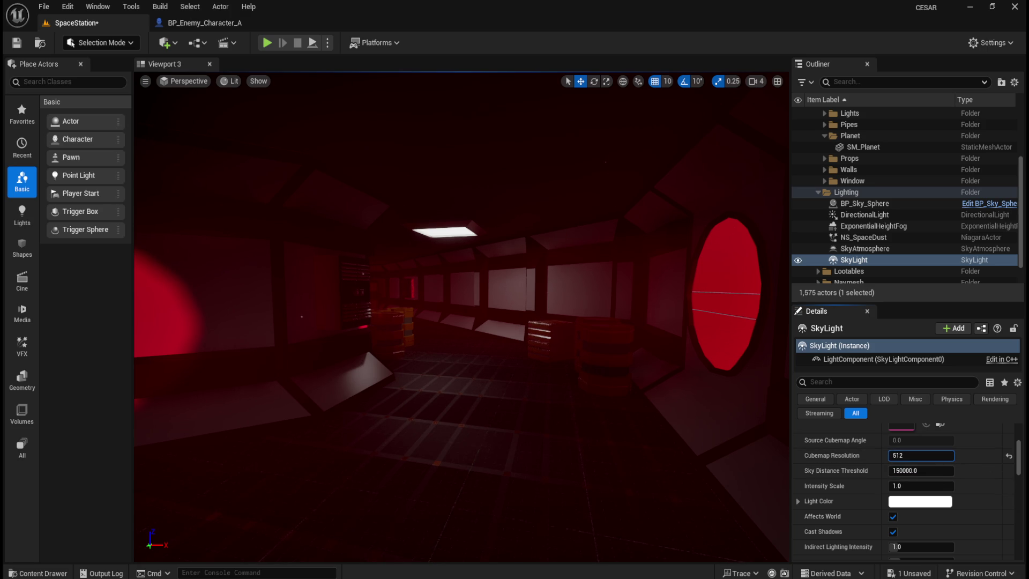
pyautogui.click(1006, 455)
pyautogui.scroll(3, 972, 482)
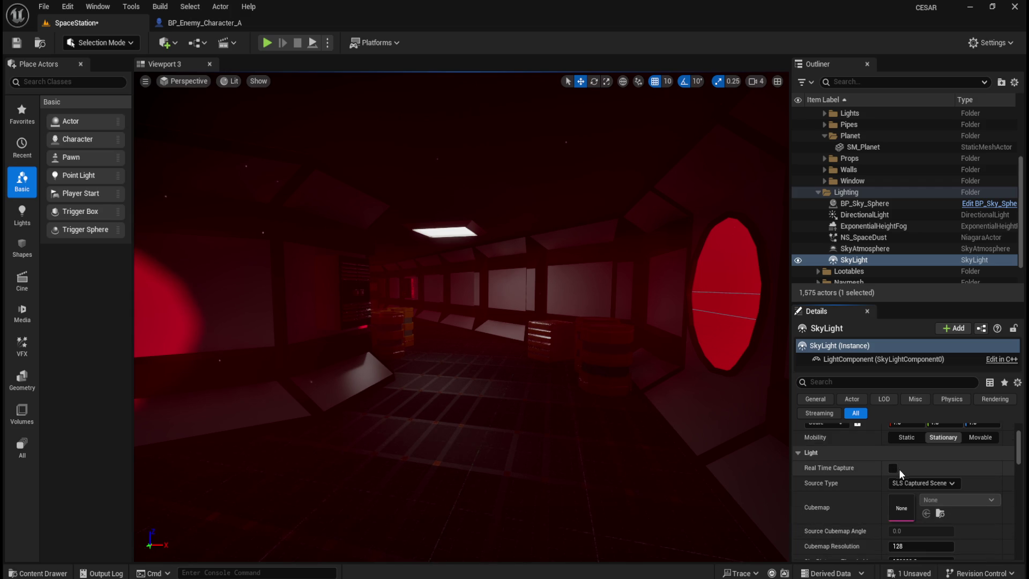
pyautogui.click(905, 484)
pyautogui.click(922, 503)
pyautogui.click(938, 482)
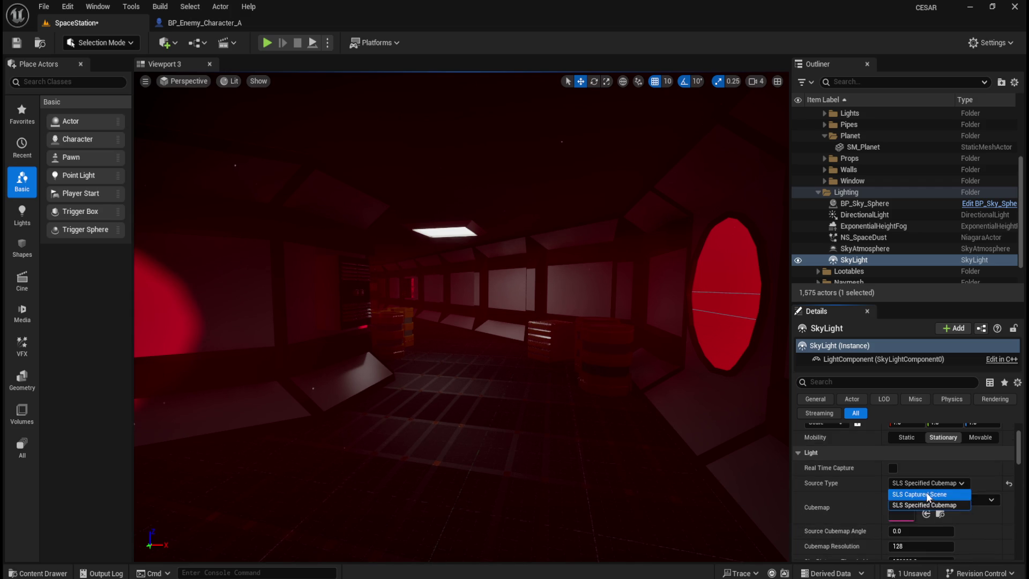
pyautogui.click(927, 497)
# Frame the red window, set indirect lighting intensity to about 3.06, and select SkyAtmosphere.
pyautogui.moveTo(579, 381)
pyautogui.mouseDown()
pyautogui.moveTo(595, 349)
pyautogui.moveTo(638, 343)
pyautogui.mouseUp()
pyautogui.moveTo(573, 385)
pyautogui.mouseDown()
pyautogui.moveTo(576, 328)
pyautogui.moveTo(520, 317)
pyautogui.moveTo(726, 452)
pyautogui.mouseUp()
pyautogui.scroll(-5, 840, 506)
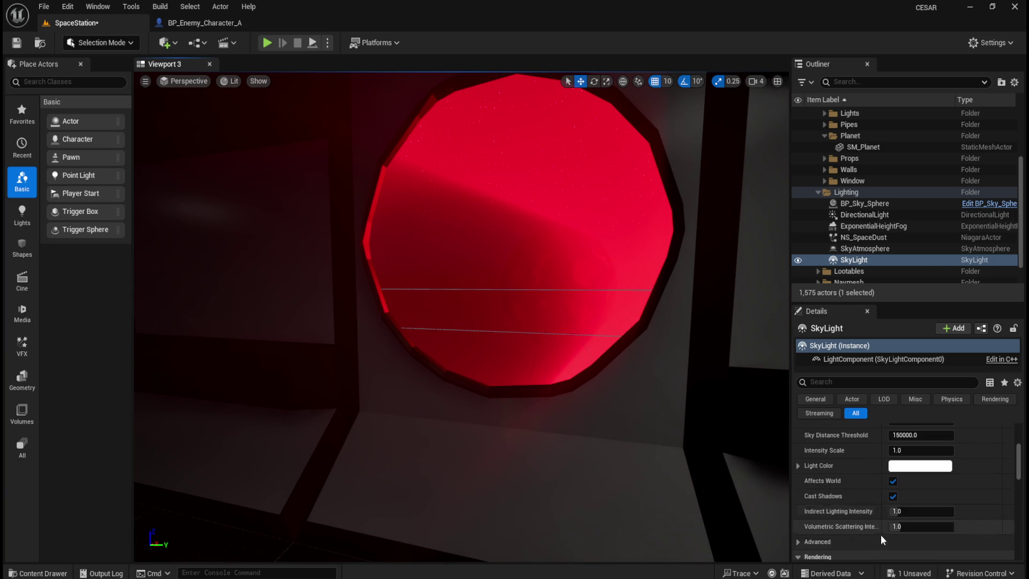
pyautogui.moveTo(911, 511); pyautogui.dragTo(938, 511)
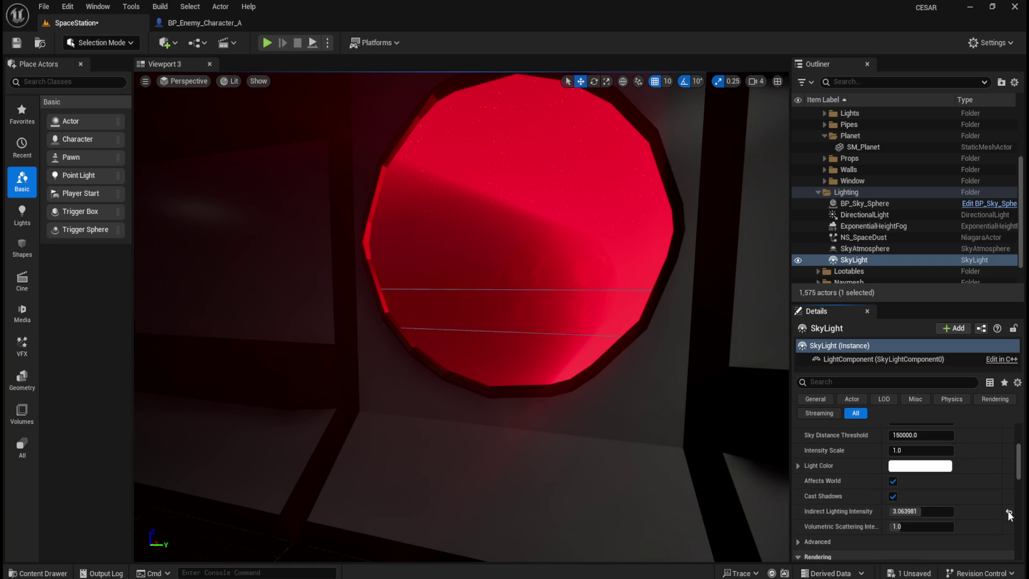
pyautogui.click(868, 248)
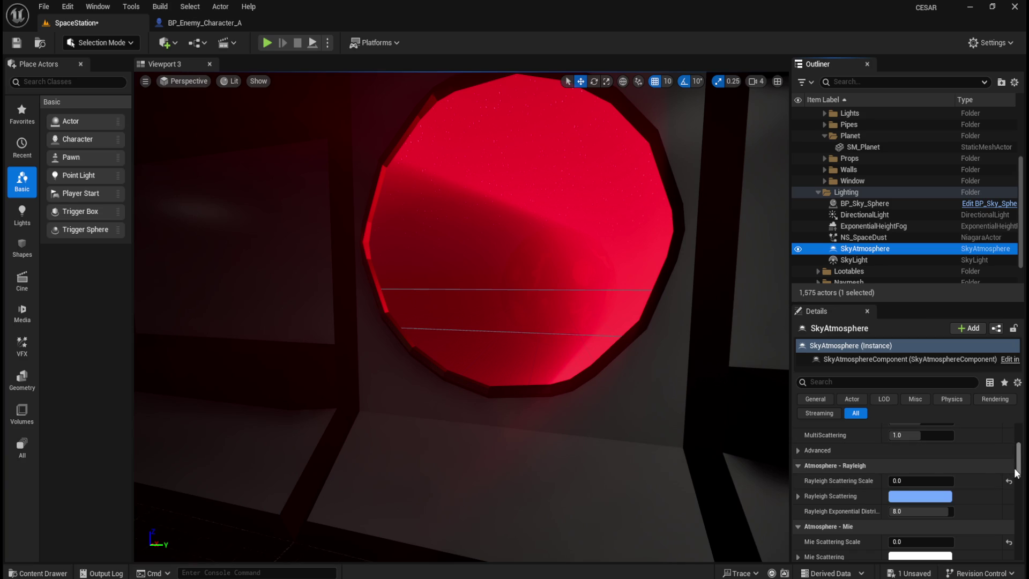
# Enter 0.0 for Rayleigh scattering scale and undo the exponential distribution edit, keeping 8.0.
pyautogui.click(920, 481)
pyautogui.write('0.0')
pyautogui.press('Return')
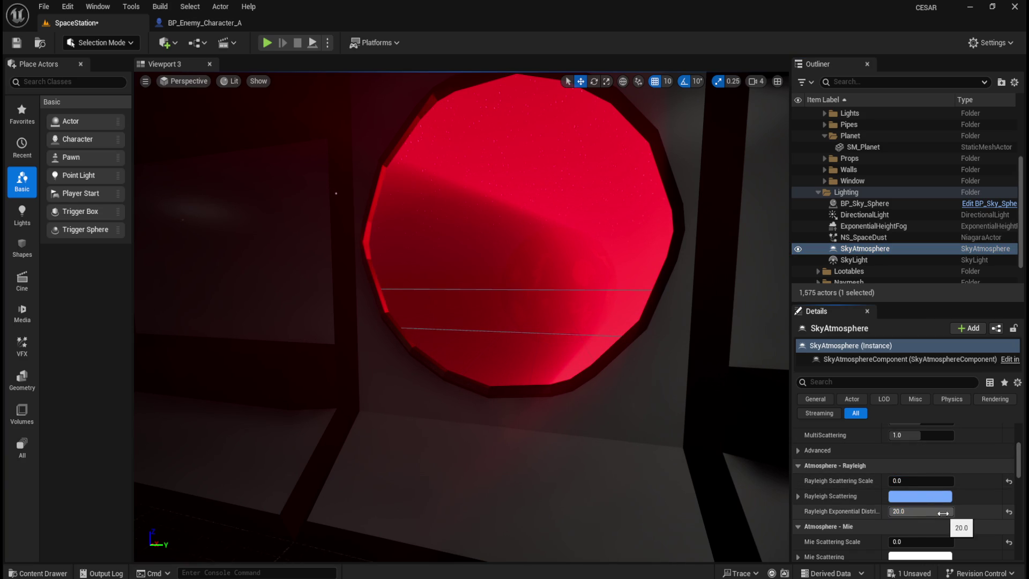
pyautogui.hotkey('ctrl', 'z')
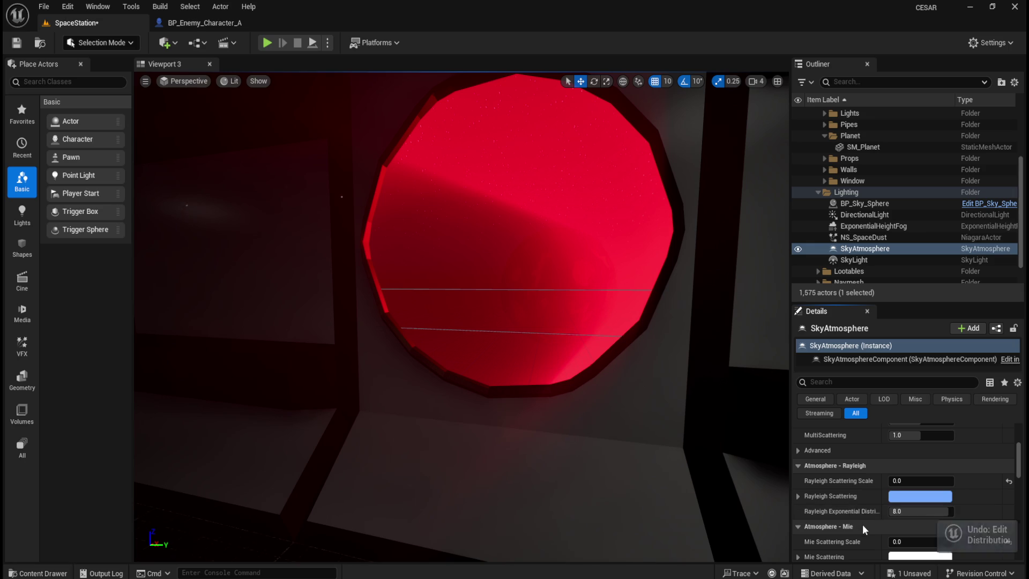
pyautogui.scroll(-3, 858, 505)
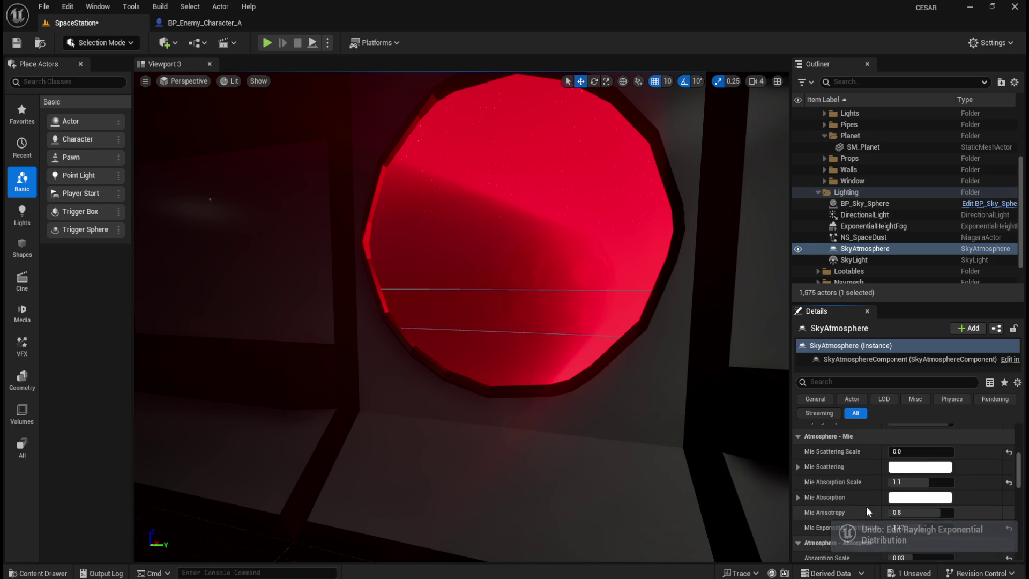
# Raise the Mie scattering scale to about 0.284361 after trying and undoing a Mie absorption change.
pyautogui.moveTo(921, 482); pyautogui.dragTo(894, 482)
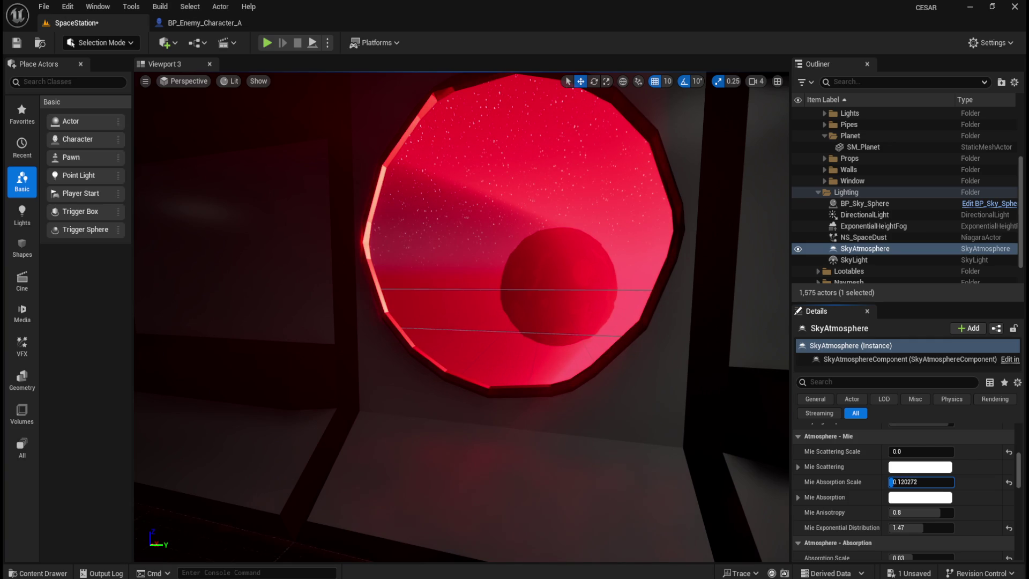
pyautogui.moveTo(517, 284)
pyautogui.mouseDown()
pyautogui.moveTo(495, 286)
pyautogui.moveTo(515, 287)
pyautogui.mouseUp()
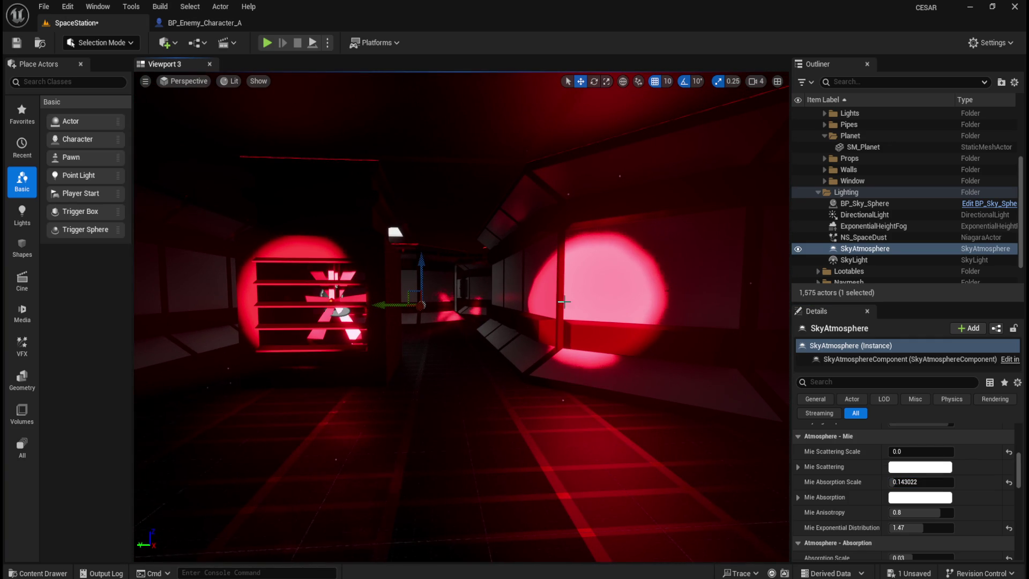
pyautogui.hotkey('ctrl', 'z')
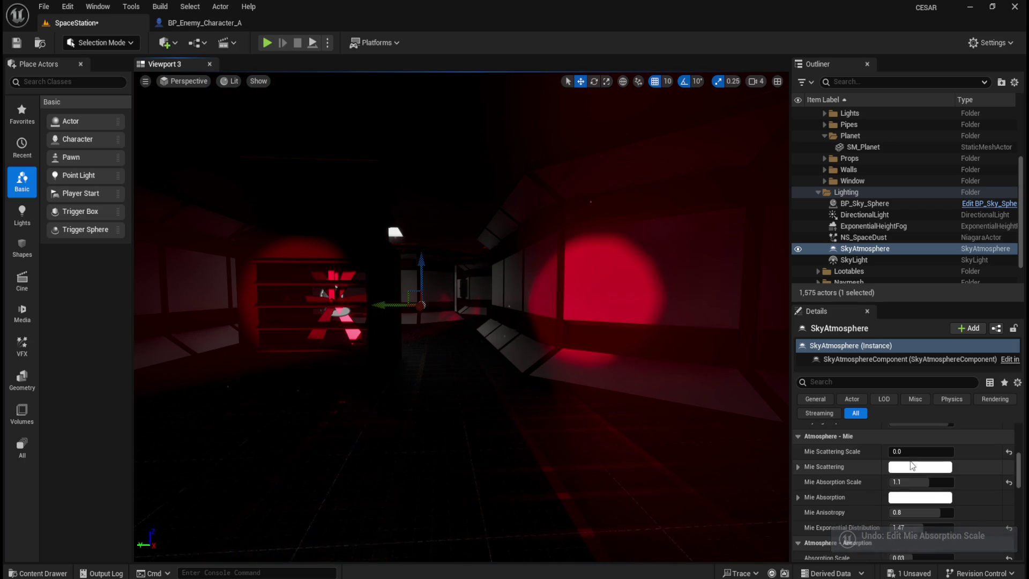
pyautogui.moveTo(893, 451); pyautogui.dragTo(894, 451)
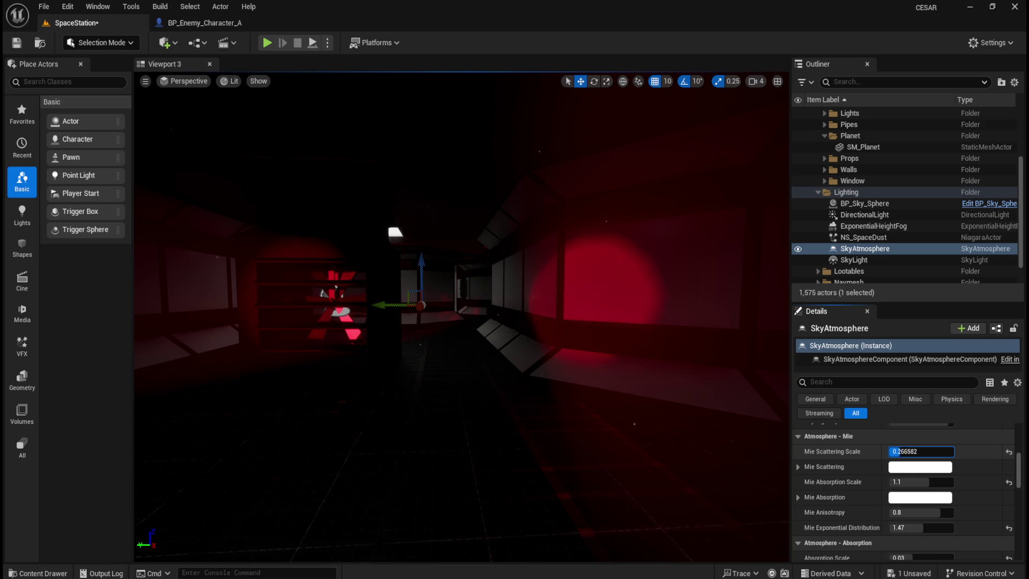
pyautogui.moveTo(472, 407); pyautogui.dragTo(471, 368)
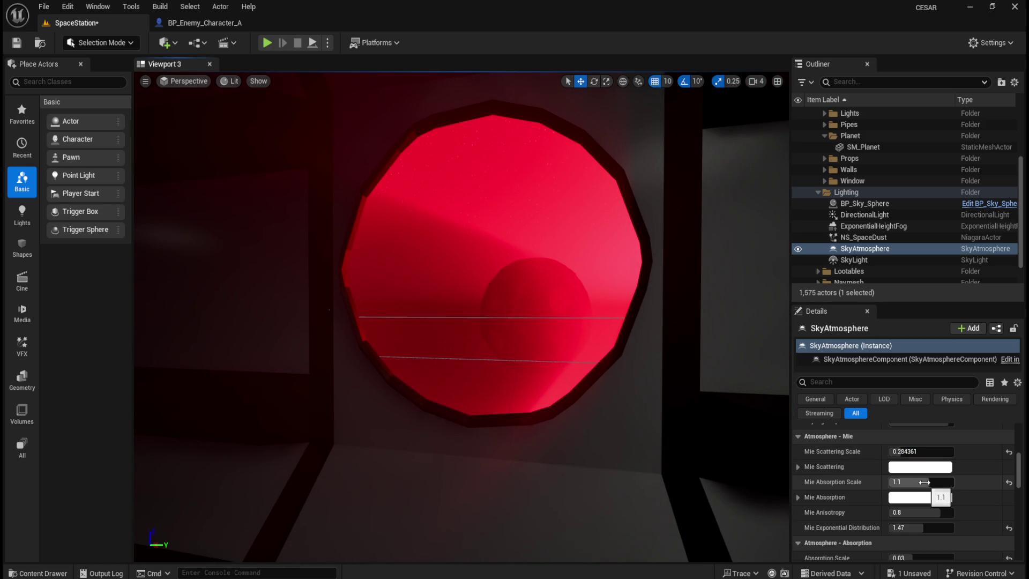
# Experiment with Mie absorption and anisotropy, undoing absorption and resetting anisotropy to 0.8.
pyautogui.moveTo(911, 482)
pyautogui.mouseDown()
pyautogui.moveTo(891, 482)
pyautogui.moveTo(955, 482)
pyautogui.mouseUp()
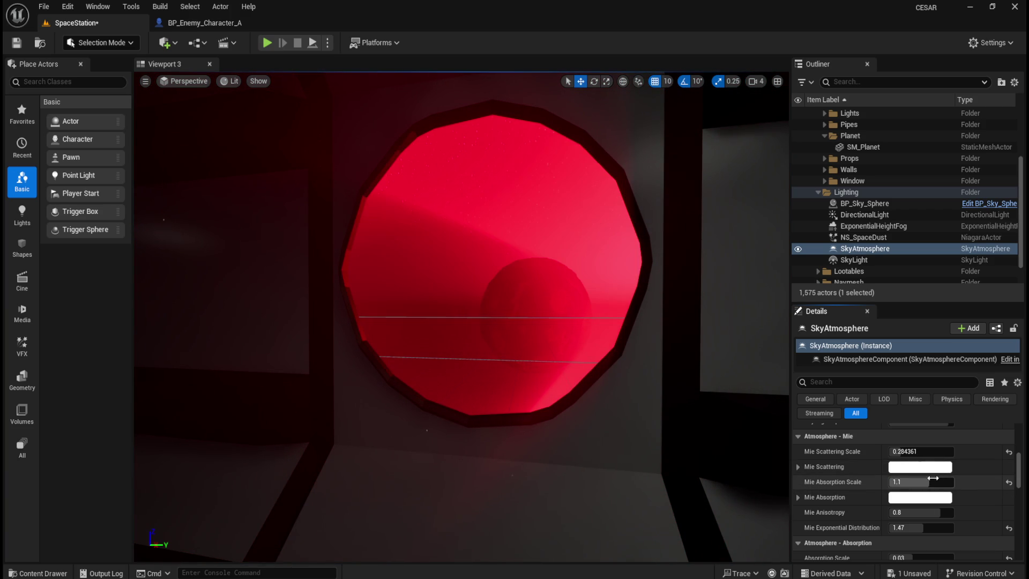
pyautogui.hotkey('ctrl', 'z')
pyautogui.moveTo(911, 512)
pyautogui.mouseDown()
pyautogui.moveTo(879, 512)
pyautogui.moveTo(950, 512)
pyautogui.mouseUp()
pyautogui.click(910, 512)
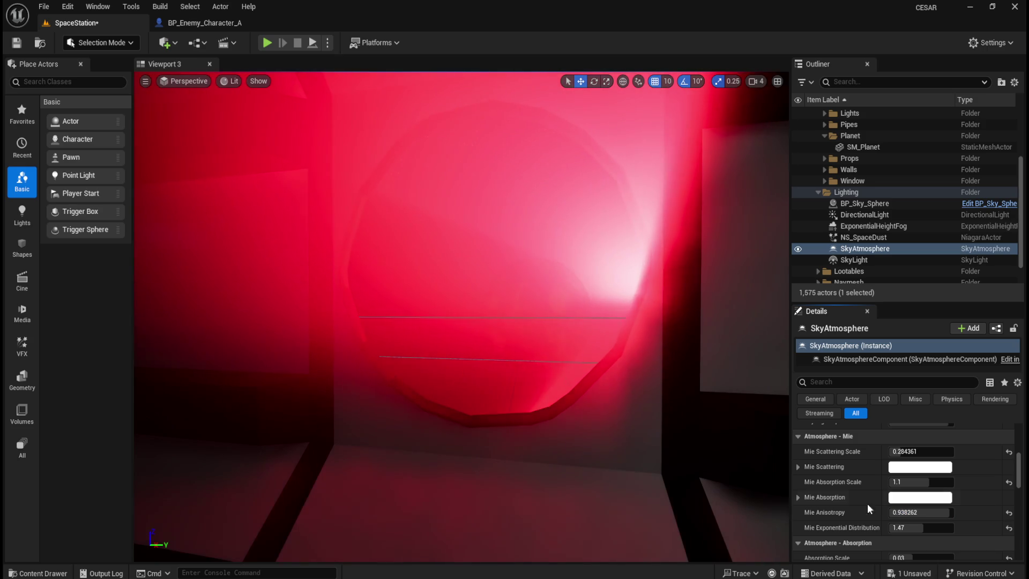
pyautogui.moveTo(524, 402)
pyautogui.mouseDown()
pyautogui.moveTo(524, 379)
pyautogui.moveTo(524, 402)
pyautogui.moveTo(622, 438)
pyautogui.mouseUp()
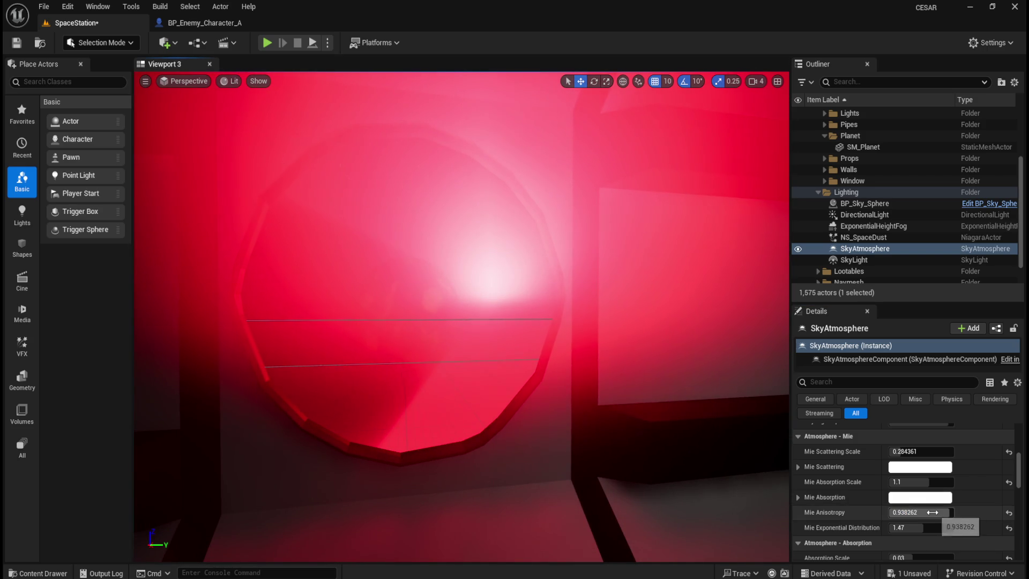
pyautogui.moveTo(933, 513); pyautogui.dragTo(969, 520)
pyautogui.click(1009, 513)
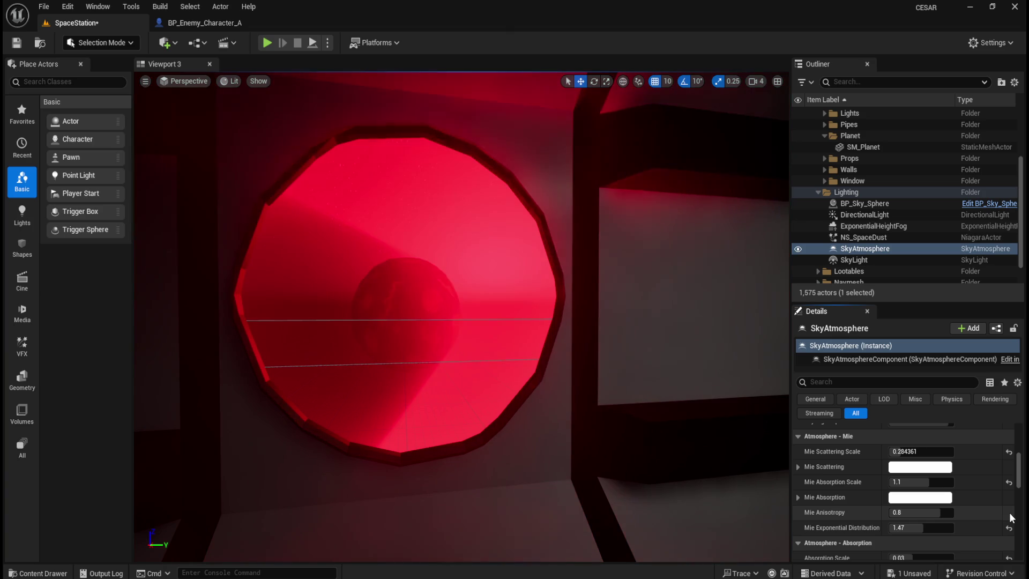
pyautogui.moveTo(943, 513)
pyautogui.mouseDown()
pyautogui.moveTo(960, 513)
pyautogui.moveTo(944, 512)
pyautogui.mouseUp()
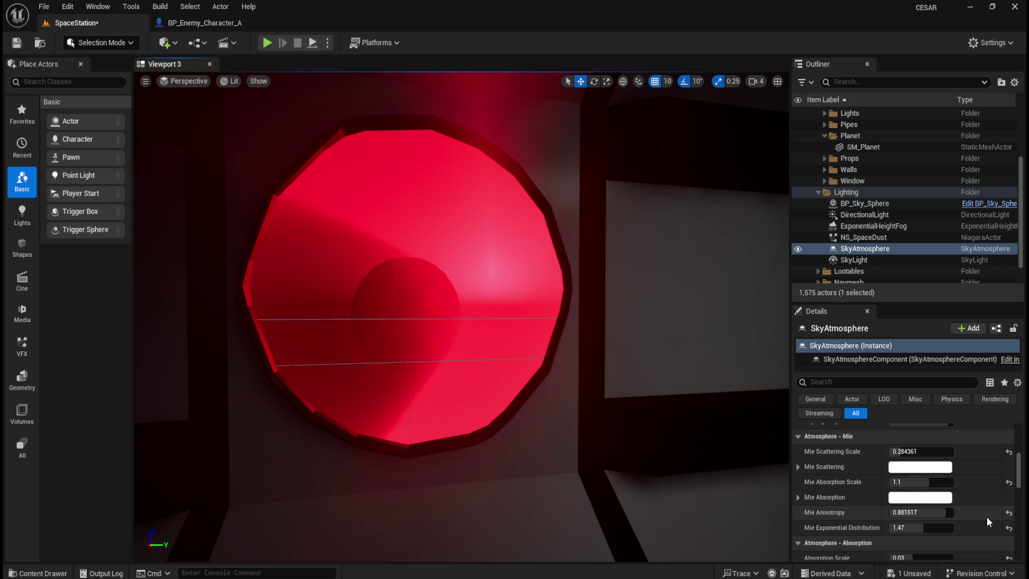
pyautogui.click(1008, 513)
# Lower the Mie exponential distribution to 0.01 and look around the room.
pyautogui.moveTo(914, 528); pyautogui.dragTo(880, 528)
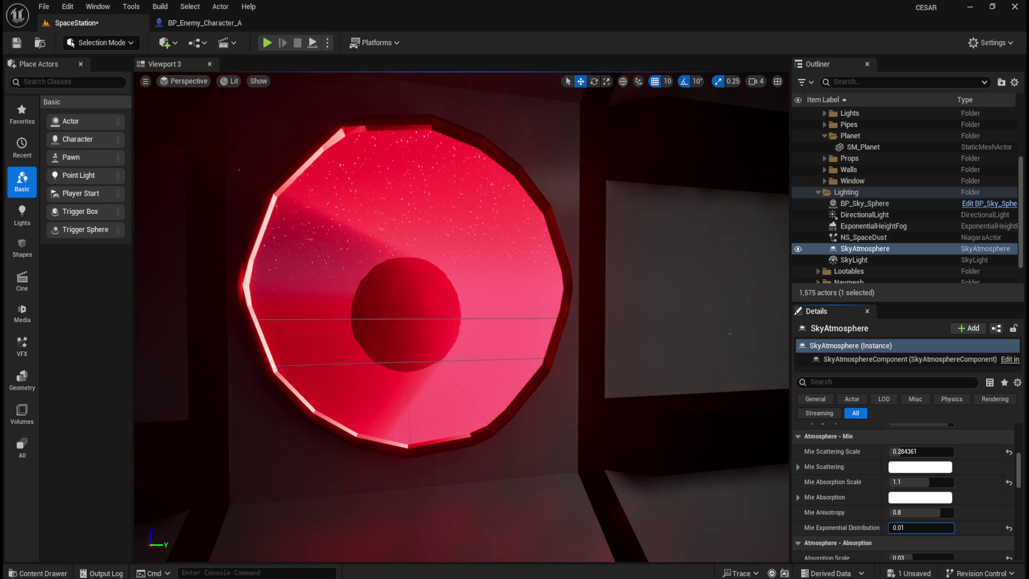
pyautogui.scroll(5, 461, 317)
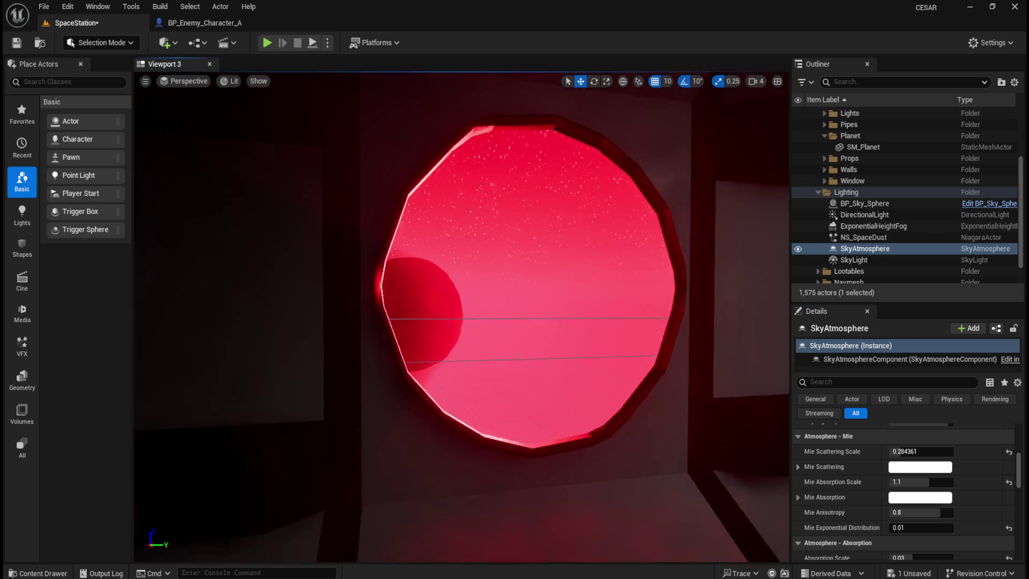
pyautogui.scroll(-5, 461, 316)
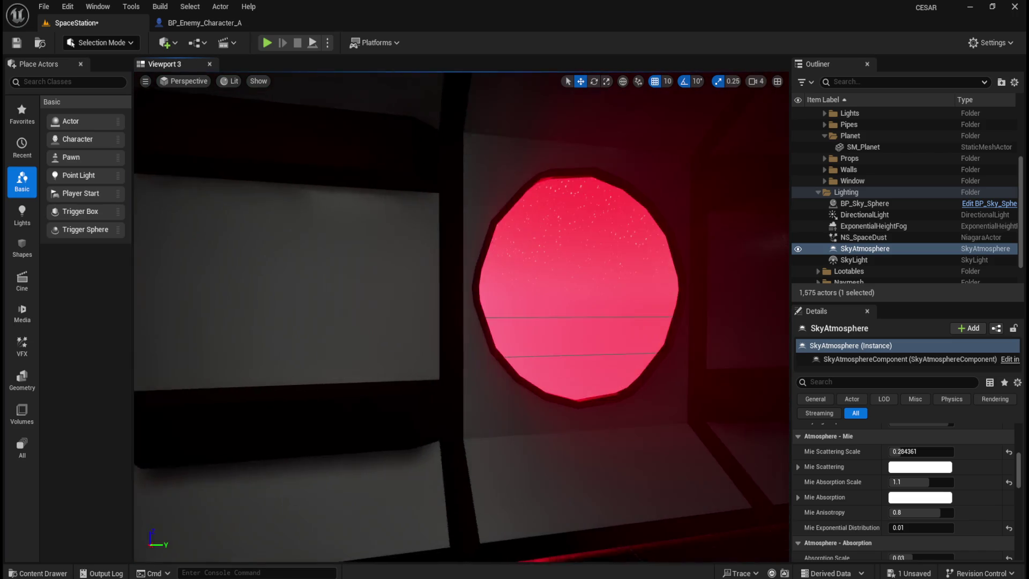
pyautogui.moveTo(461, 316)
pyautogui.mouseDown()
pyautogui.moveTo(440, 316)
pyautogui.moveTo(483, 316)
pyautogui.moveTo(408, 317)
pyautogui.moveTo(446, 372)
pyautogui.moveTo(423, 372)
pyautogui.moveTo(483, 373)
pyautogui.moveTo(467, 374)
pyautogui.mouseUp()
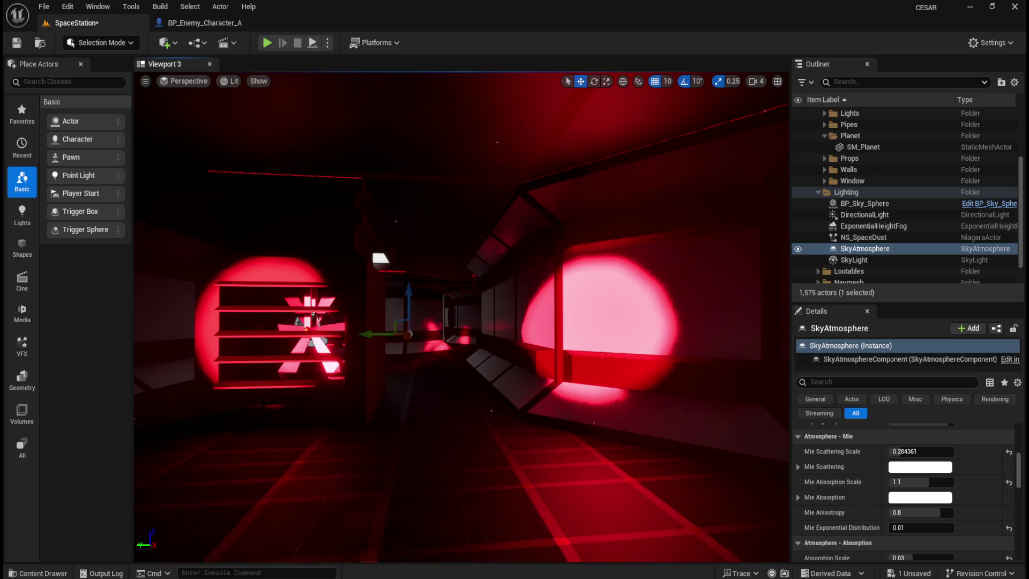
# Start a Simulate session from the Play options and turn toward the glowing red window.
pyautogui.click(326, 49)
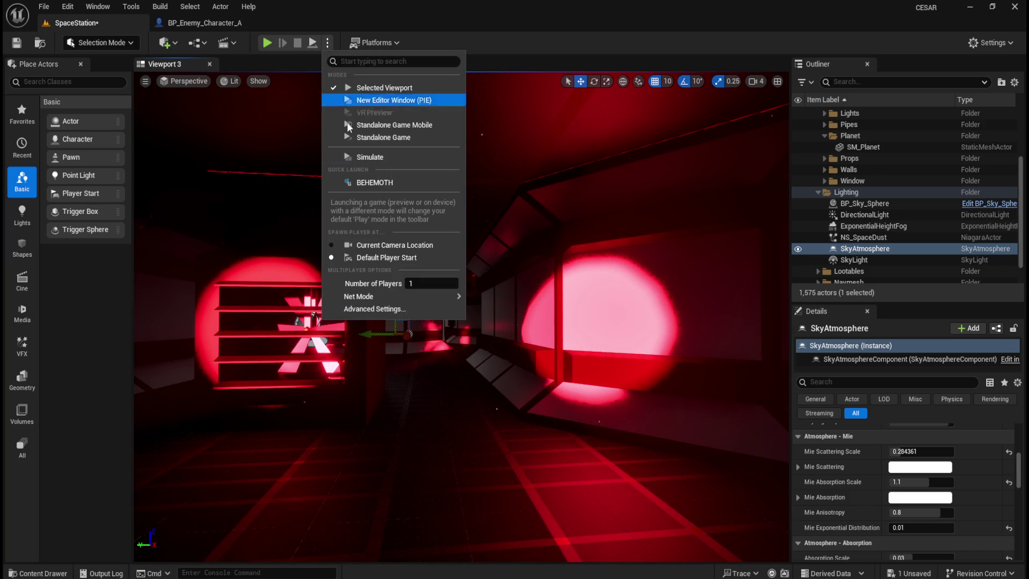
pyautogui.click(358, 158)
pyautogui.moveTo(524, 309)
pyautogui.mouseDown()
pyautogui.moveTo(541, 270)
pyautogui.moveTo(568, 268)
pyautogui.moveTo(536, 268)
pyautogui.moveTo(696, 273)
pyautogui.moveTo(665, 270)
pyautogui.moveTo(689, 270)
pyautogui.moveTo(507, 320)
pyautogui.mouseUp()
# Zoom in and out at the portholes to inspect the starry red sky and planet.
pyautogui.scroll(1, 461, 316)
pyautogui.scroll(10, 507, 319)
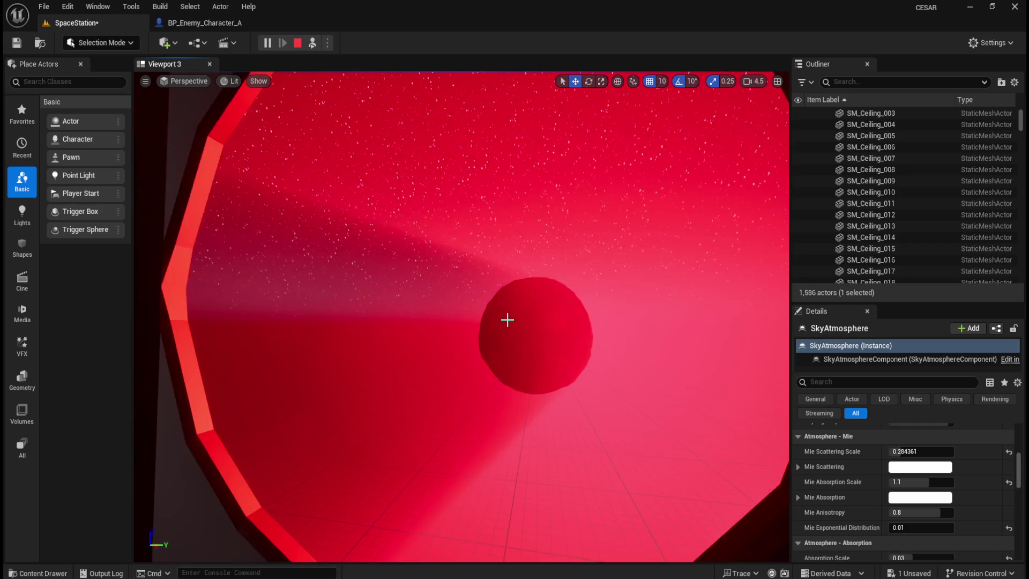
pyautogui.scroll(-10, 508, 319)
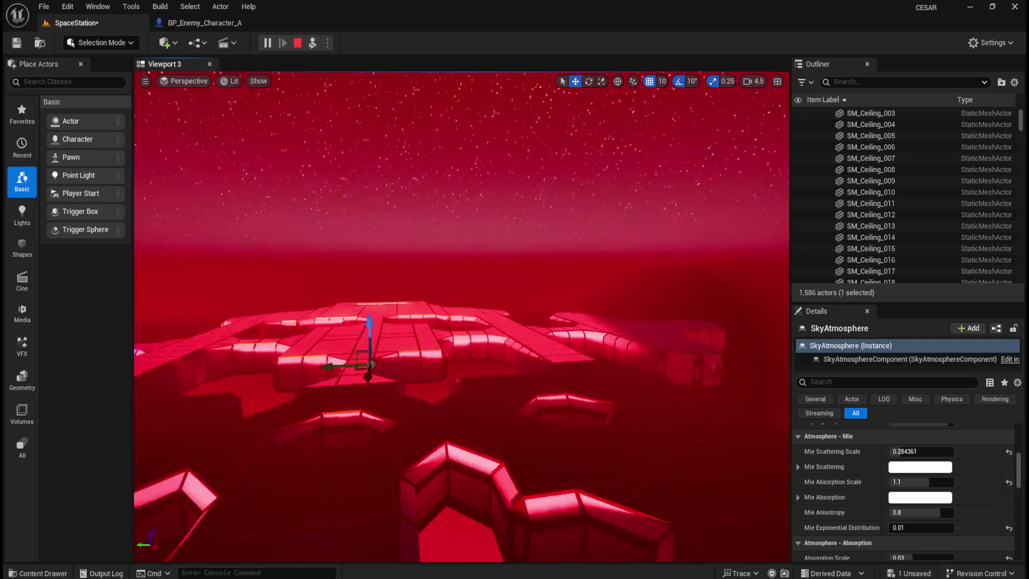
pyautogui.scroll(10, 507, 320)
pyautogui.scroll(-10, 507, 319)
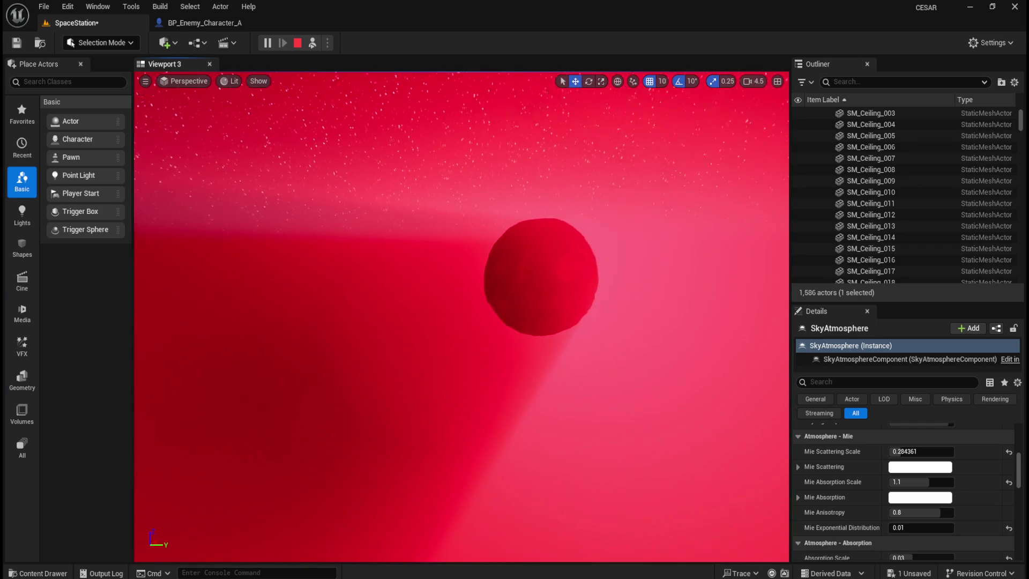
pyautogui.scroll(5, 507, 320)
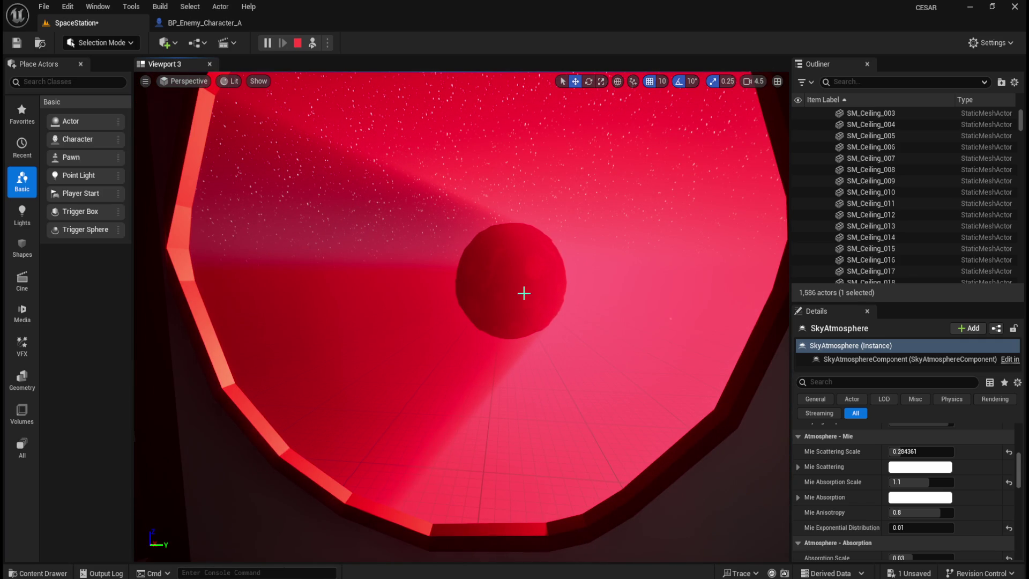
pyautogui.scroll(-3, 522, 309)
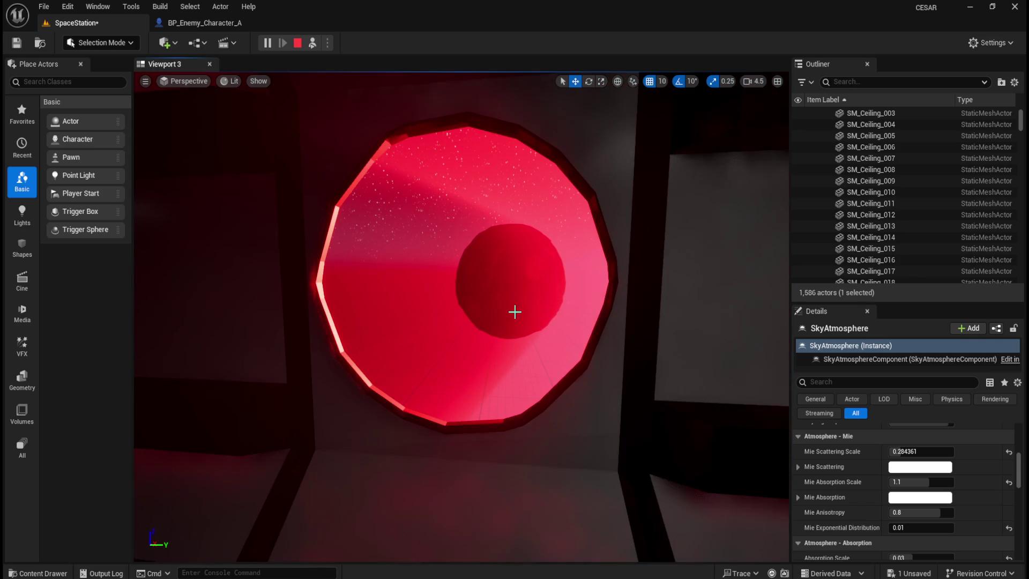
pyautogui.scroll(-4, 394, 292)
pyautogui.scroll(3, 454, 312)
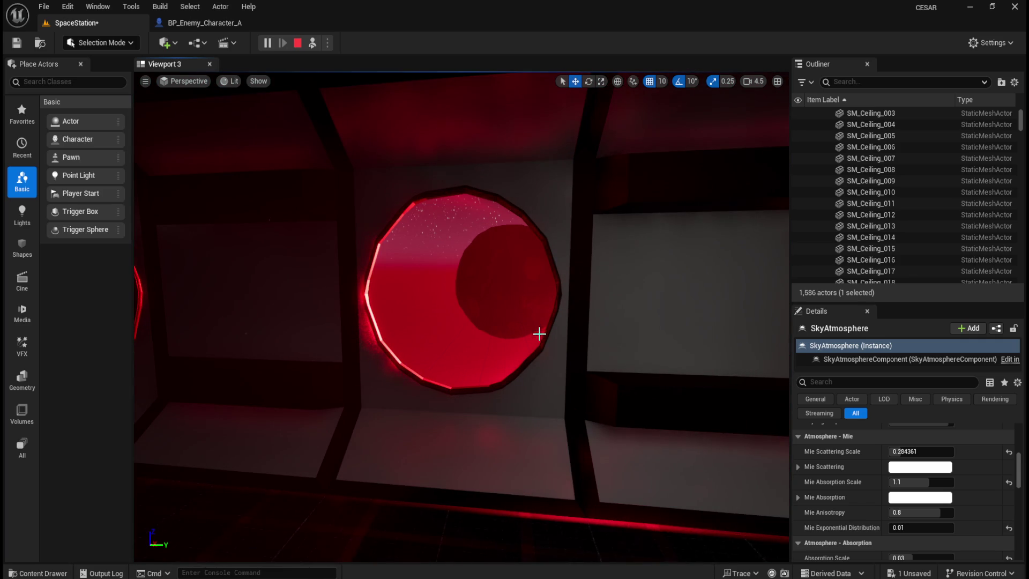
pyautogui.scroll(3, 495, 361)
pyautogui.scroll(-4, 495, 361)
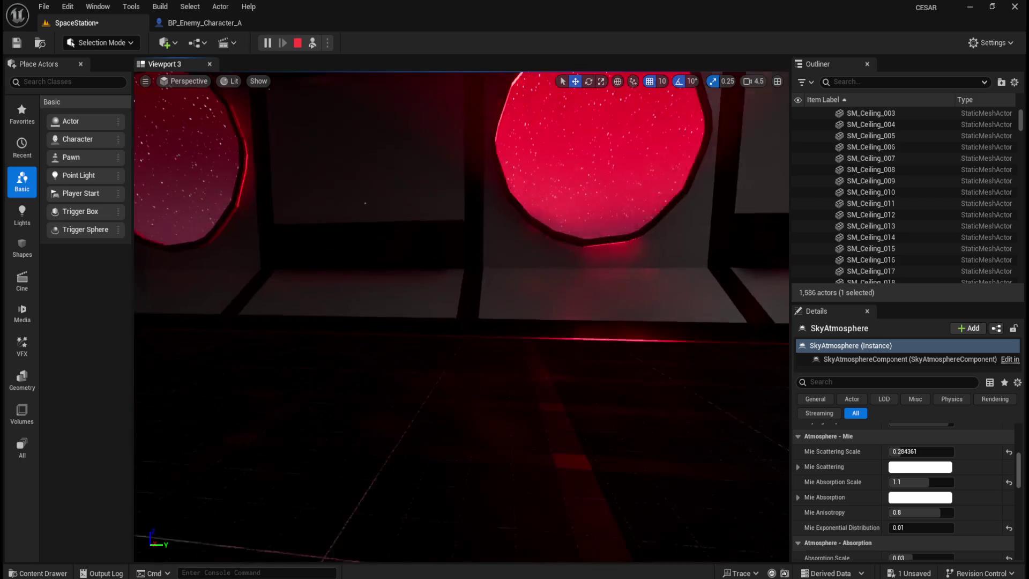
pyautogui.scroll(3, 496, 361)
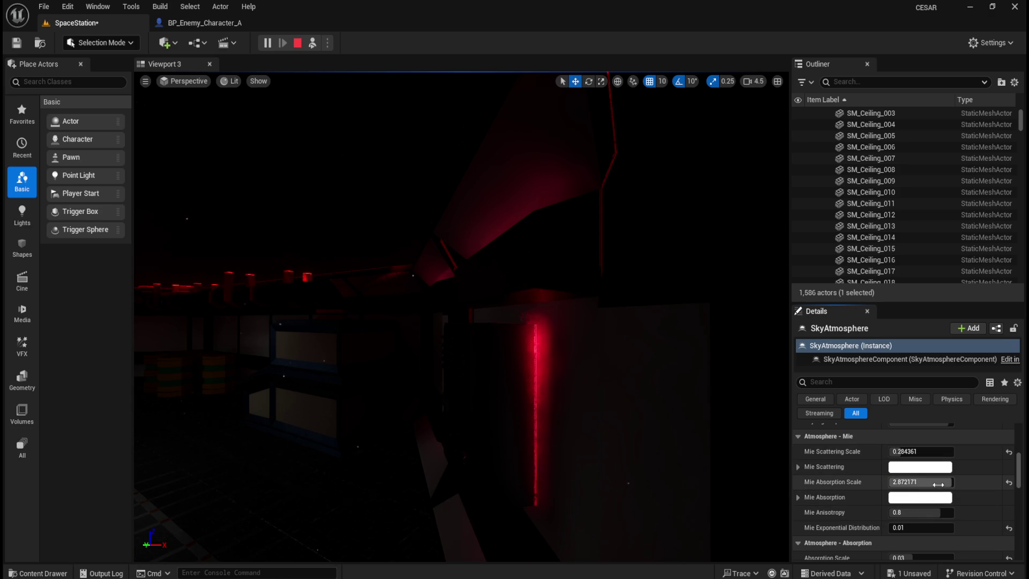
# Set Mie absorption scale to 2.493039 and Mie scattering scale to 5.0.
pyautogui.moveTo(937, 482); pyautogui.dragTo(737, 470)
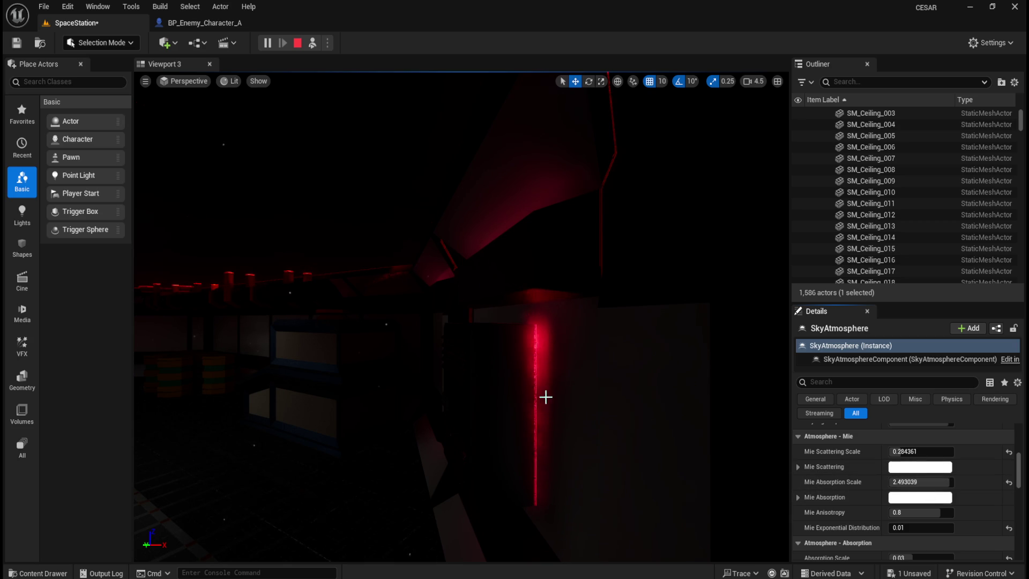
pyautogui.moveTo(578, 404)
pyautogui.mouseDown()
pyautogui.moveTo(509, 356)
pyautogui.moveTo(559, 373)
pyautogui.mouseUp()
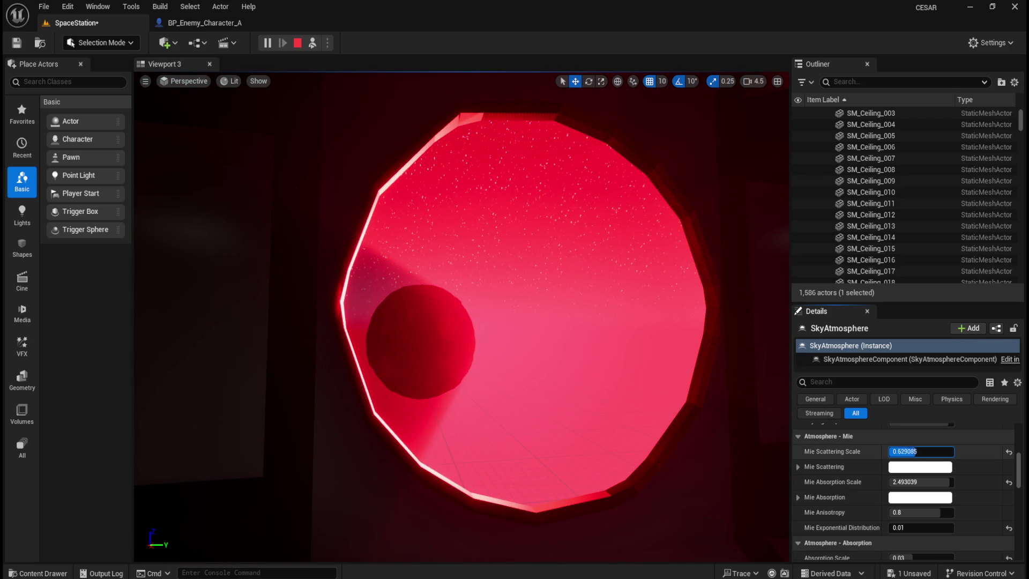
pyautogui.write('5.0')
pyautogui.press('Return')
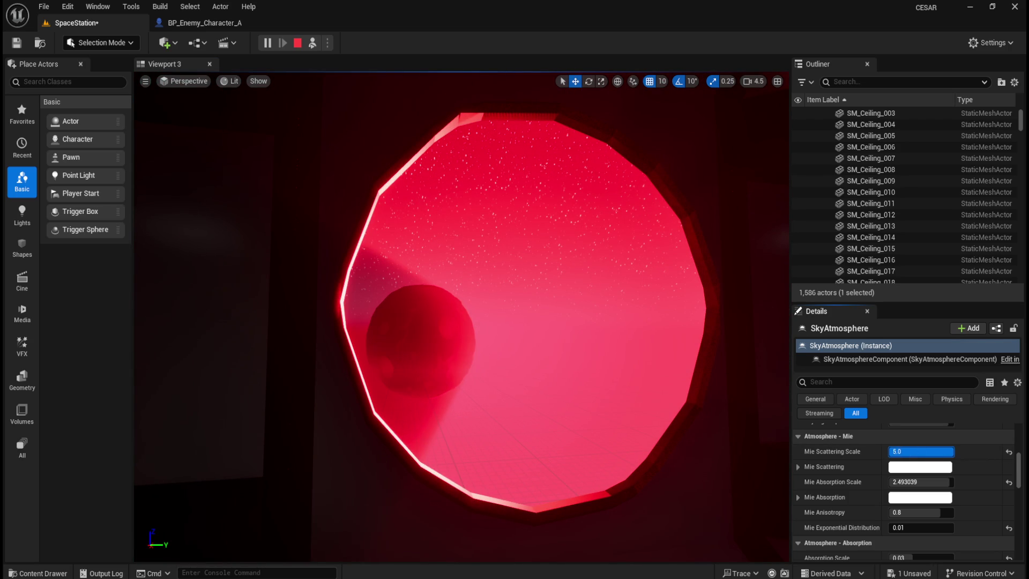